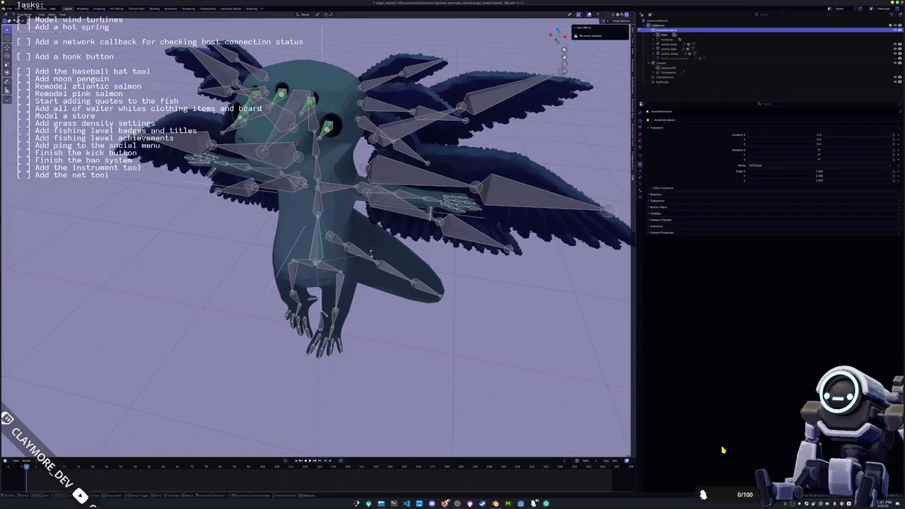
Tilt the axolotl's head bones by rotating them about the X axis.
{"action": "left_click", "coordinate": [372, 252]}
{"action": "middle_click_drag", "start_coordinate": [372, 251], "coordinate": [332, 255]}
{"action": "middle_click_drag", "start_coordinate": [318, 210], "coordinate": [373, 224]}
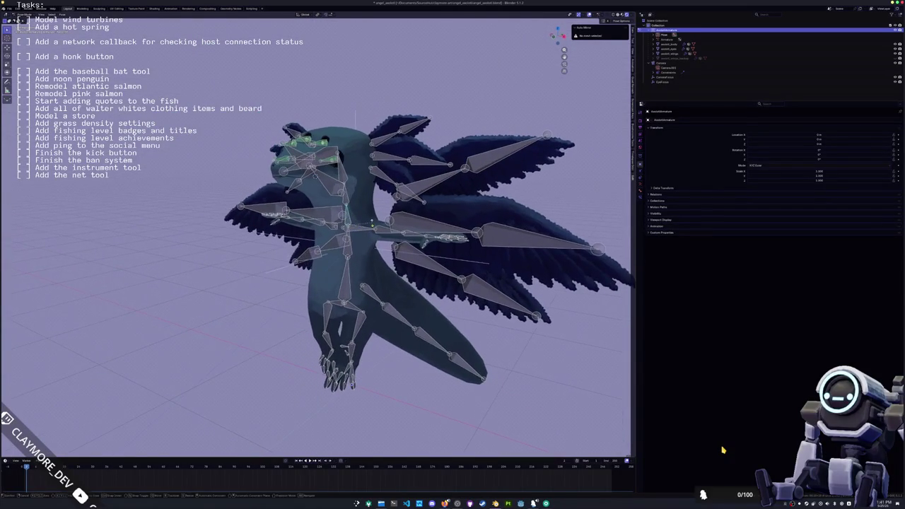
{"action": "key", "text": "r"}
{"action": "key", "text": "x"}
{"action": "key", "text": "x"}
{"action": "key", "text": "Return"}
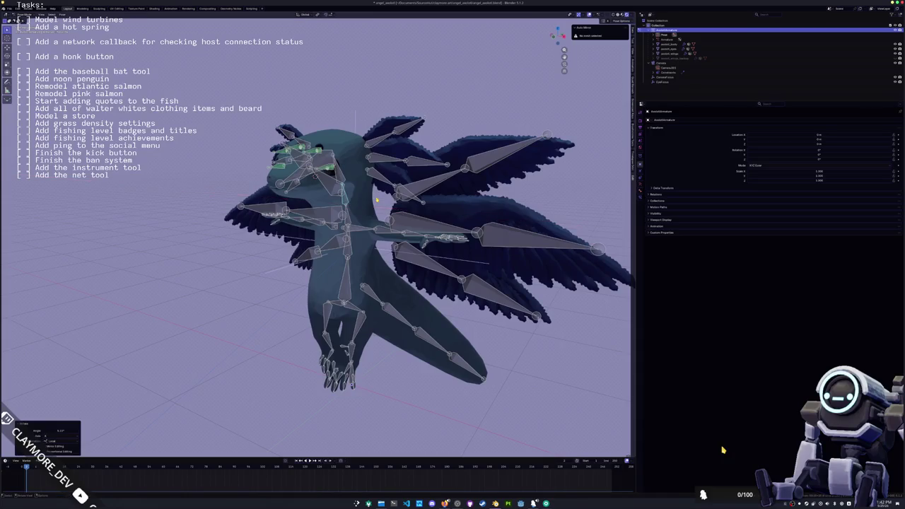
{"action": "middle_click_drag", "start_coordinate": [318, 248], "coordinate": [354, 241]}
{"action": "key", "text": "r"}
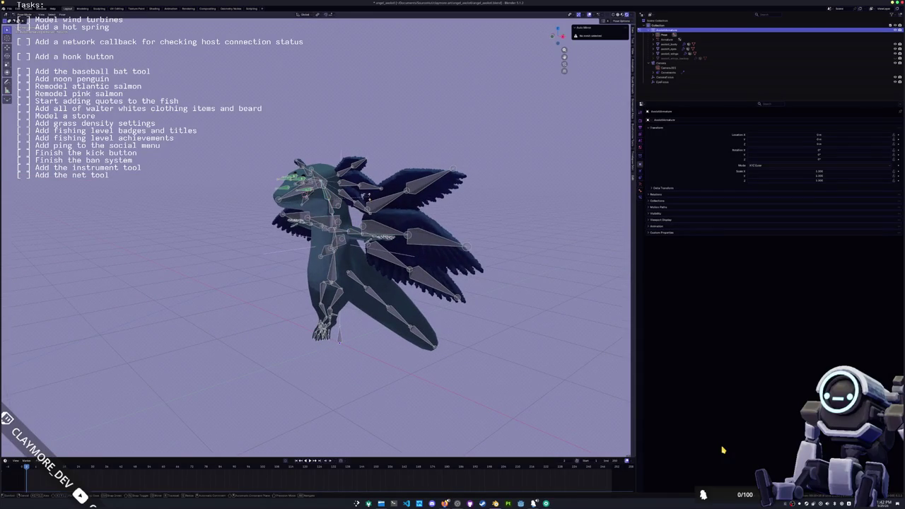
{"action": "key", "text": "x"}
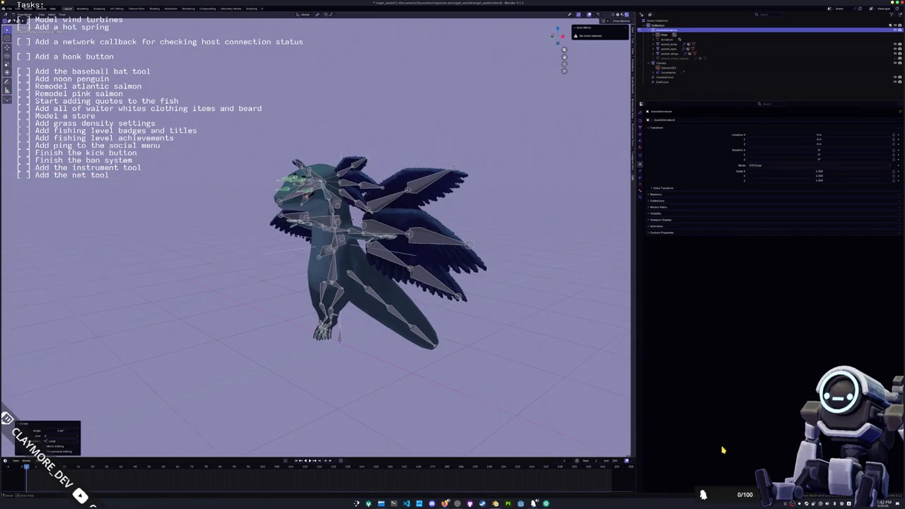
{"action": "scroll", "coordinate": [416, 150], "scroll_direction": "up", "scroll_amount": 4}
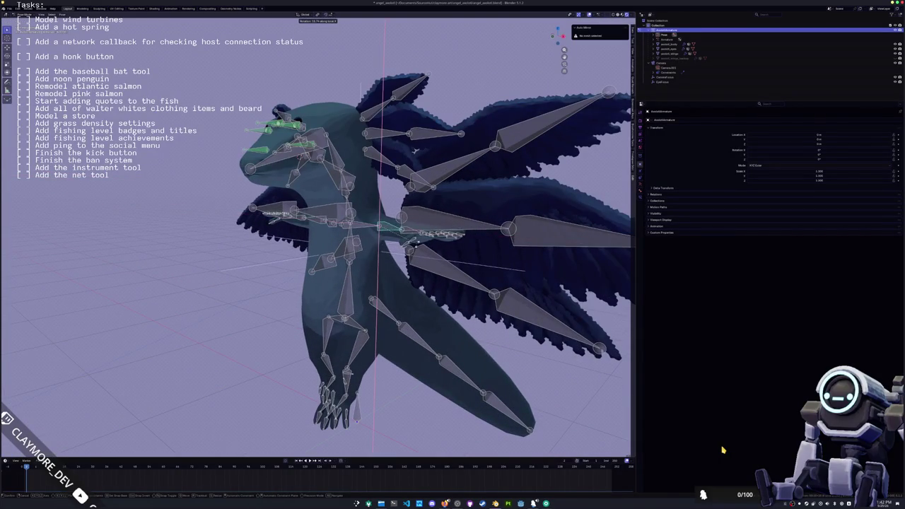
{"action": "left_click", "coordinate": [540, 89]}
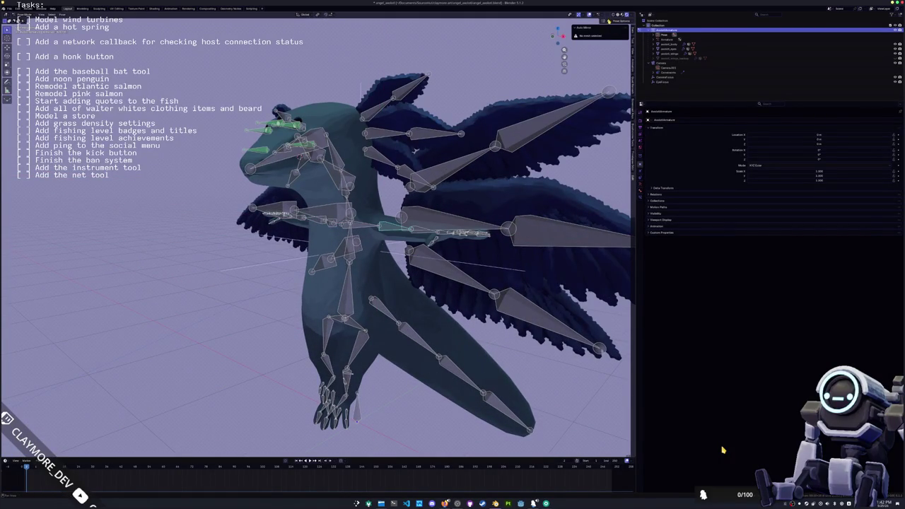
Lower the arm and hand bones toward the body in several small rotations.
{"action": "key", "text": "r"}
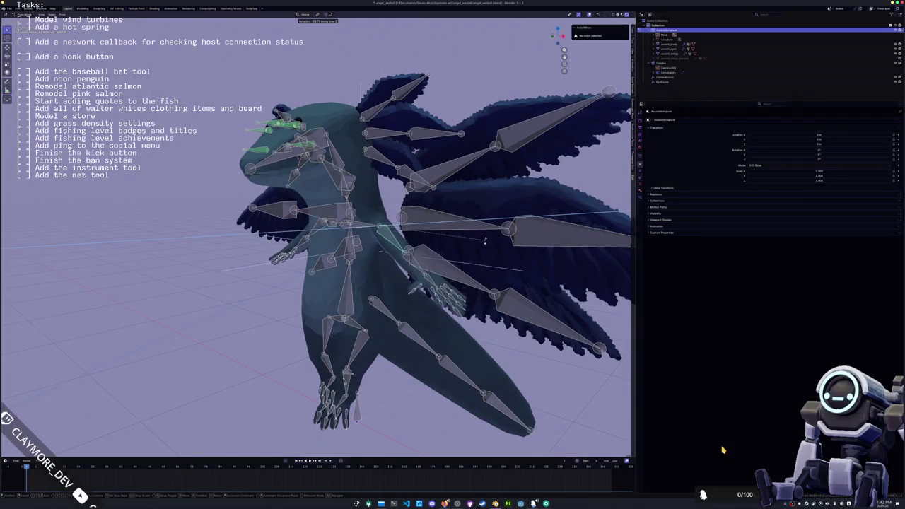
{"action": "left_click", "coordinate": [483, 246]}
{"action": "key", "text": "r"}
{"action": "left_click", "coordinate": [470, 262]}
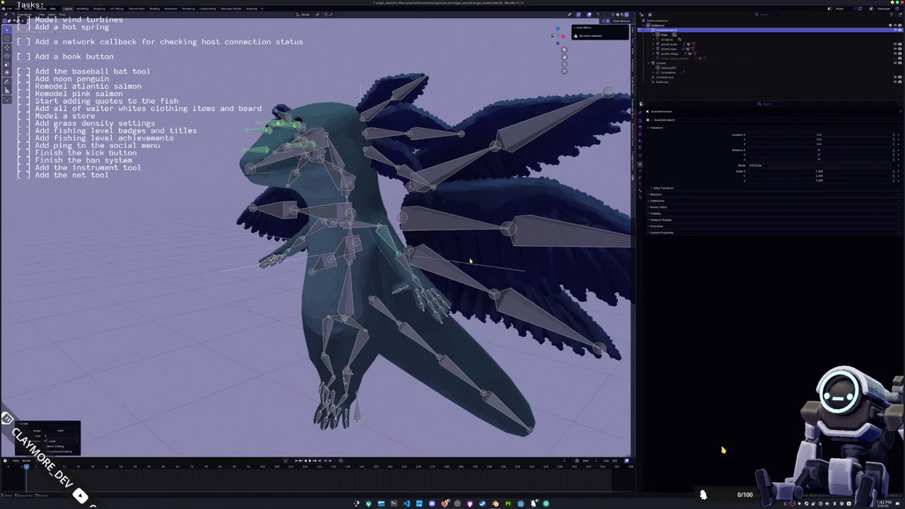
{"action": "key", "text": "r"}
{"action": "left_click", "coordinate": [443, 280]}
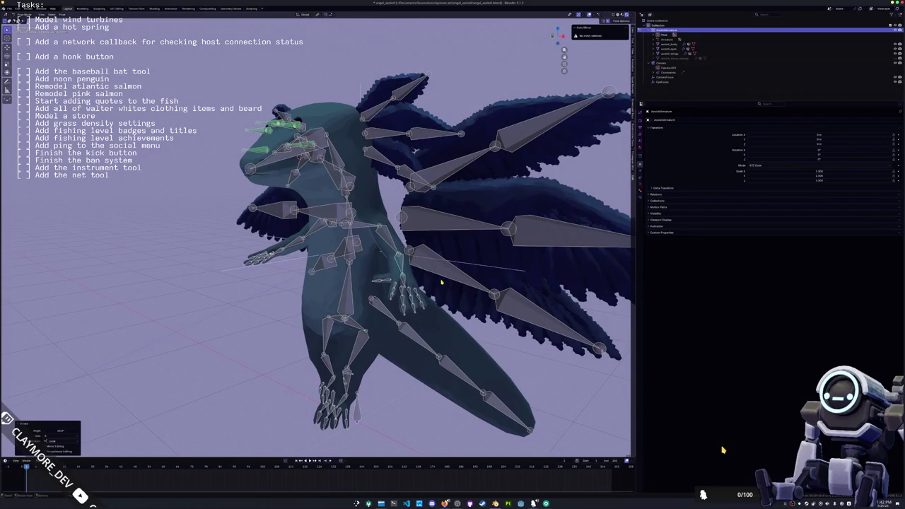
{"action": "scroll", "coordinate": [443, 280], "scroll_direction": "up", "scroll_amount": 2}
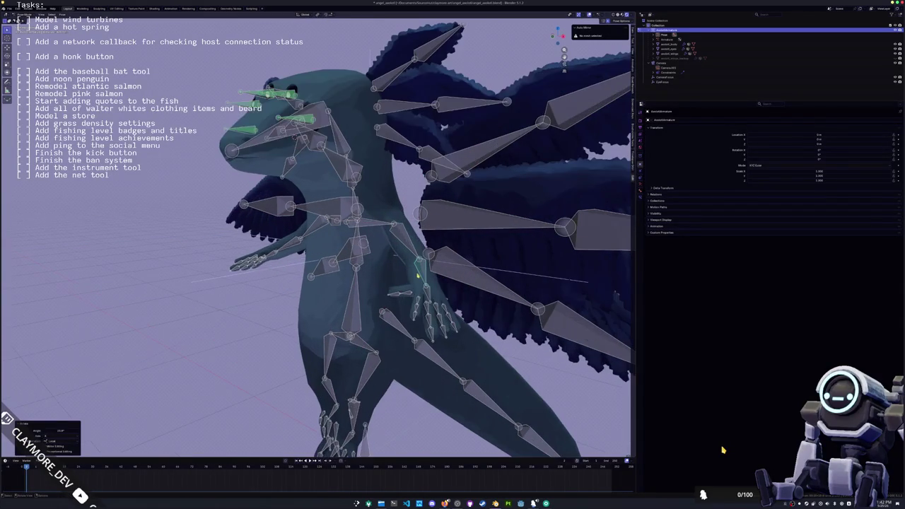
{"action": "mouse_move", "coordinate": [442, 280]}
{"action": "middle_mouse_down"}
{"action": "mouse_move", "coordinate": [378, 252]}
{"action": "mouse_move", "coordinate": [424, 255]}
{"action": "middle_mouse_up"}
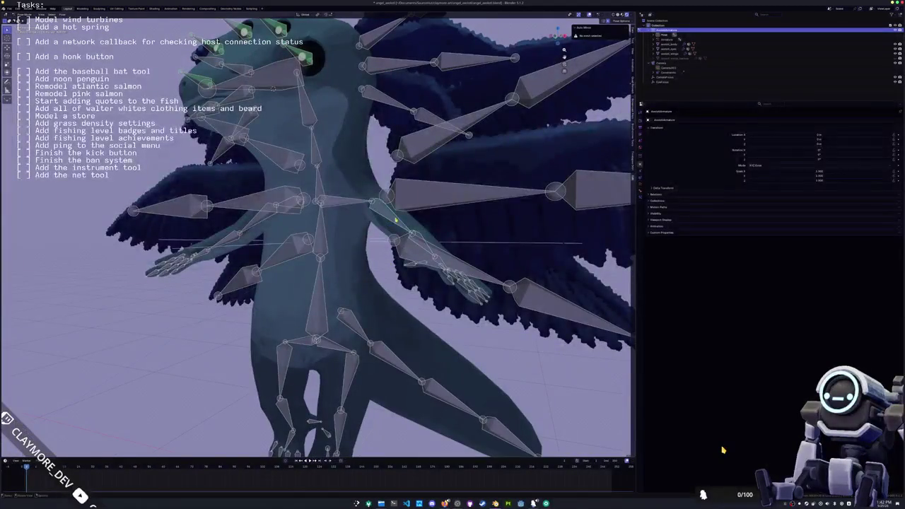
{"action": "key", "text": "r"}
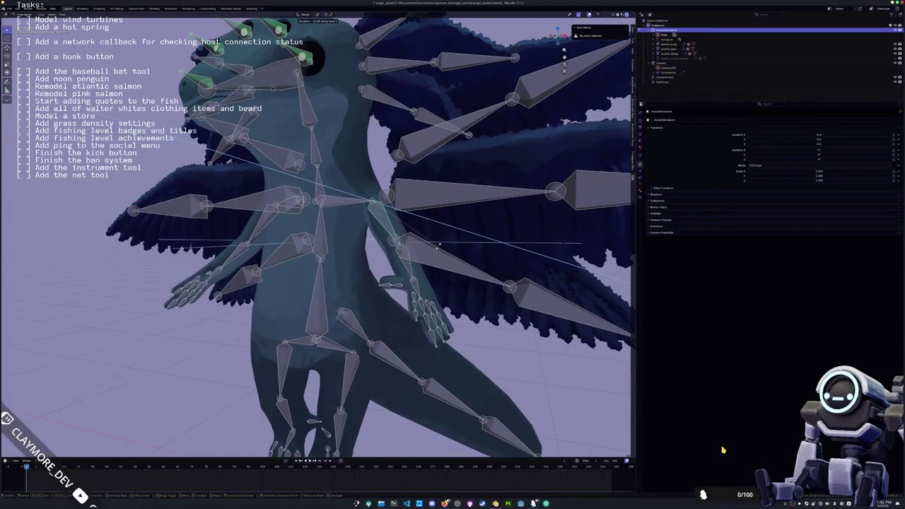
{"action": "left_click", "coordinate": [434, 254]}
{"action": "scroll", "coordinate": [420, 339], "scroll_direction": "up", "scroll_amount": 2}
Curl one hand's finger bones around their local Z and X axes, then view through the camera.
{"action": "left_click", "coordinate": [399, 322]}
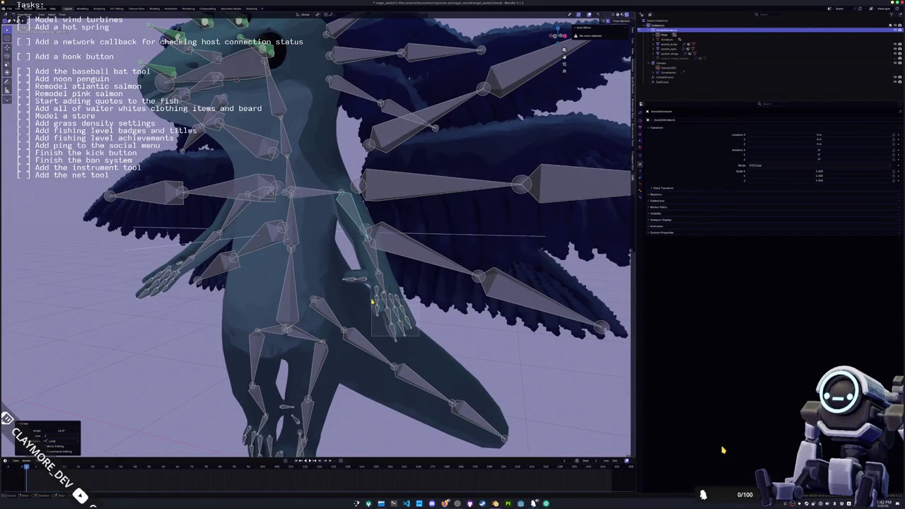
{"action": "middle_click_drag", "start_coordinate": [403, 318], "coordinate": [412, 312]}
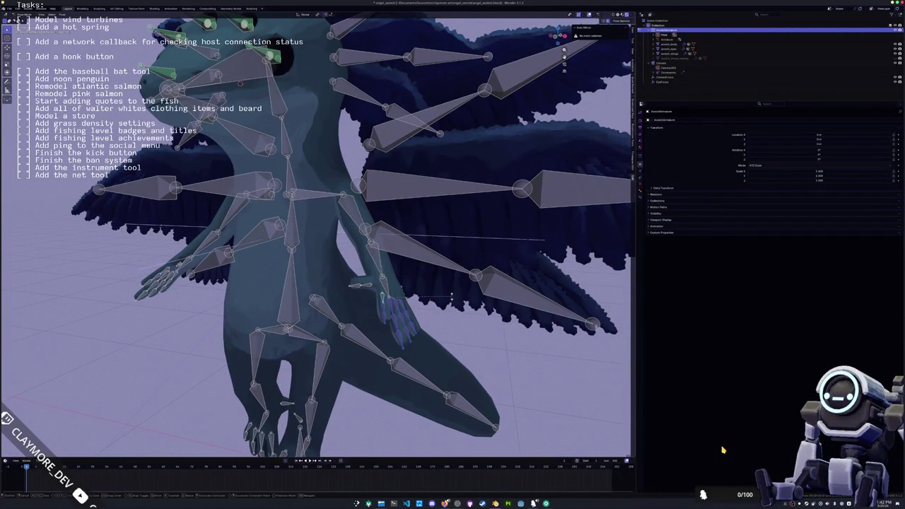
{"action": "key", "text": "r"}
{"action": "key", "text": "z"}
{"action": "key", "text": "z"}
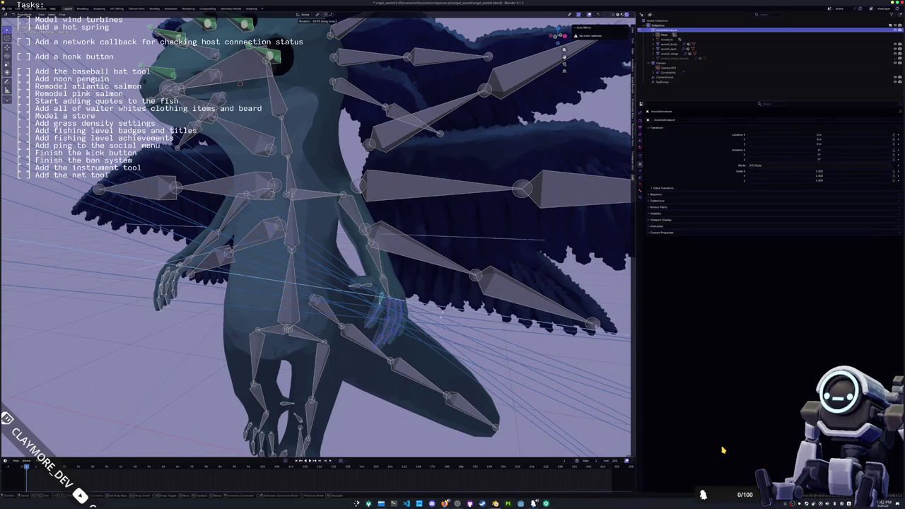
{"action": "left_click", "coordinate": [408, 260]}
{"action": "middle_click_drag", "start_coordinate": [407, 260], "coordinate": [421, 286]}
{"action": "key", "text": "x"}
{"action": "key", "text": "x"}
{"action": "key", "text": "z"}
{"action": "key", "text": "z"}
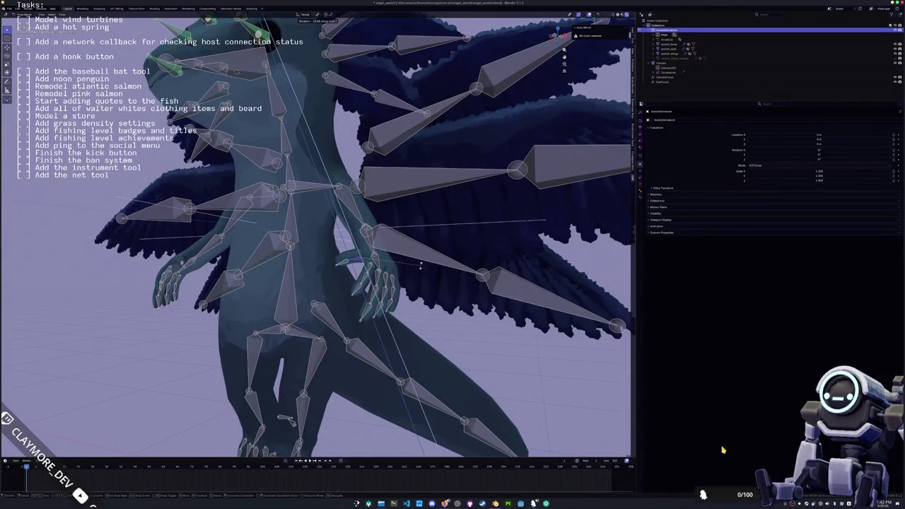
{"action": "left_click", "coordinate": [420, 247]}
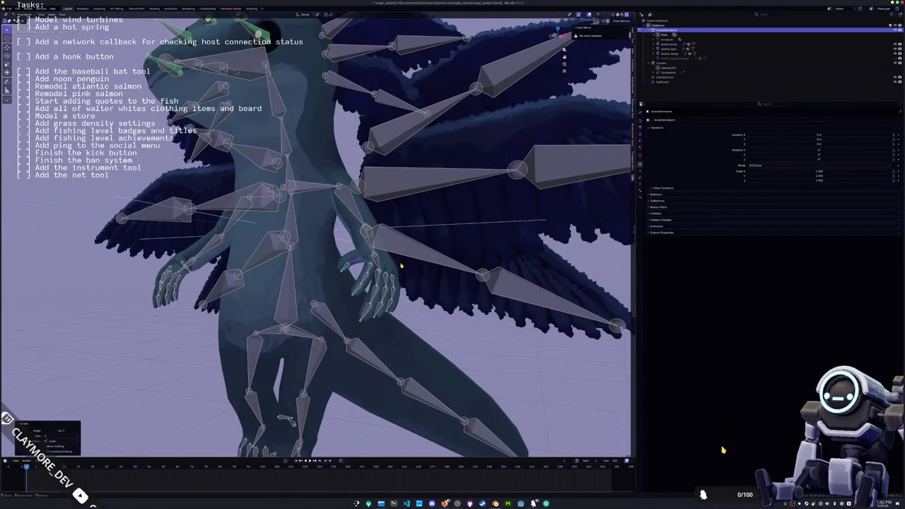
{"action": "scroll", "coordinate": [419, 247], "scroll_direction": "down", "scroll_amount": 6}
{"action": "middle_click_drag", "start_coordinate": [419, 247], "coordinate": [375, 302]}
{"action": "key", "text": "KP_0"}
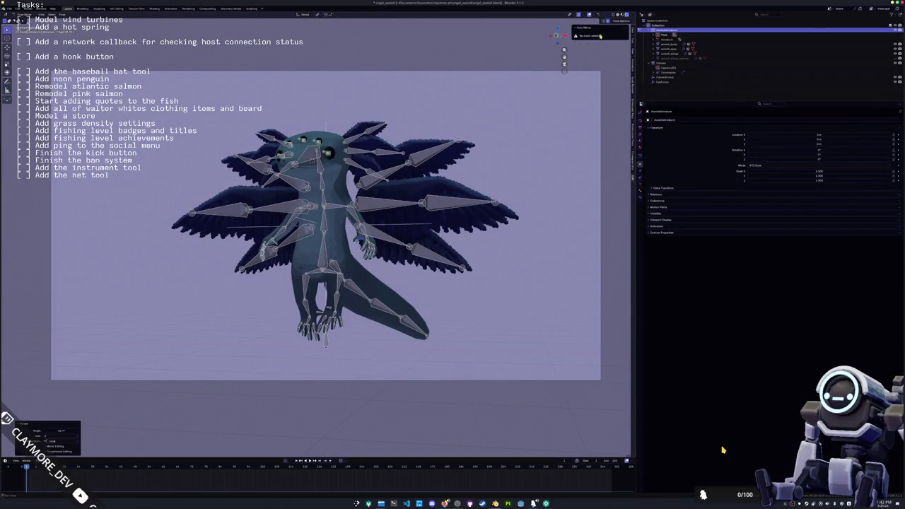
Rotate the right-side wing bones around Z to change their spread.
{"action": "key", "text": "Tab"}
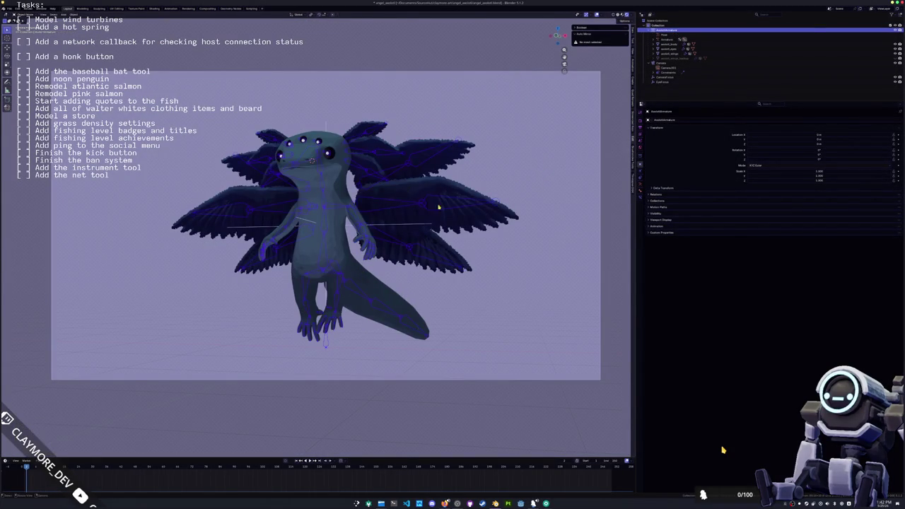
{"action": "scroll", "coordinate": [385, 246], "scroll_direction": "up", "scroll_amount": 2}
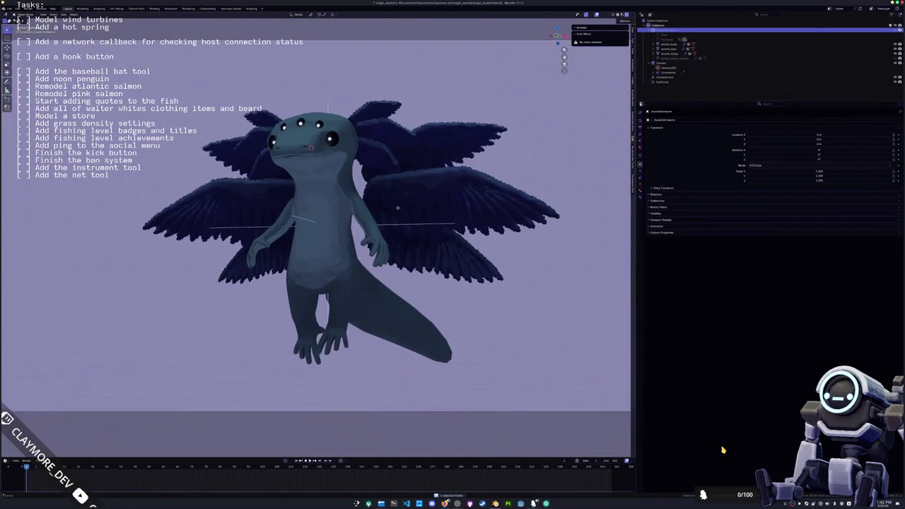
{"action": "key", "text": "Tab"}
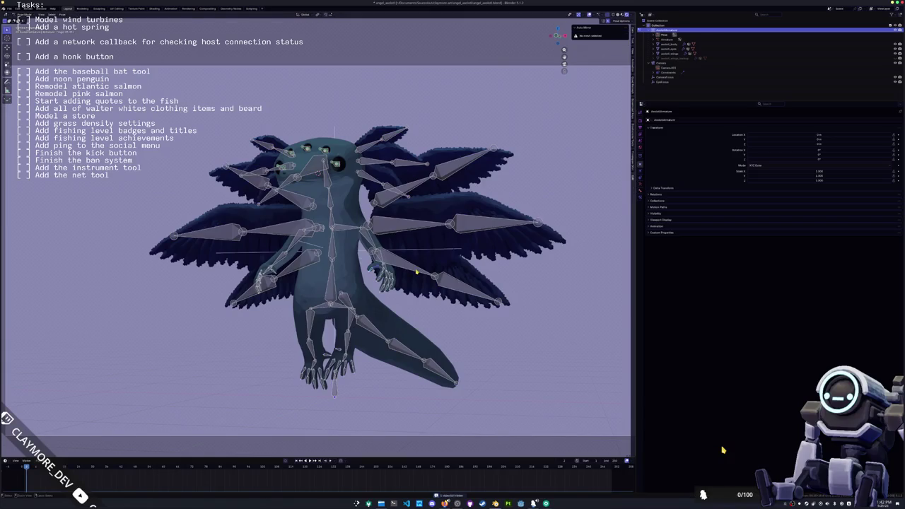
{"action": "key", "text": "r"}
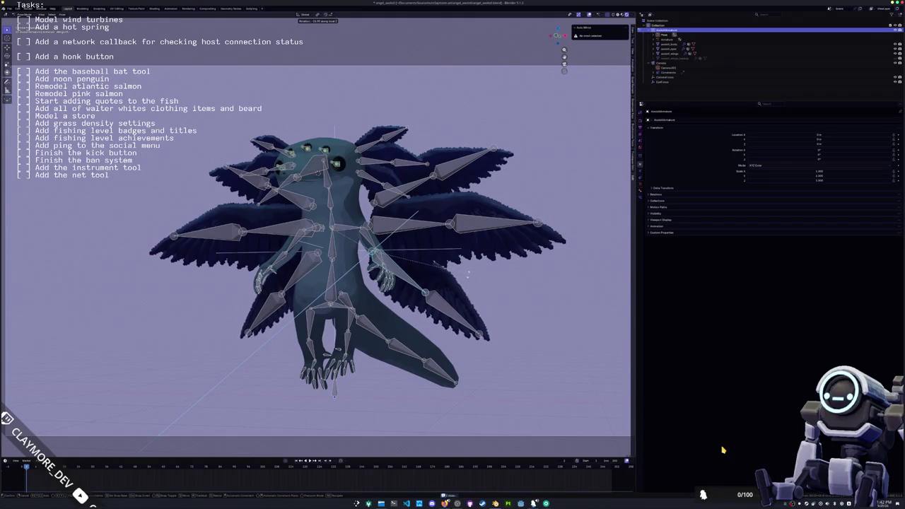
{"action": "key", "text": "z"}
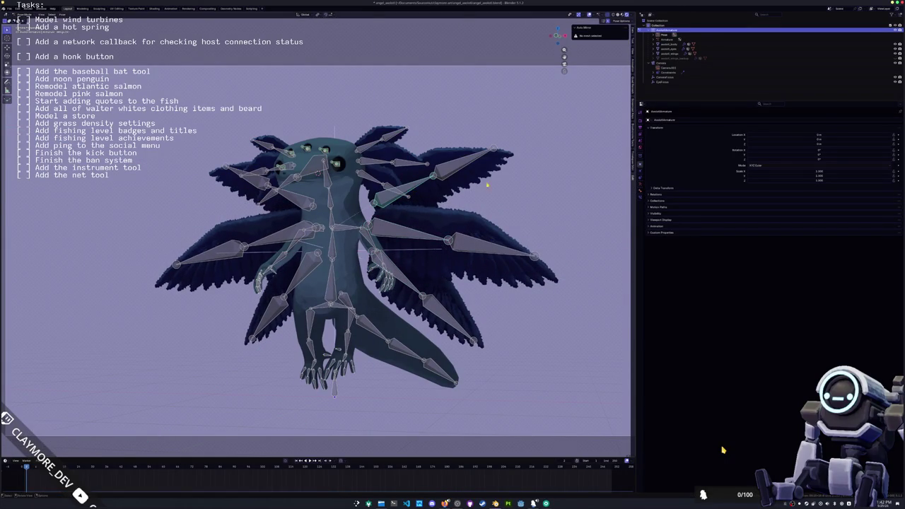
{"action": "key", "text": "z"}
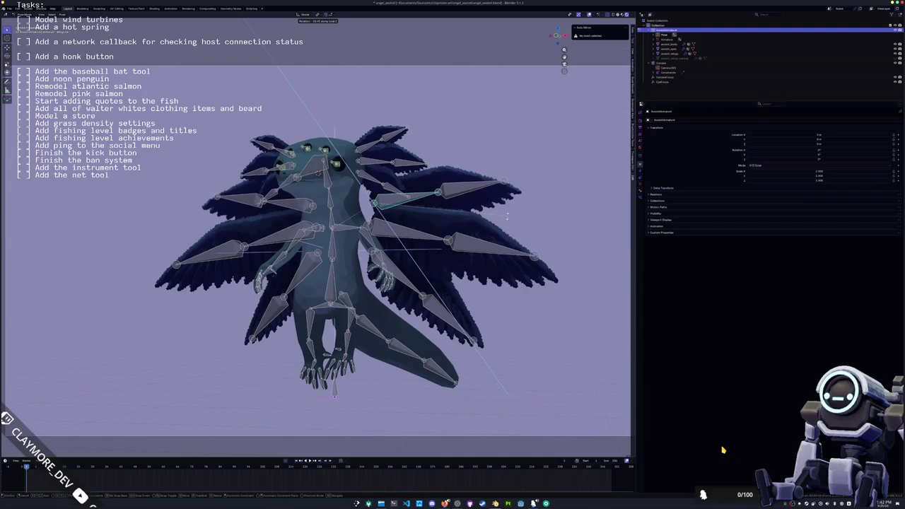
{"action": "left_click", "coordinate": [465, 246]}
Rotate the lower, middle and upper wing bones in turn, lifting the middle one upward.
{"action": "left_click", "coordinate": [408, 282]}
{"action": "key", "text": "r"}
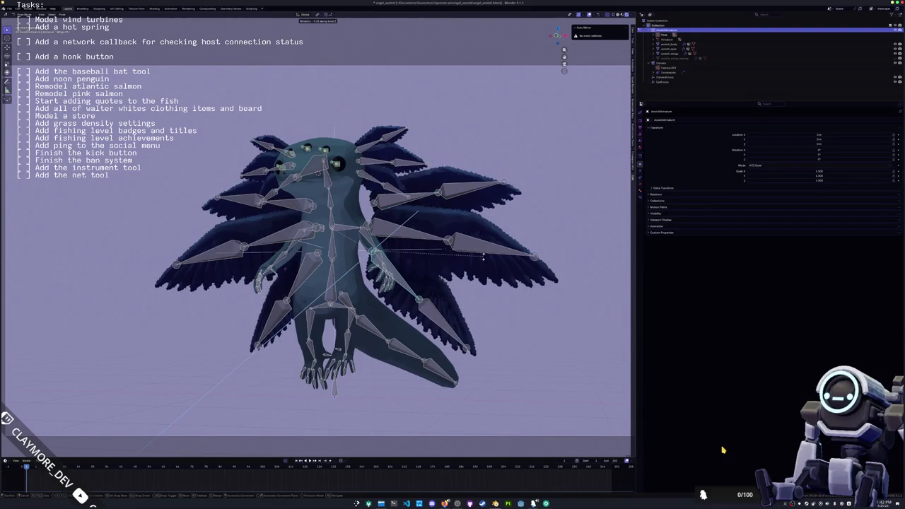
{"action": "left_click", "coordinate": [416, 237]}
{"action": "left_click", "coordinate": [415, 237]}
{"action": "key", "text": "r"}
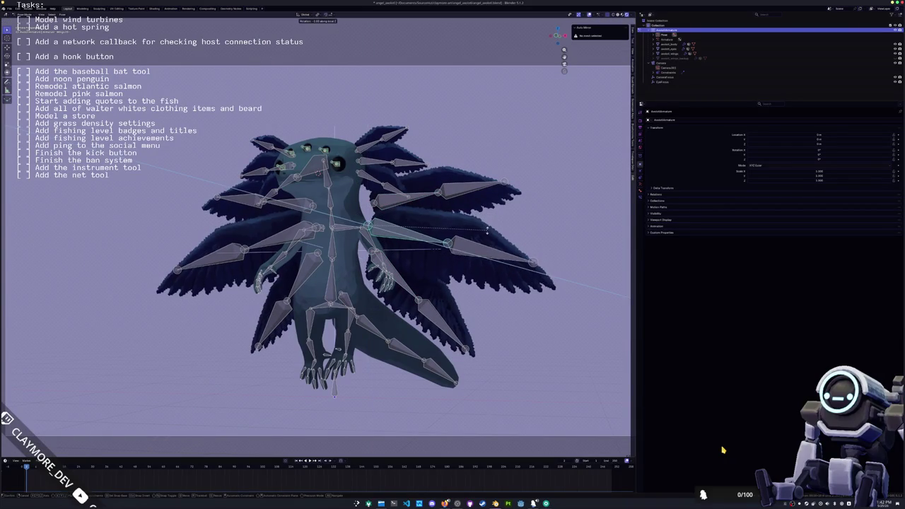
{"action": "left_click", "coordinate": [421, 201]}
{"action": "left_click", "coordinate": [422, 200]}
{"action": "key", "text": "r"}
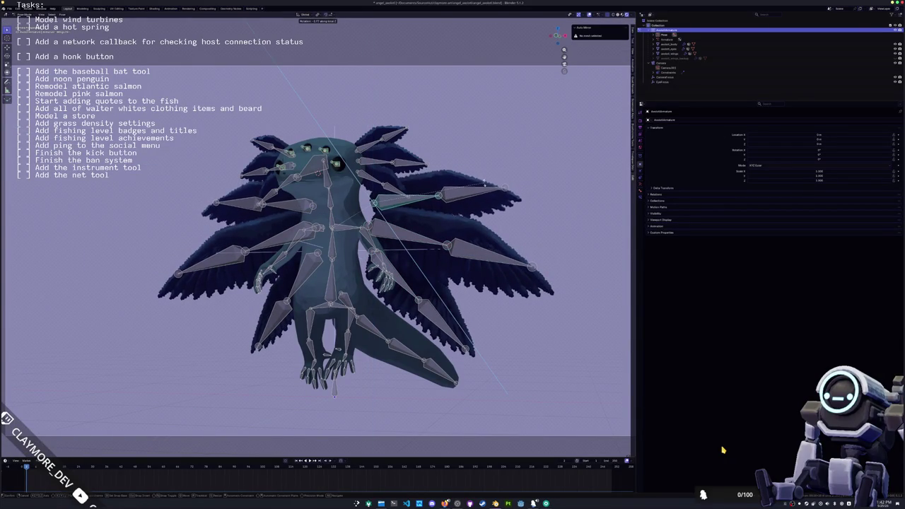
{"action": "left_click", "coordinate": [470, 191]}
Turn both upper wing bones to new angles around their local Z axis.
{"action": "middle_click_drag", "start_coordinate": [474, 228], "coordinate": [452, 219]}
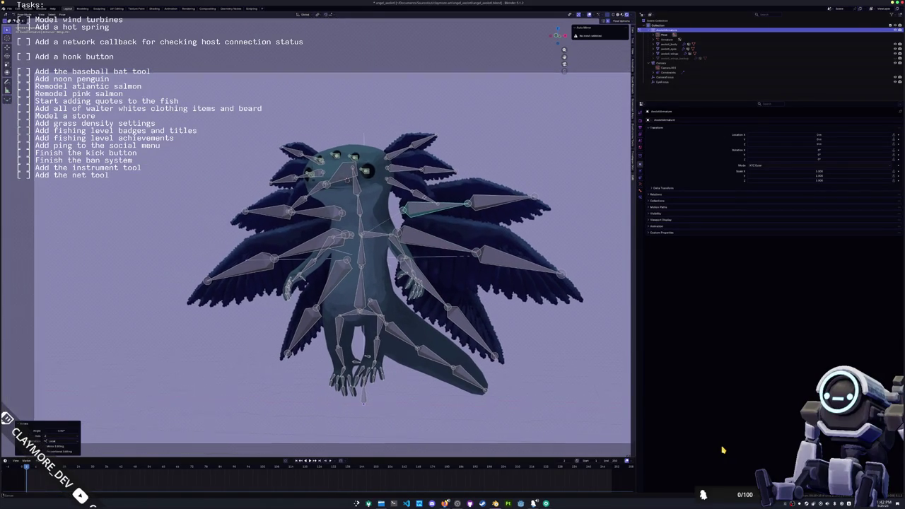
{"action": "key", "text": "r"}
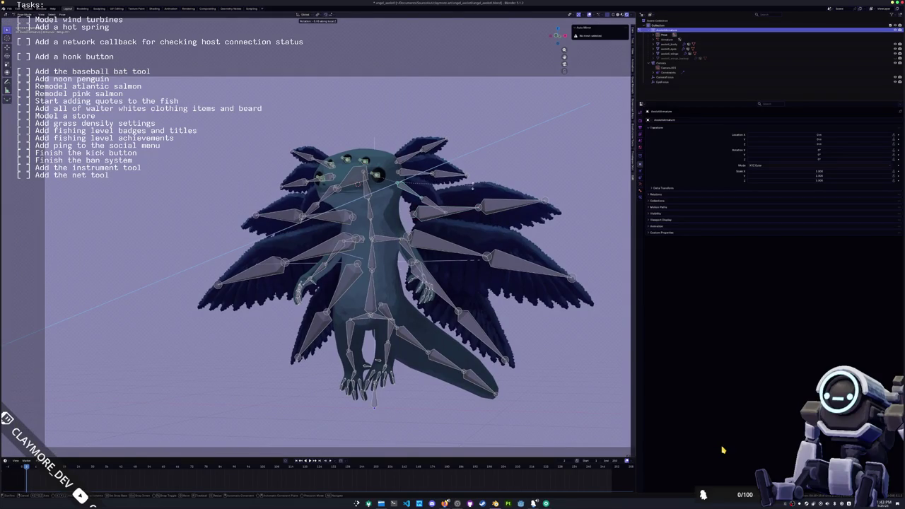
{"action": "key", "text": "z"}
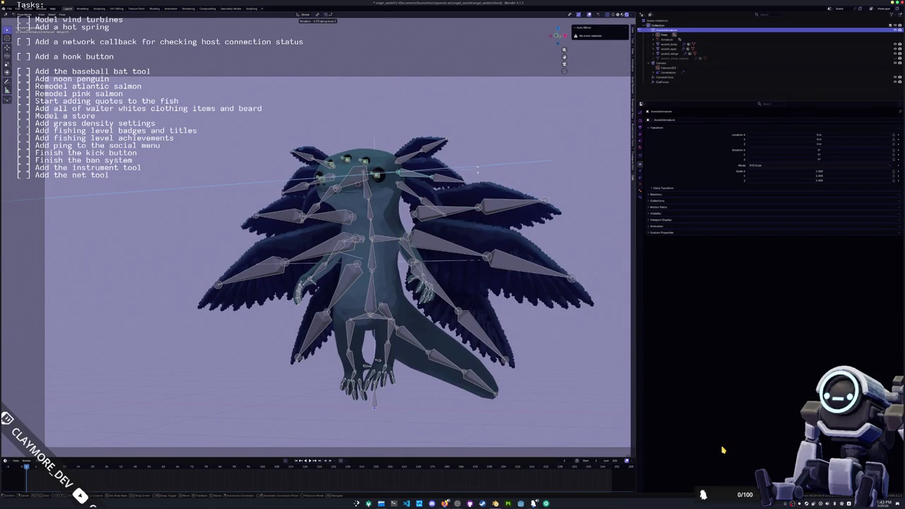
{"action": "left_click", "coordinate": [478, 149]}
{"action": "left_click", "coordinate": [431, 149]}
{"action": "key", "text": "r"}
{"action": "key", "text": "z"}
{"action": "key", "text": "z"}
{"action": "left_click", "coordinate": [481, 130]}
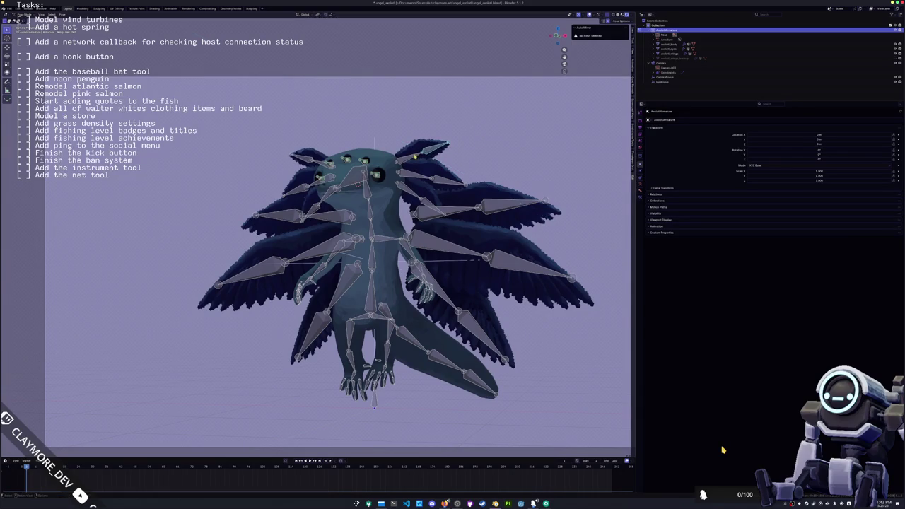
{"action": "key", "text": "KP_0"}
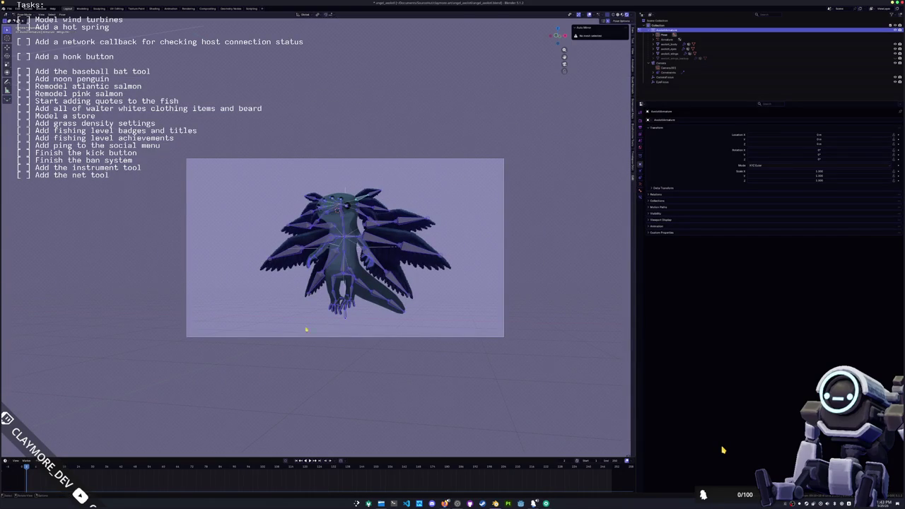
Enlarge the bottom area, split it, and turn it into a Dope Sheet Action Editor.
{"action": "middle_click_drag", "start_coordinate": [273, 423], "coordinate": [303, 394], "text": "shift"}
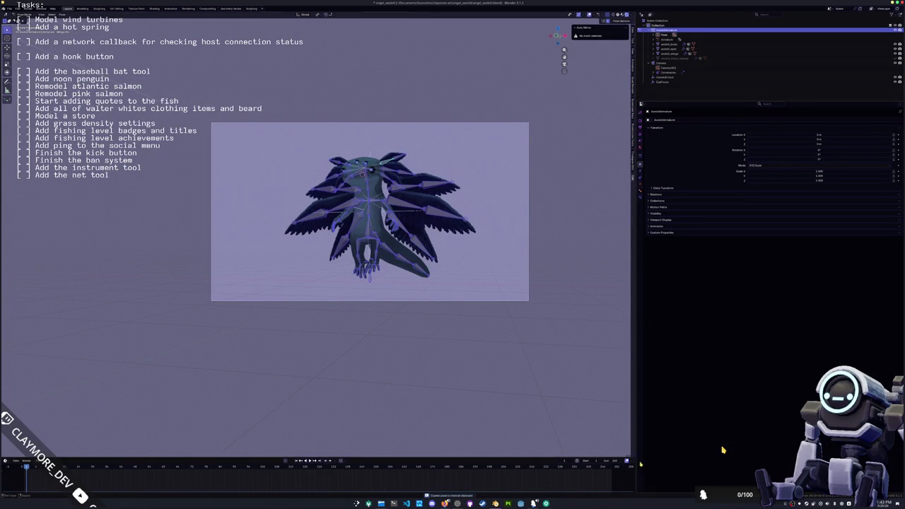
{"action": "left_click_drag", "start_coordinate": [523, 457], "coordinate": [355, 264]}
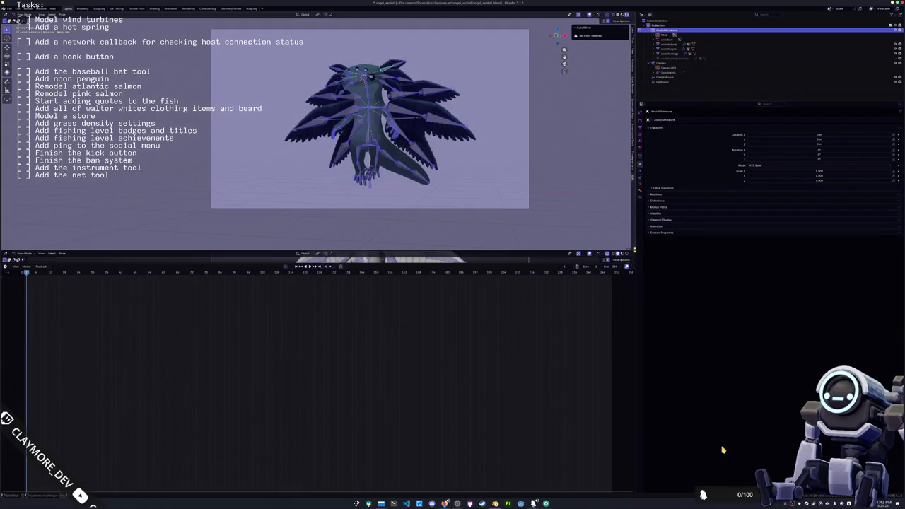
{"action": "left_click_drag", "start_coordinate": [634, 258], "coordinate": [287, 260]}
{"action": "left_click", "coordinate": [7, 253]}
{"action": "left_click", "coordinate": [65, 267]}
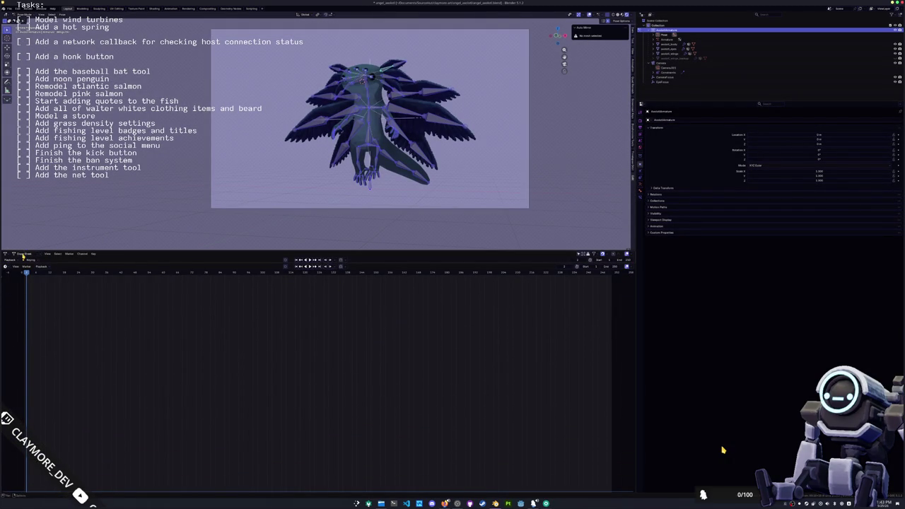
{"action": "left_click", "coordinate": [23, 255]}
{"action": "left_click", "coordinate": [24, 271]}
Create a new action for the armature and name it idle_cycle.
{"action": "left_click", "coordinate": [317, 255]}
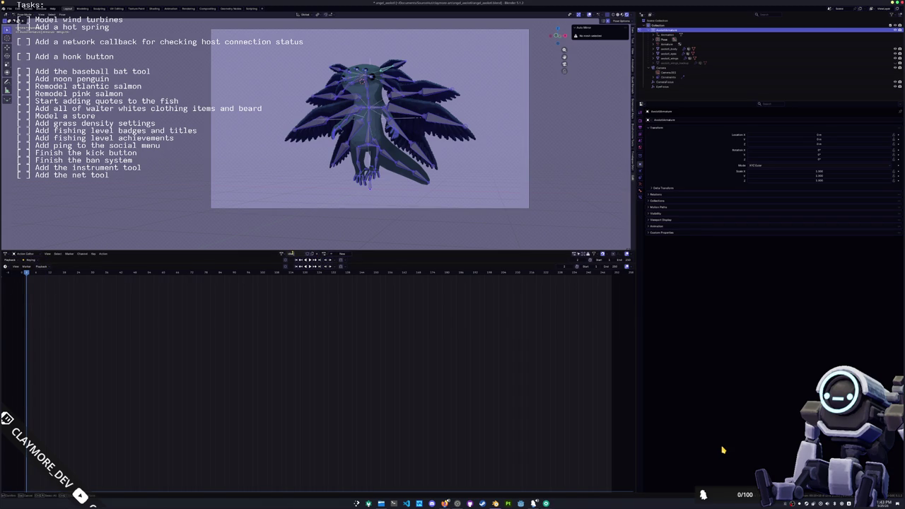
{"action": "key", "text": "Return"}
{"action": "left_click", "coordinate": [308, 254]}
{"action": "key", "text": "Return"}
{"action": "scroll", "coordinate": [424, 177], "scroll_direction": "up", "scroll_amount": 3}
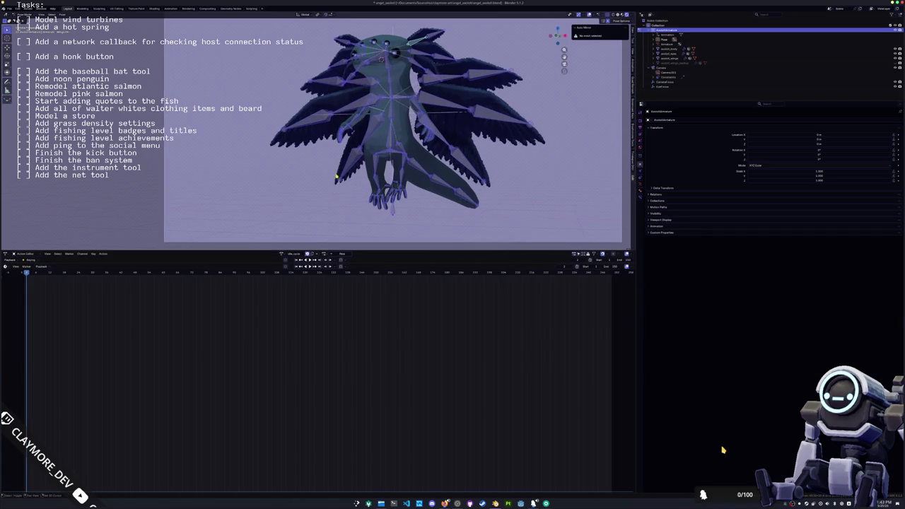
{"action": "scroll", "coordinate": [445, 171], "scroll_direction": "down", "scroll_amount": 3}
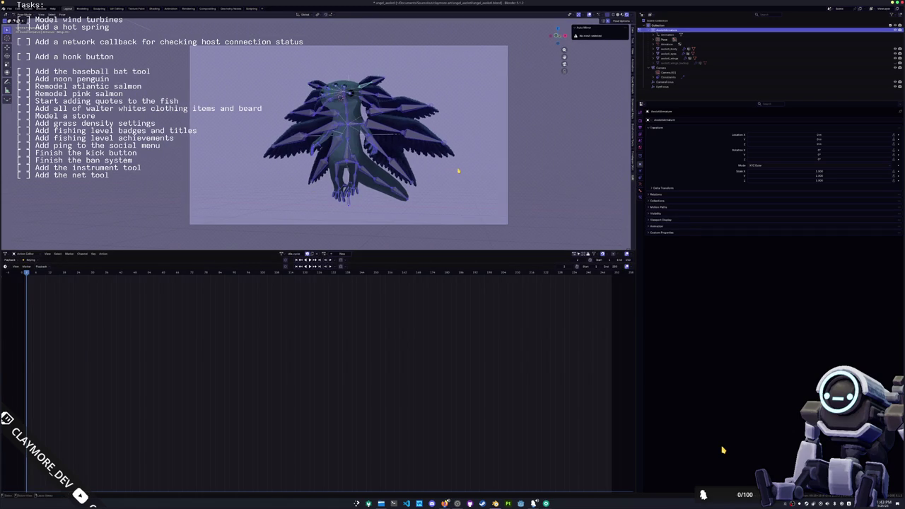
{"action": "key", "text": "ctrl+Tab"}
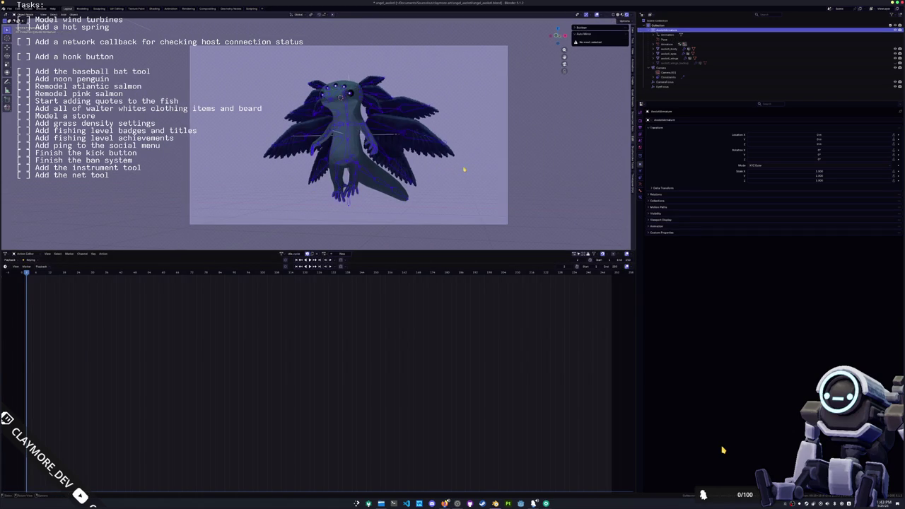
Add a plane, stand it upright at 90° around X, and place and enlarge it behind the creature.
{"action": "key", "text": "shift+a"}
{"action": "mouse_move", "coordinate": [441, 117]}
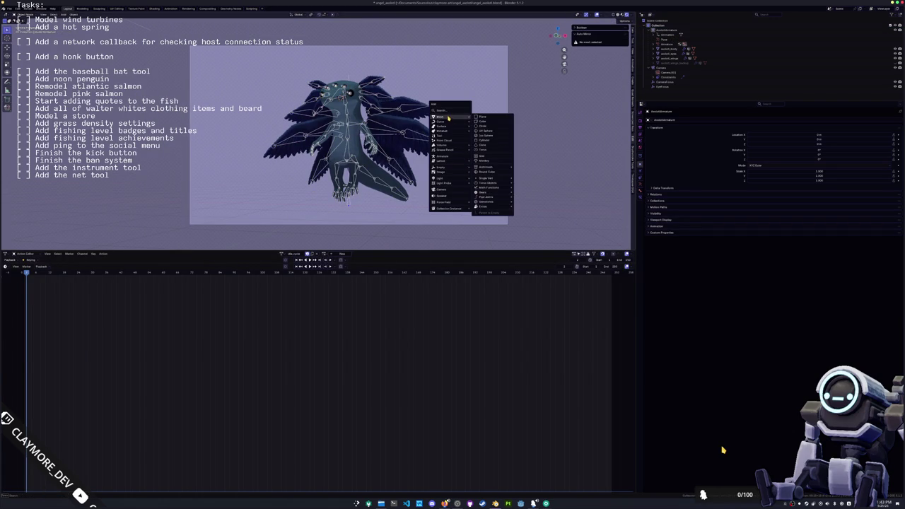
{"action": "left_click", "coordinate": [481, 118]}
{"action": "type", "text": "r"}
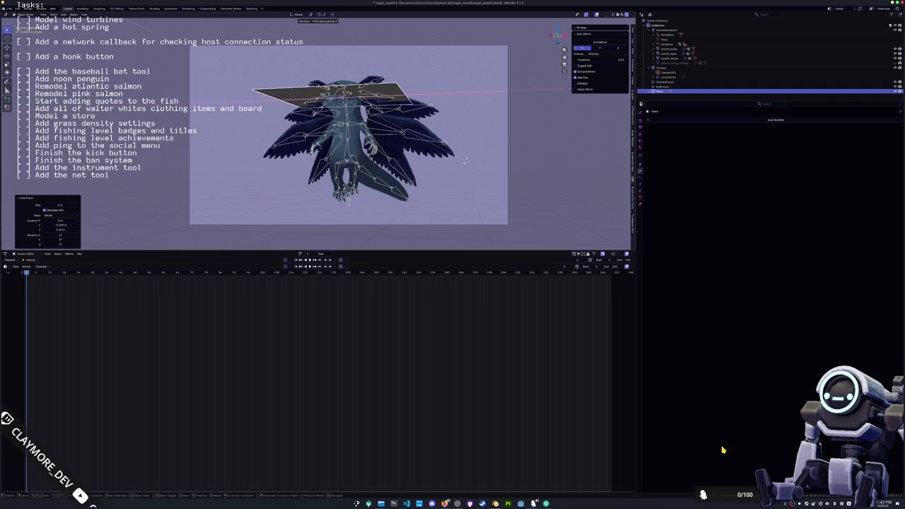
{"action": "type", "text": "x90"}
{"action": "key", "text": "Return"}
{"action": "key", "text": "KP_3"}
{"action": "key", "text": "g"}
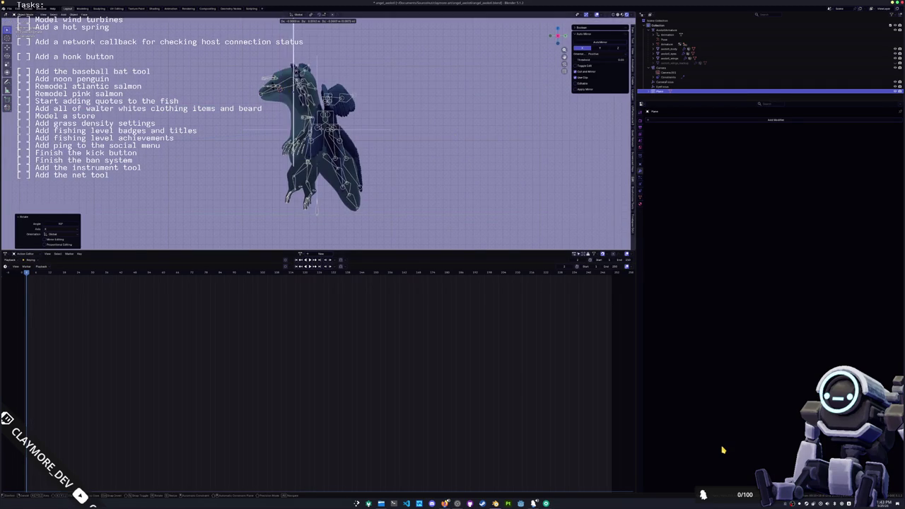
{"action": "left_click", "coordinate": [380, 180]}
{"action": "key", "text": "KP_1"}
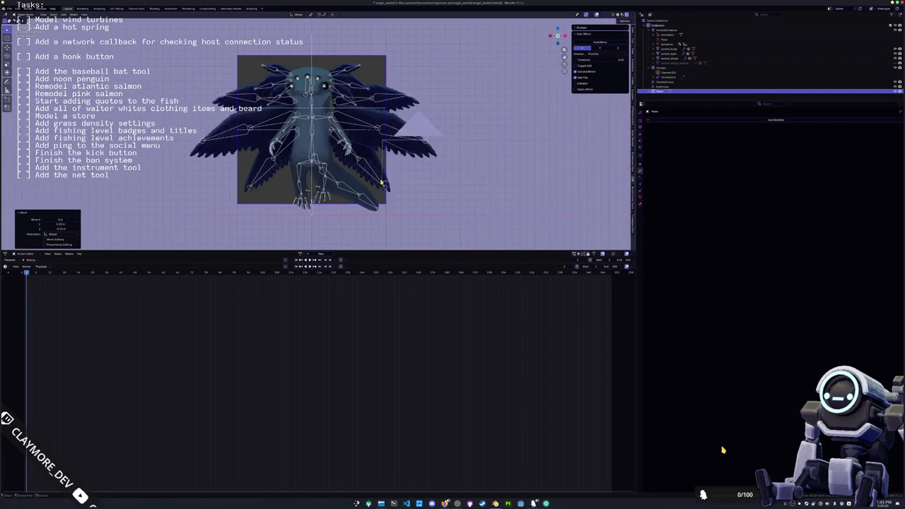
{"action": "key", "text": "s"}
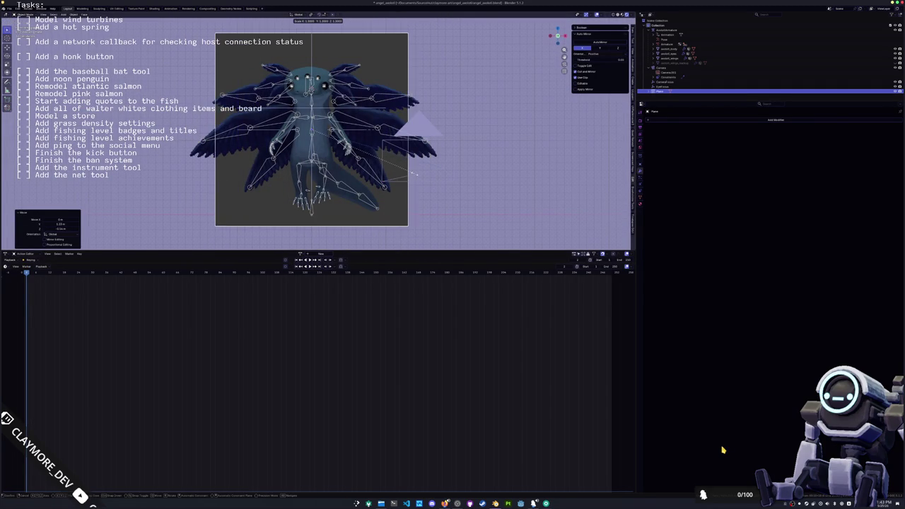
{"action": "key", "text": "Return"}
{"action": "mouse_move", "coordinate": [382, 142]}
{"action": "middle_mouse_down"}
{"action": "mouse_move", "coordinate": [424, 131]}
{"action": "mouse_move", "coordinate": [421, 148]}
{"action": "middle_mouse_up"}
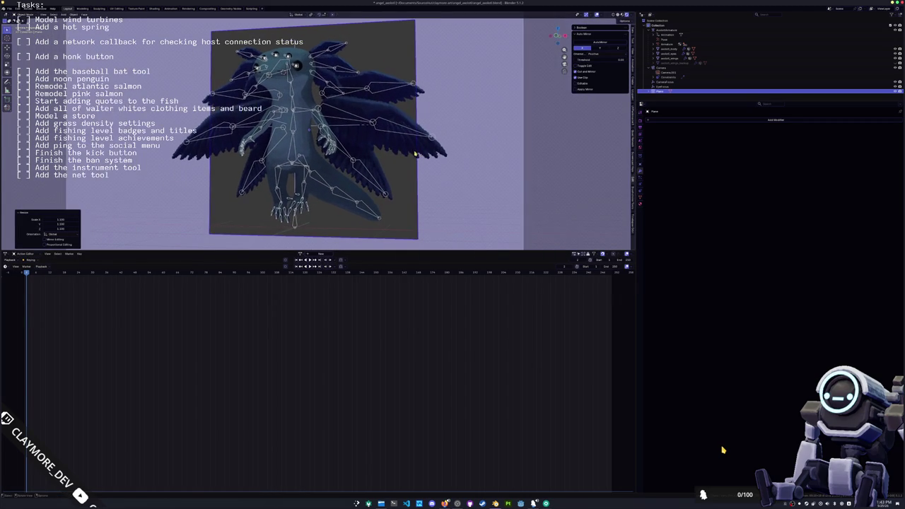
Delete the upright plane again and bring up the Add menu.
{"action": "key", "text": "Tab"}
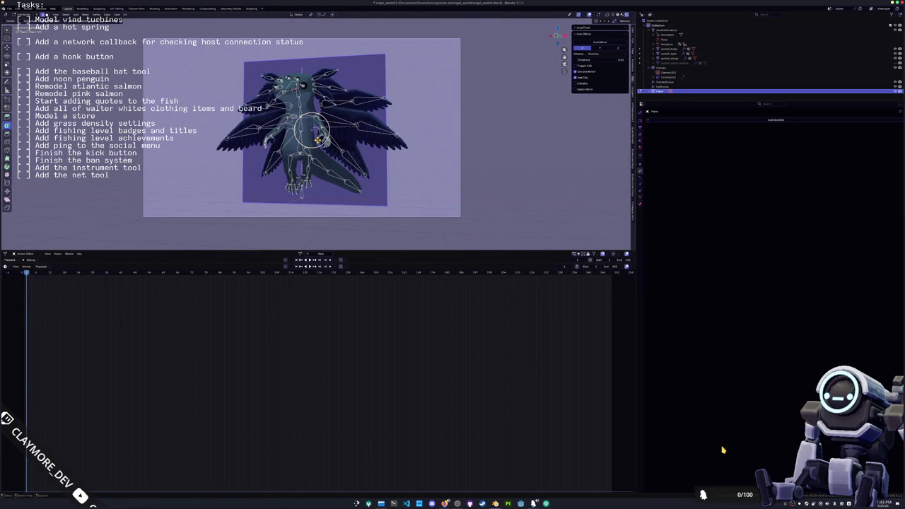
{"action": "key", "text": "Tab"}
{"action": "key", "text": "x"}
{"action": "left_click", "coordinate": [381, 168]}
{"action": "key", "text": "shift+a"}
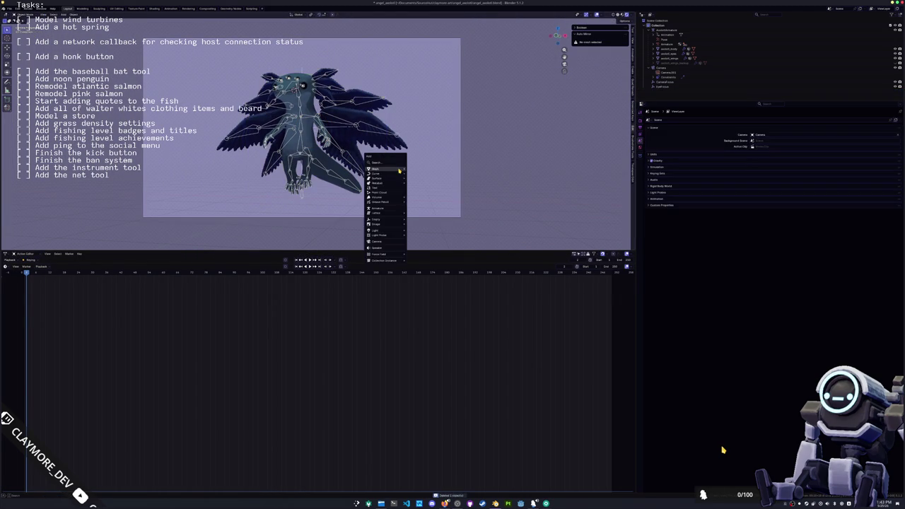
Add a circle mesh, turn it 90° around X, and position it around the creature.
{"action": "left_click", "coordinate": [418, 178]}
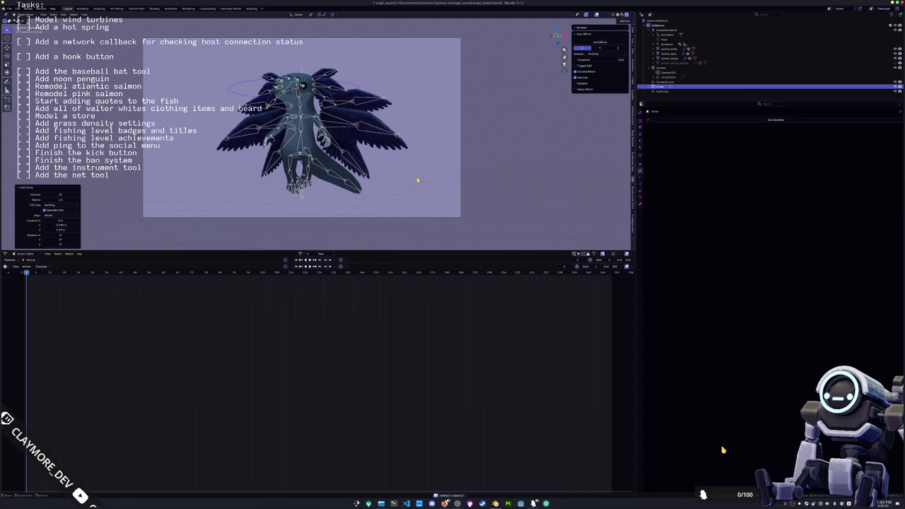
{"action": "key", "text": "r"}
{"action": "key", "text": "x"}
{"action": "key", "text": "9"}
{"action": "key", "text": "0"}
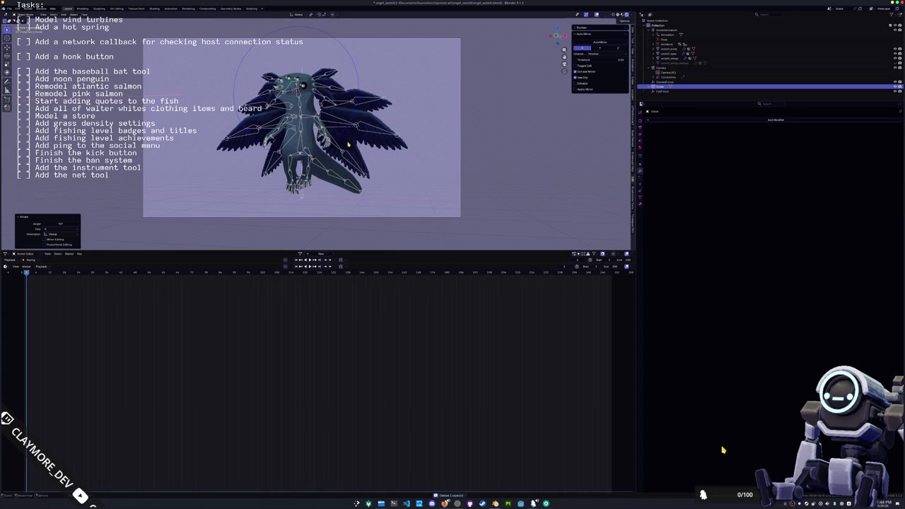
{"action": "key", "text": "Return"}
{"action": "key", "text": "KP_3"}
{"action": "key", "text": "g"}
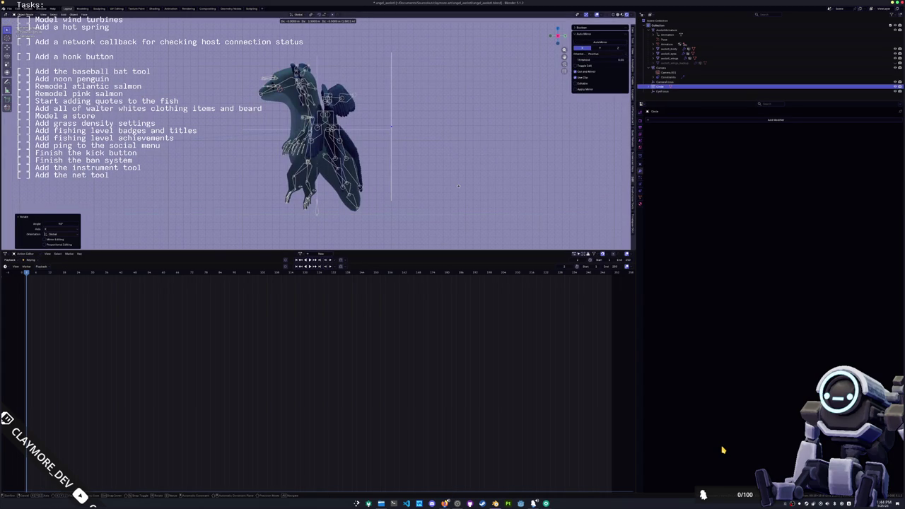
{"action": "left_click", "coordinate": [462, 186]}
{"action": "key", "text": "KP_0"}
{"action": "key", "text": "s"}
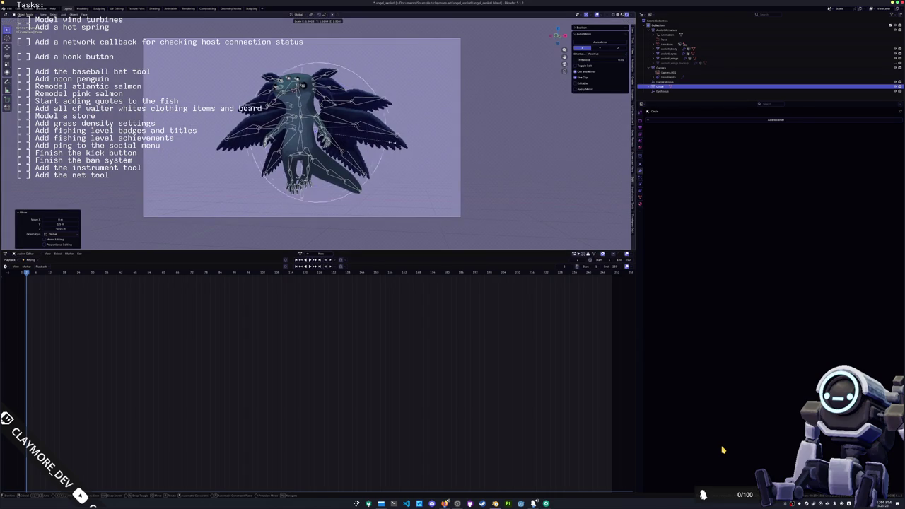
{"action": "key", "text": "Escape"}
Extrude the circle in Edit Mode and fatten it with Alt+S into a thick ring.
{"action": "key", "text": "s"}
{"action": "key", "text": "Escape"}
{"action": "key", "text": "Tab"}
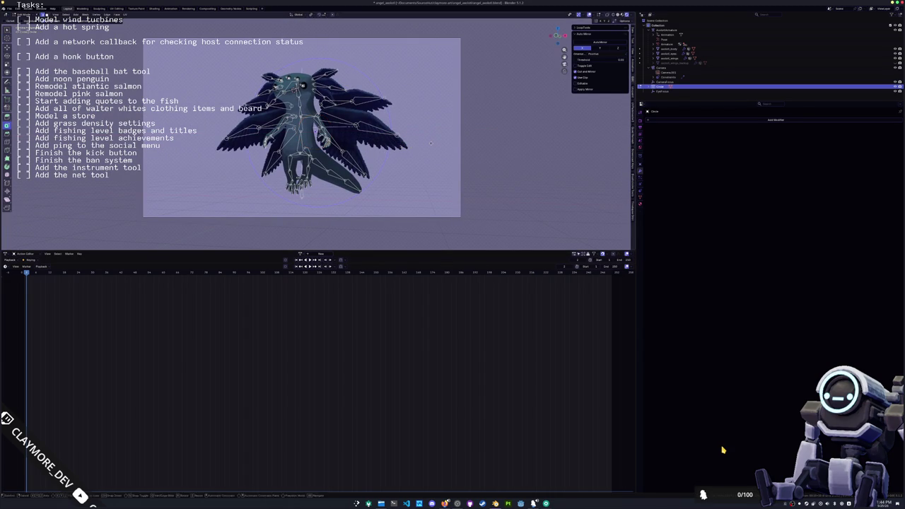
{"action": "key", "text": "e"}
{"action": "key", "text": "alt+s"}
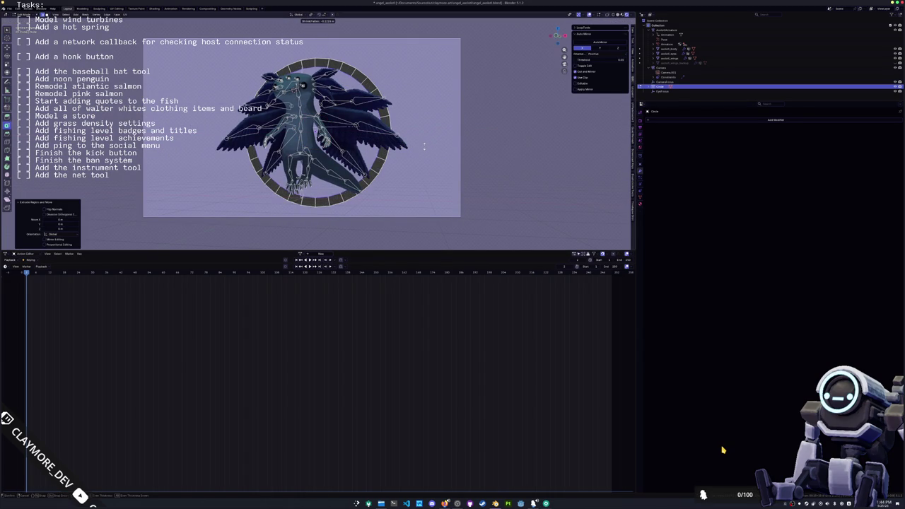
{"action": "left_click", "coordinate": [425, 146]}
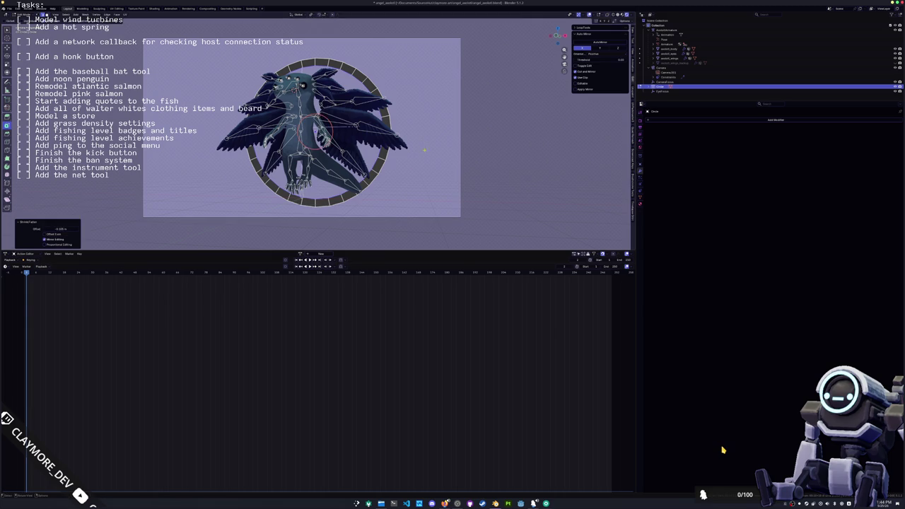
{"action": "scroll", "coordinate": [417, 163], "scroll_direction": "up", "scroll_amount": 2}
{"action": "left_click", "coordinate": [400, 187], "text": "alt"}
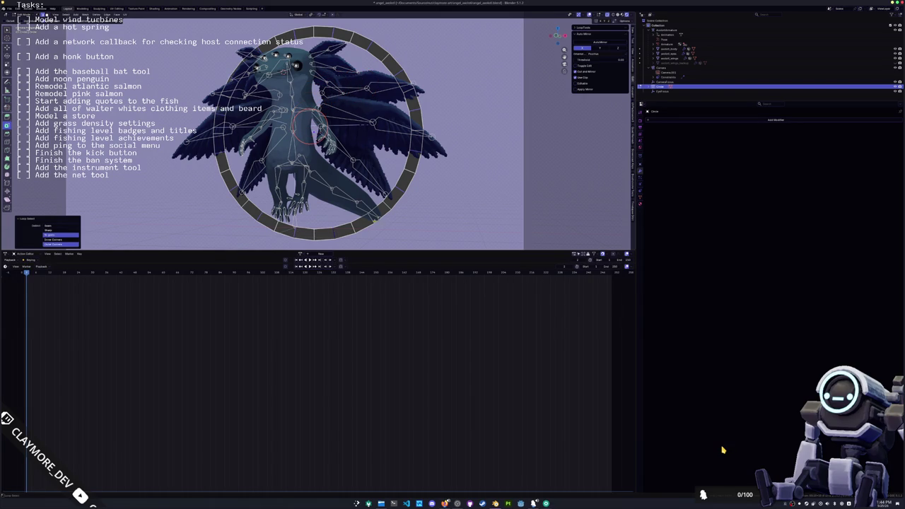
{"action": "key", "text": "KP_0"}
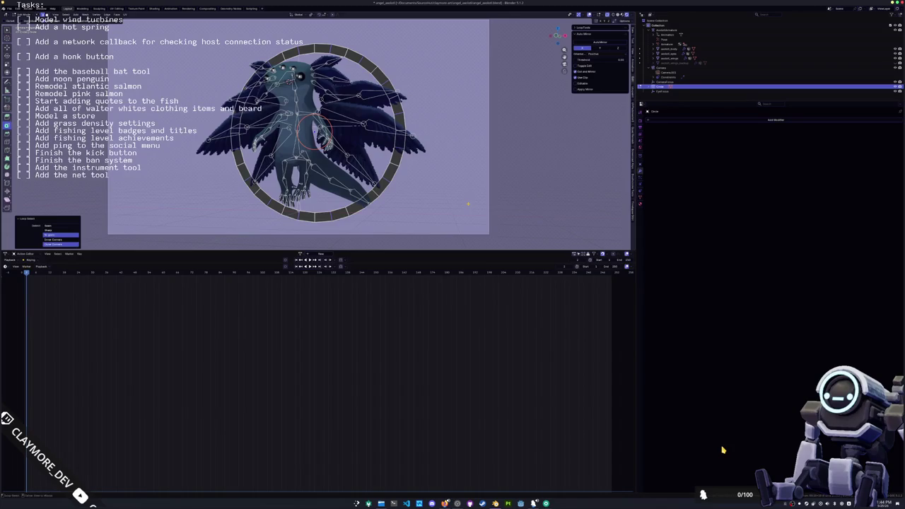
{"action": "key", "text": "alt+s"}
{"action": "key", "text": "s"}
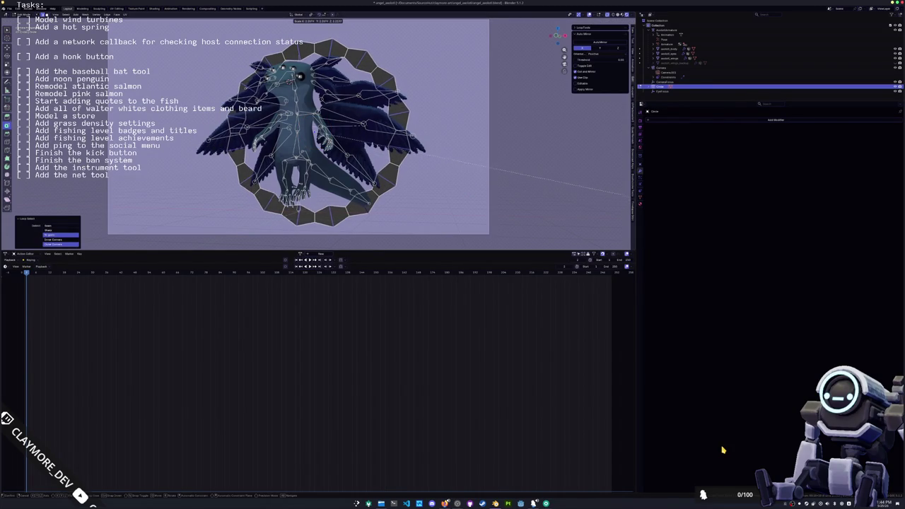
{"action": "key", "text": "Escape"}
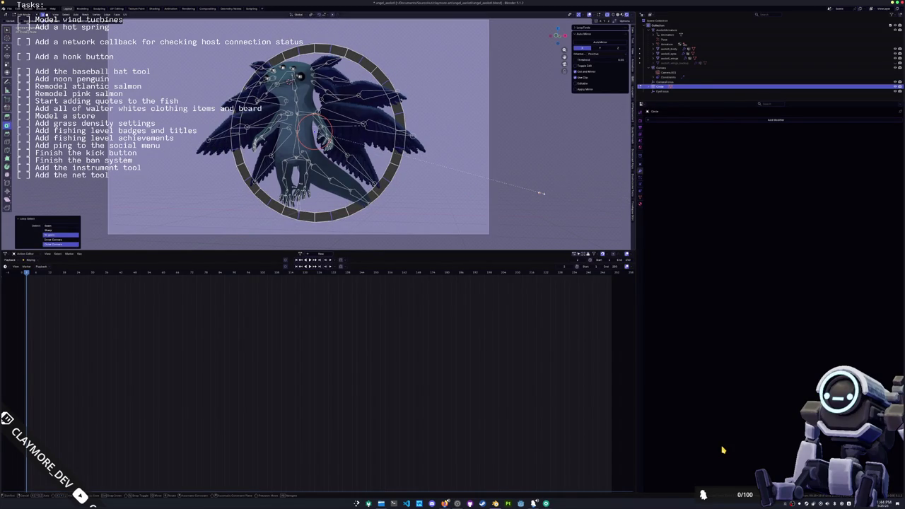
{"action": "key", "text": "s"}
{"action": "key", "text": "Escape"}
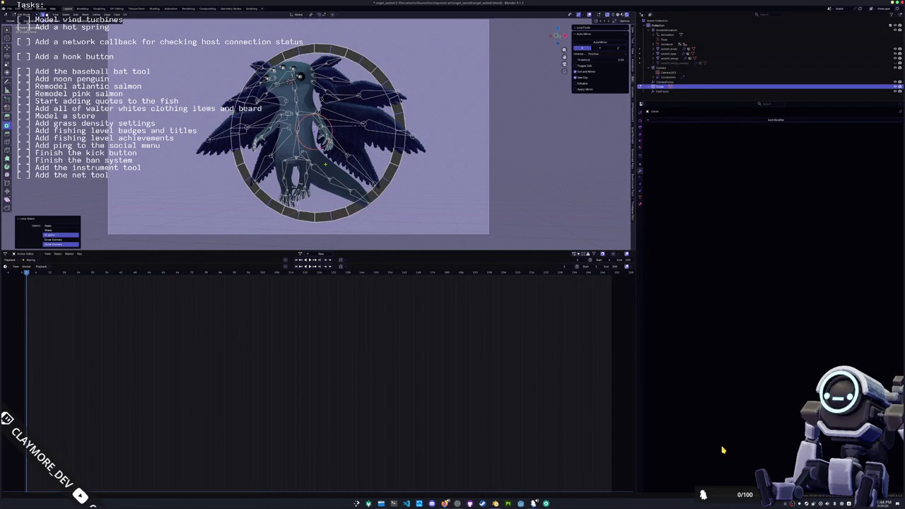
{"action": "key", "text": "s"}
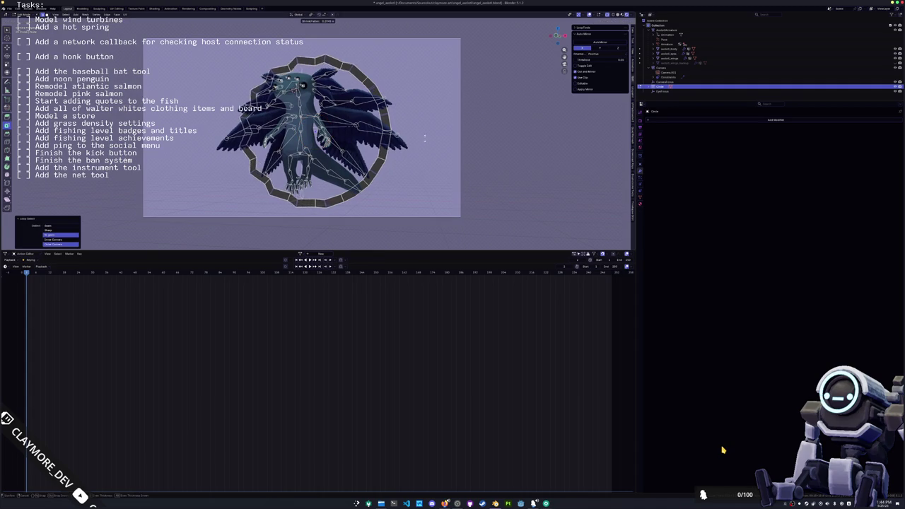
Cancel the ring's scale attempts and reframe the view on the ring and character.
{"action": "key", "text": "Escape"}
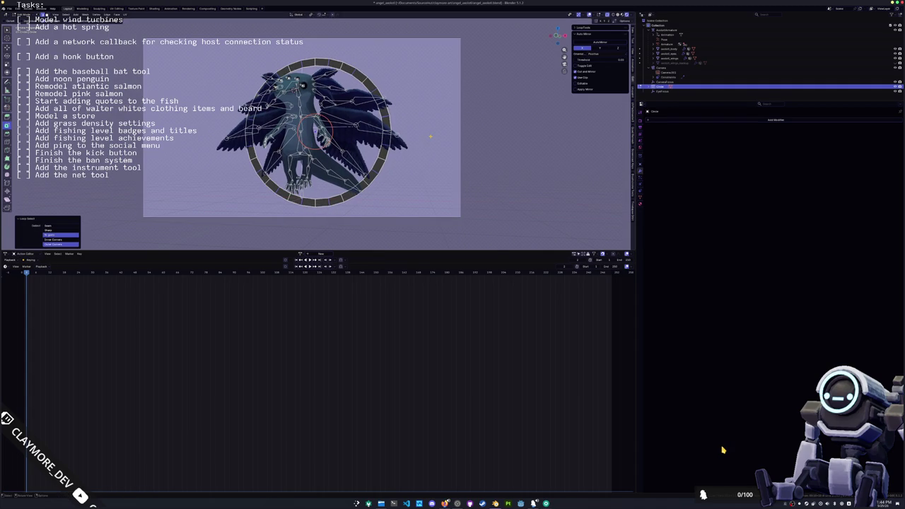
{"action": "key", "text": "KP_0"}
{"action": "key", "text": "s"}
{"action": "key", "text": "Escape"}
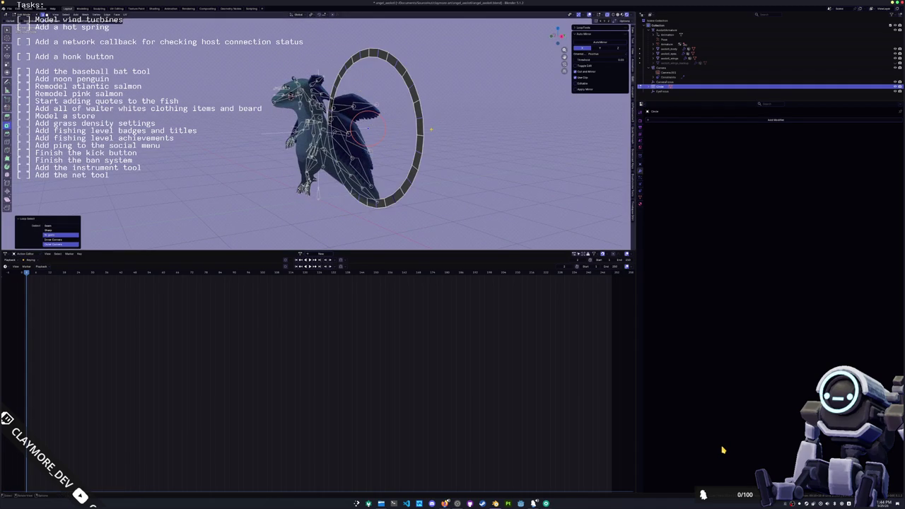
{"action": "key", "text": "KP_0"}
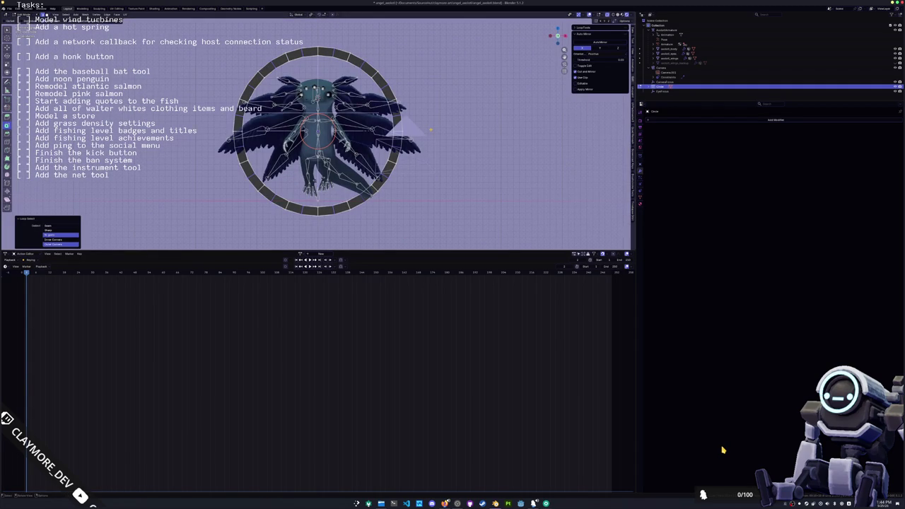
{"action": "key", "text": "KP_Decimal"}
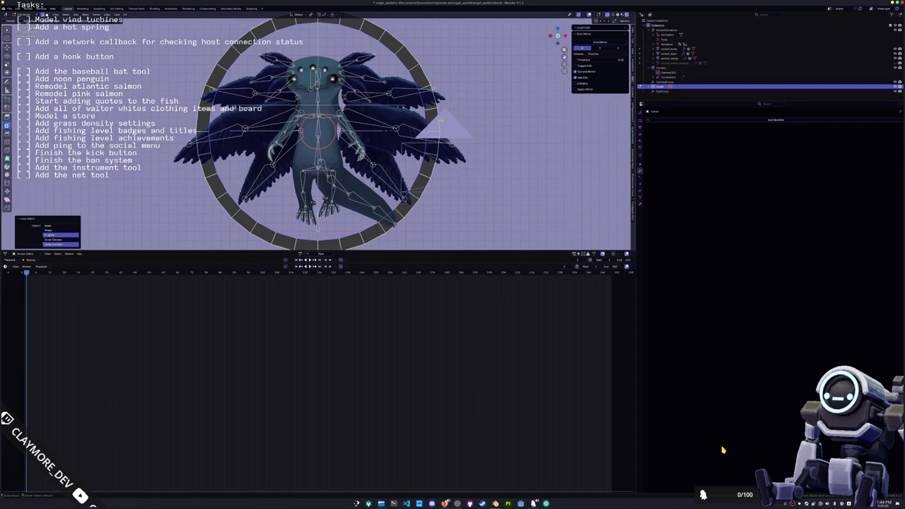
{"action": "key", "text": "KP_Subtract"}
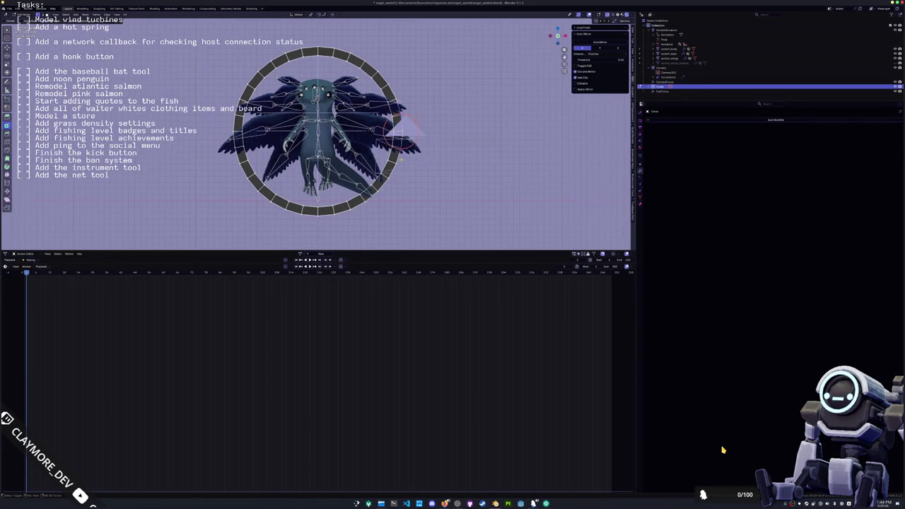
{"action": "key", "text": "ctrl+KP_2"}
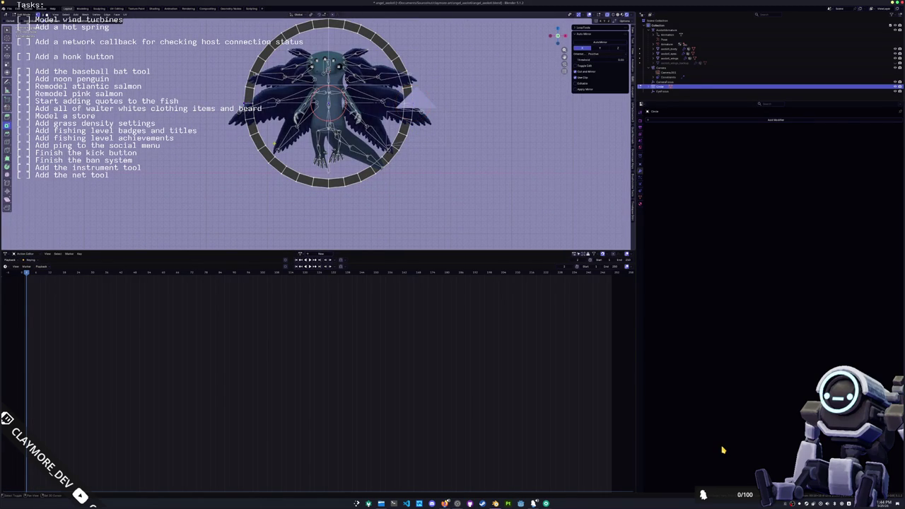
{"action": "key", "text": "ctrl+KP_8"}
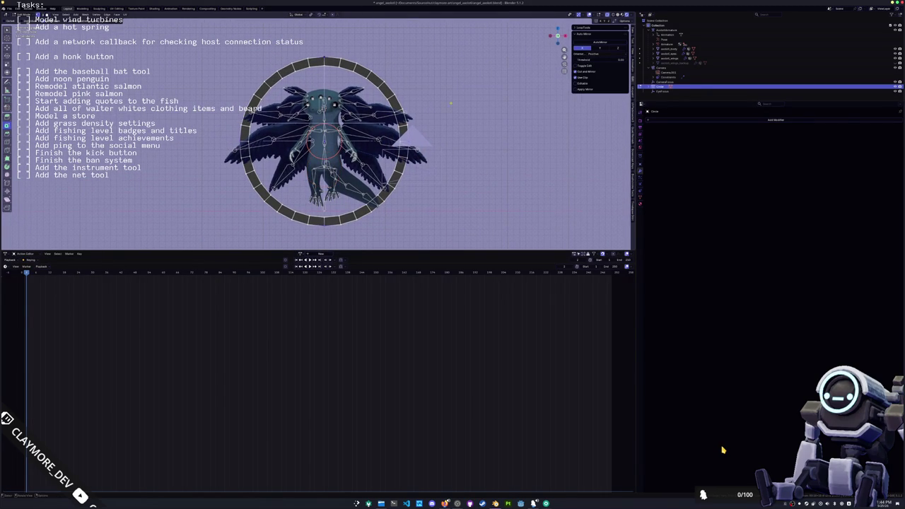
Keep the ring at its original size, exit Edit Mode and bring up the apply-transforms options.
{"action": "key", "text": "s"}
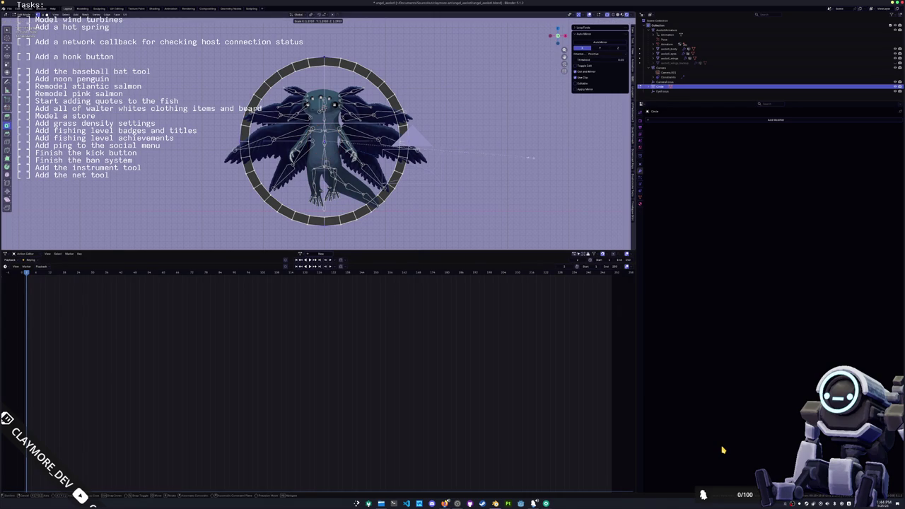
{"action": "key", "text": "Escape"}
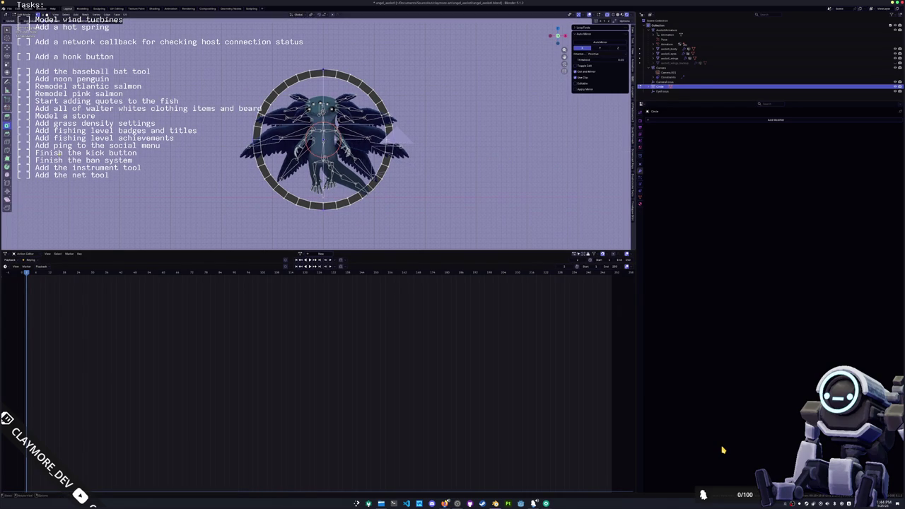
{"action": "key", "text": "Tab"}
{"action": "right_click", "coordinate": [212, 124]}
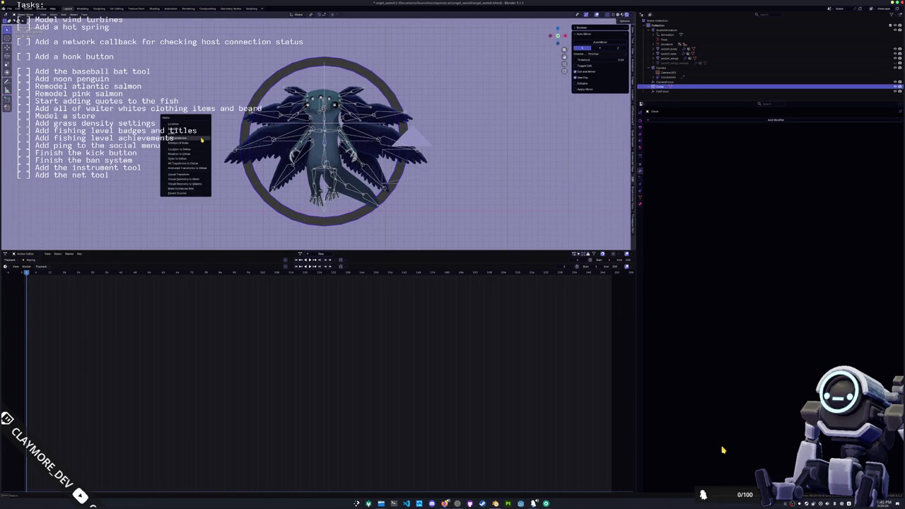
With pivot set to Individual Origins, scale the top, bottom and side ring faces into long spikes.
{"action": "left_click", "coordinate": [311, 14]}
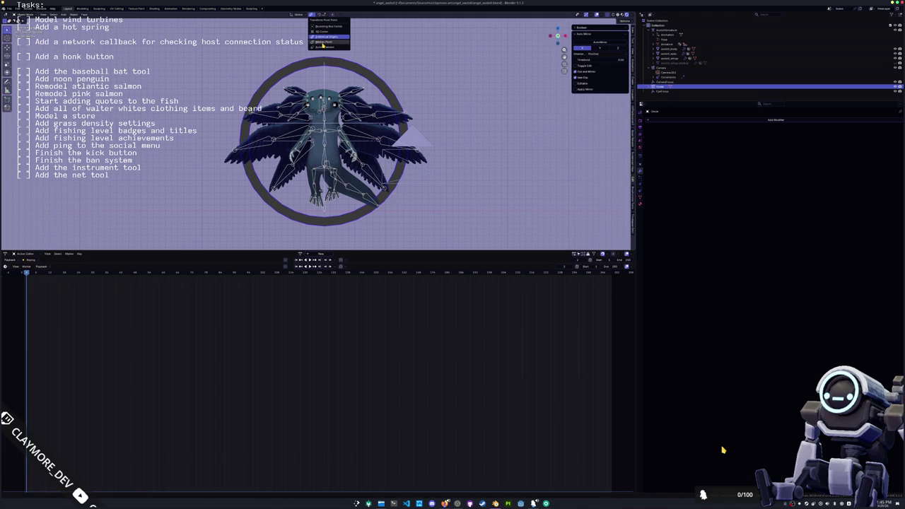
{"action": "left_click", "coordinate": [323, 44]}
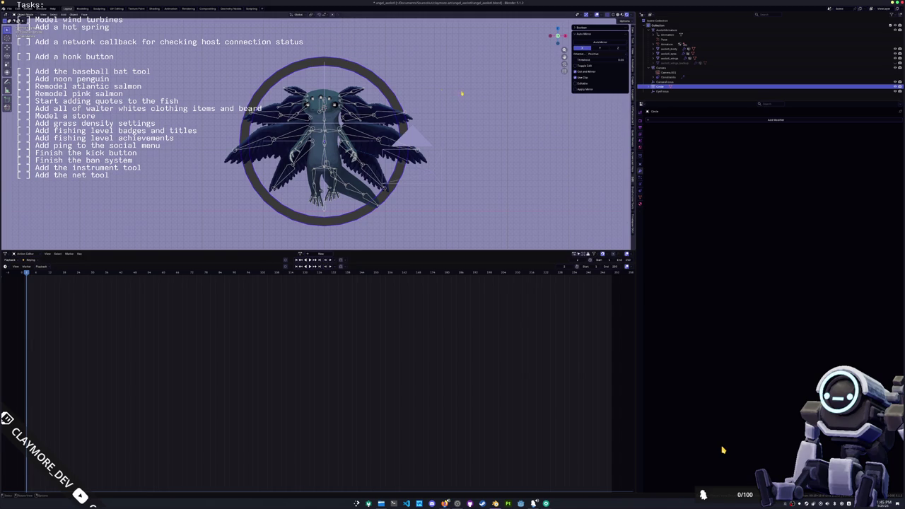
{"action": "key", "text": "Tab"}
{"action": "key", "text": "s"}
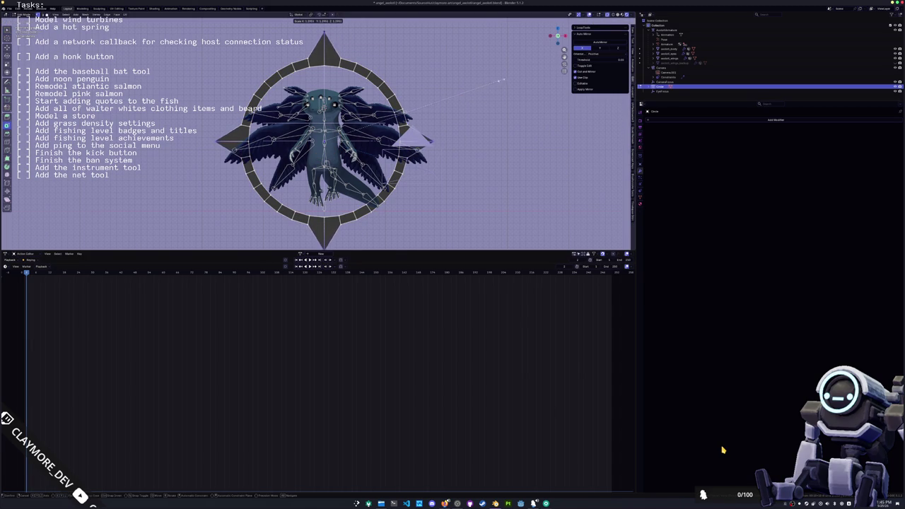
{"action": "left_click", "coordinate": [495, 92]}
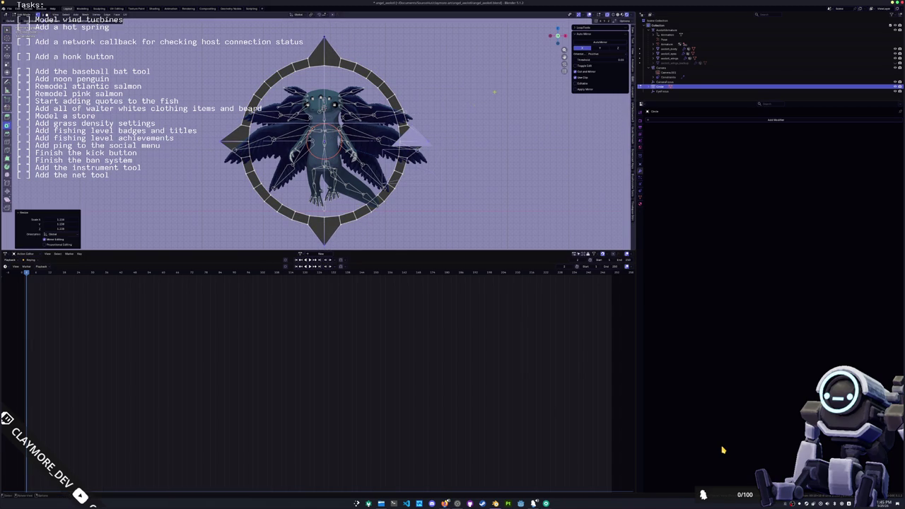
{"action": "left_click", "coordinate": [321, 220]}
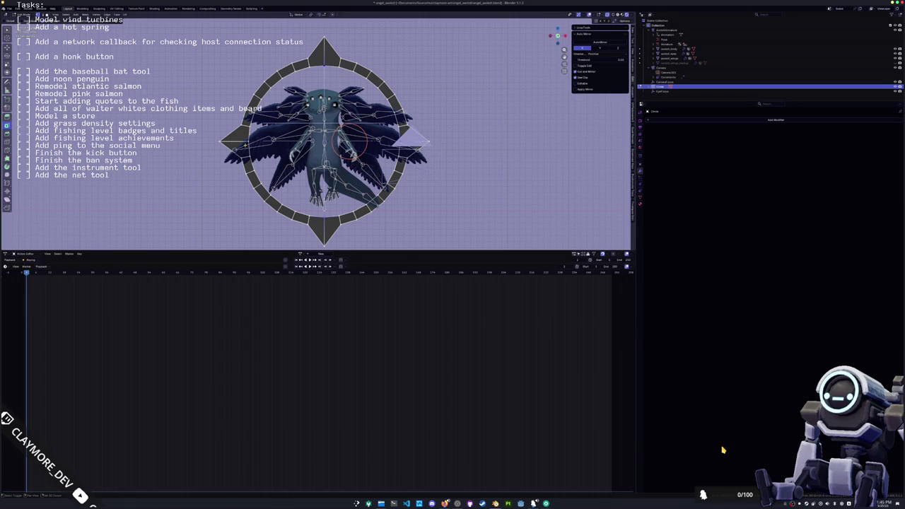
{"action": "key", "text": "s"}
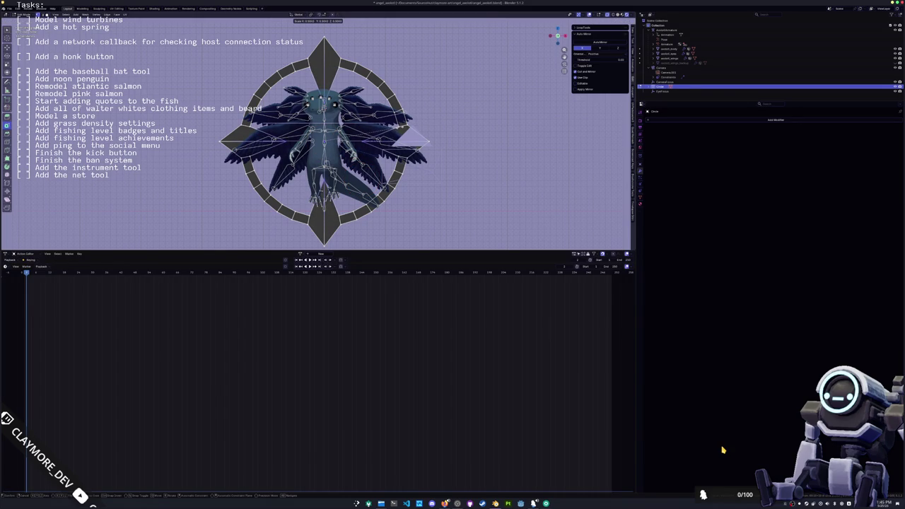
{"action": "left_click", "coordinate": [722, 450]}
Circle-select the diagonal faces and scale them into shorter spikes.
{"action": "key", "text": "c"}
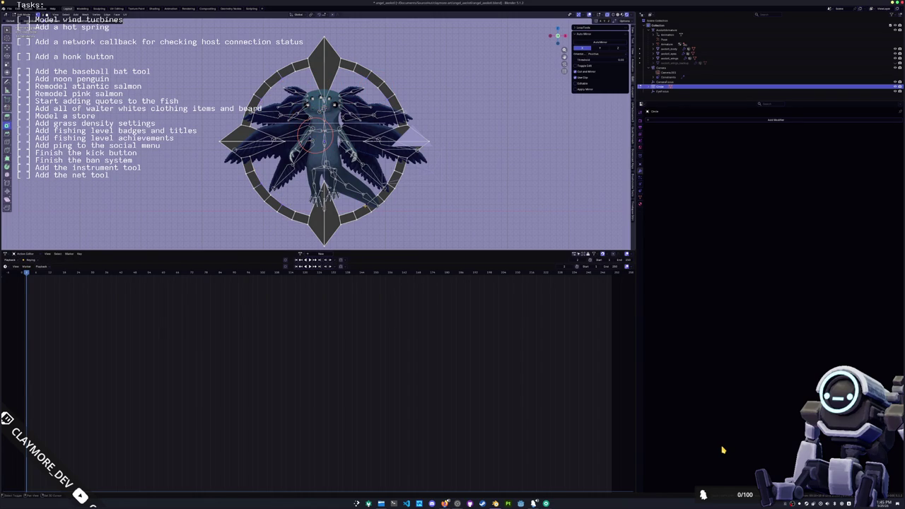
{"action": "key", "text": "s"}
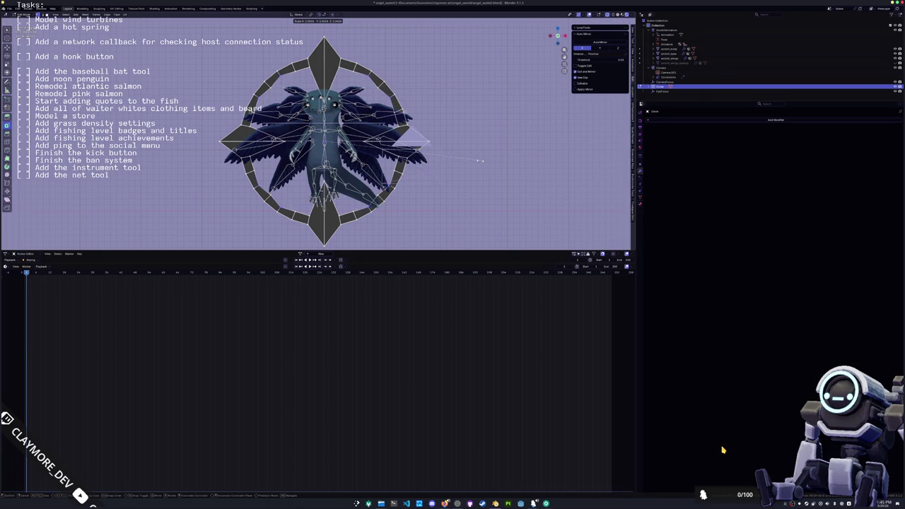
{"action": "left_click", "coordinate": [465, 163]}
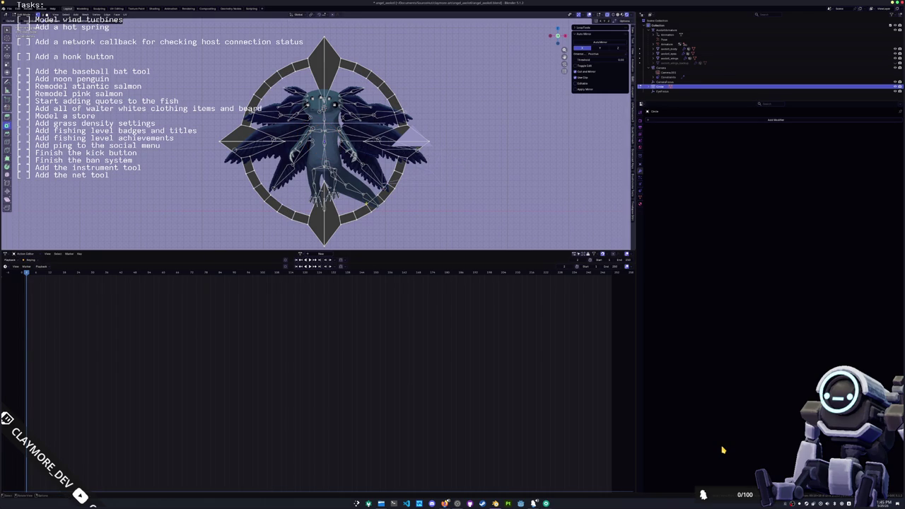
Select the upper-right wing control and scale the wings down slightly.
{"action": "left_click", "coordinate": [325, 141]}
{"action": "left_click", "coordinate": [345, 122], "text": "shift"}
{"action": "key", "text": "s"}
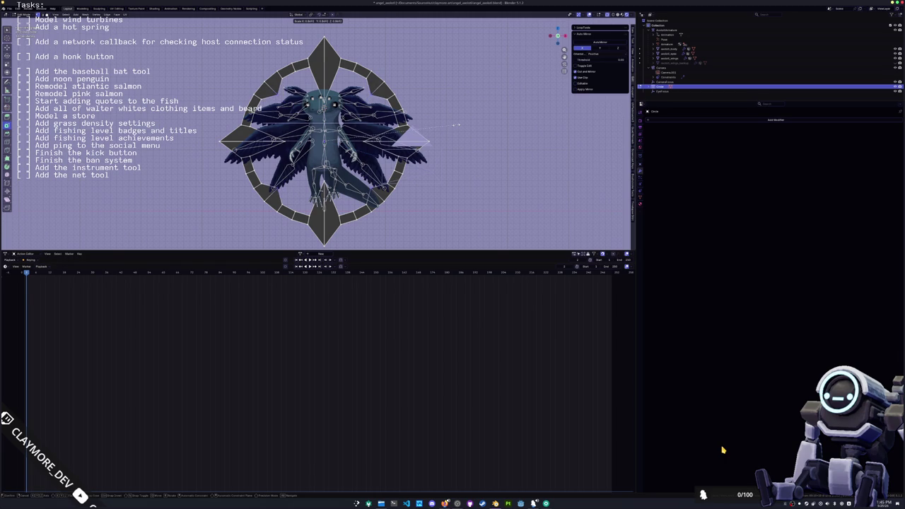
{"action": "left_click", "coordinate": [456, 125]}
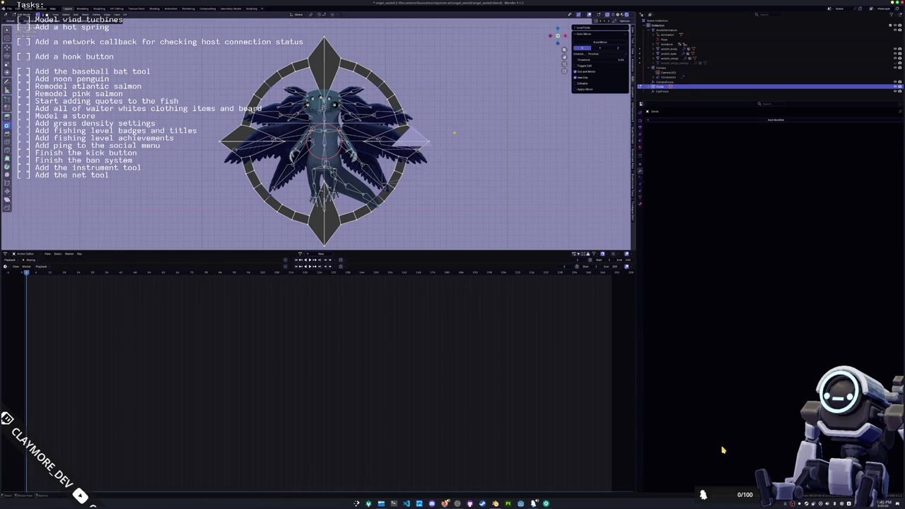
{"action": "scroll", "coordinate": [455, 132], "scroll_direction": "up", "scroll_amount": 1}
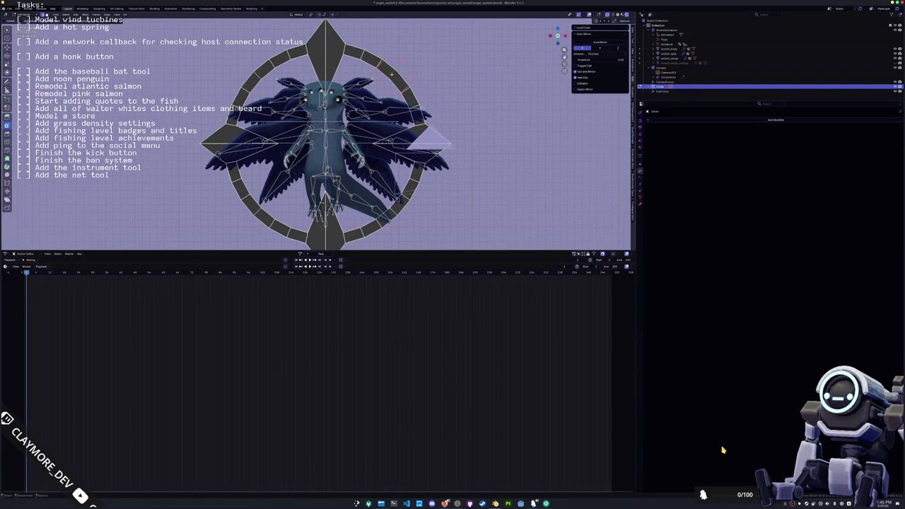
Add a centred loop cut to the mesh, cancelling the slide.
{"action": "key", "text": "ctrl+r"}
{"action": "left_click", "coordinate": [409, 189]}
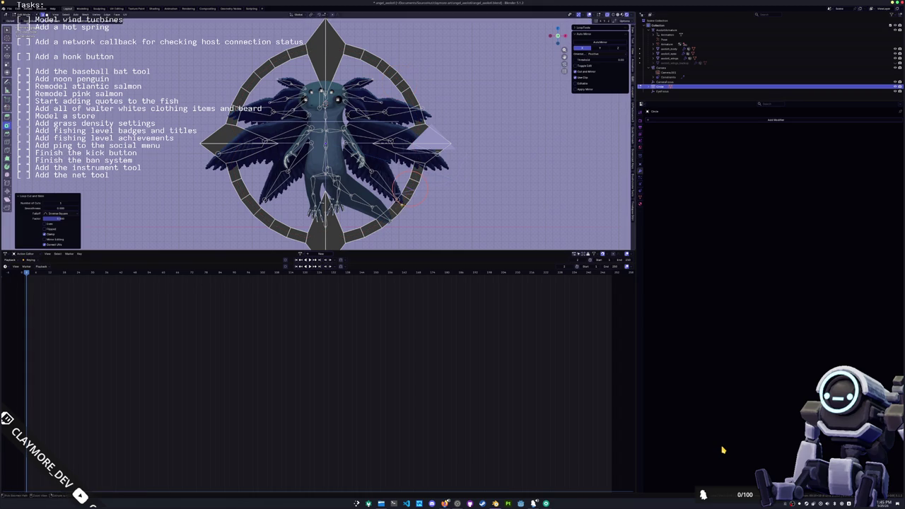
{"action": "key", "text": "g"}
{"action": "key", "text": "g"}
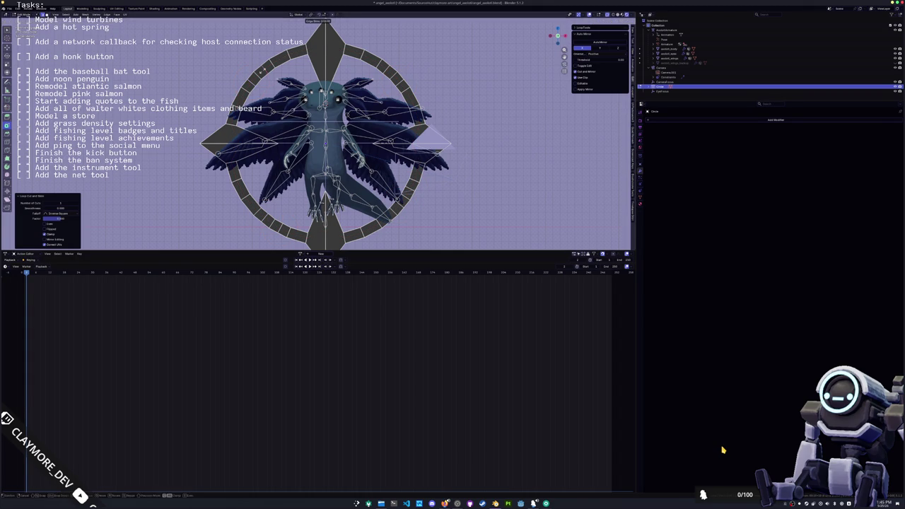
{"action": "right_click", "coordinate": [254, 70]}
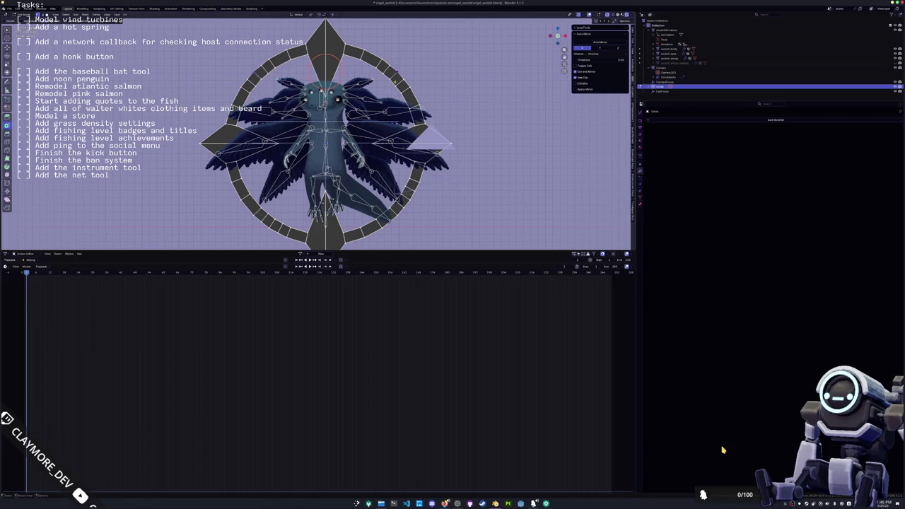
{"action": "left_click", "coordinate": [353, 118]}
Loop cut the ring, then dissolve a selected edge loop.
{"action": "left_click", "coordinate": [331, 35]}
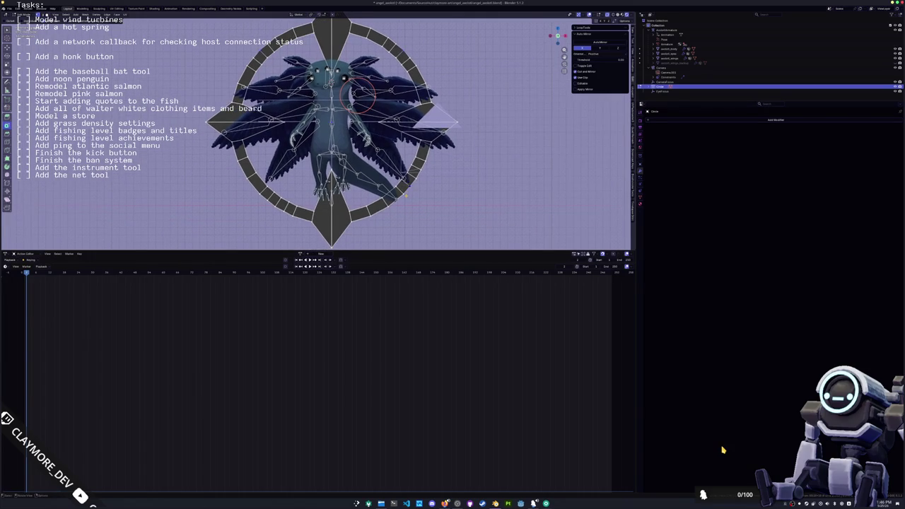
{"action": "key", "text": "ctrl+r"}
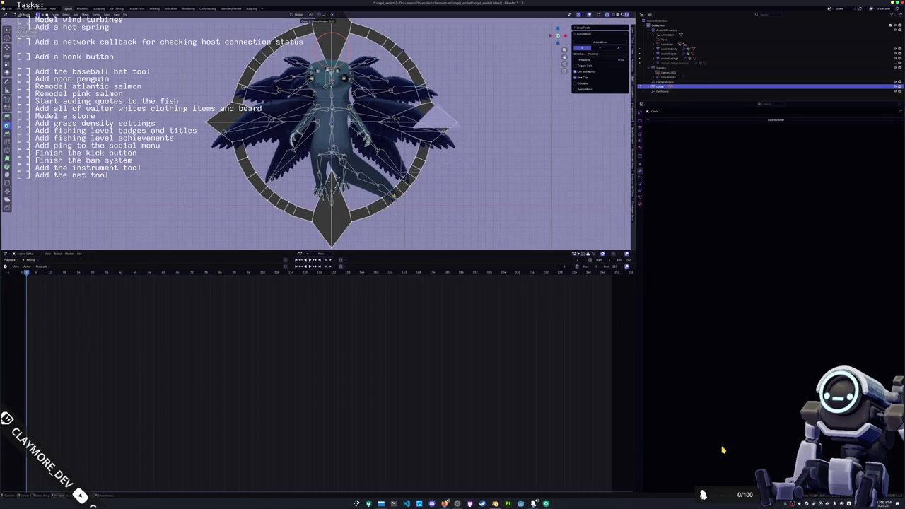
{"action": "left_click", "coordinate": [393, 197]}
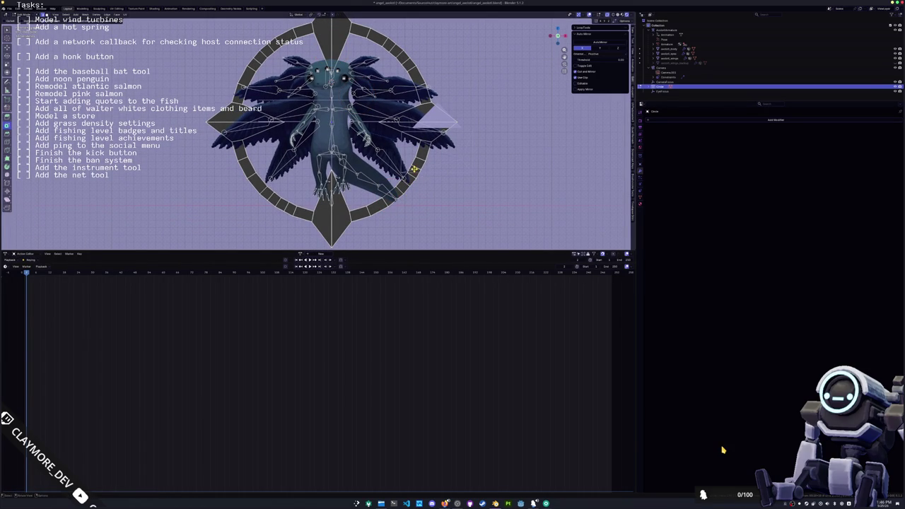
{"action": "left_click", "coordinate": [414, 169], "text": "alt"}
{"action": "key", "text": "x"}
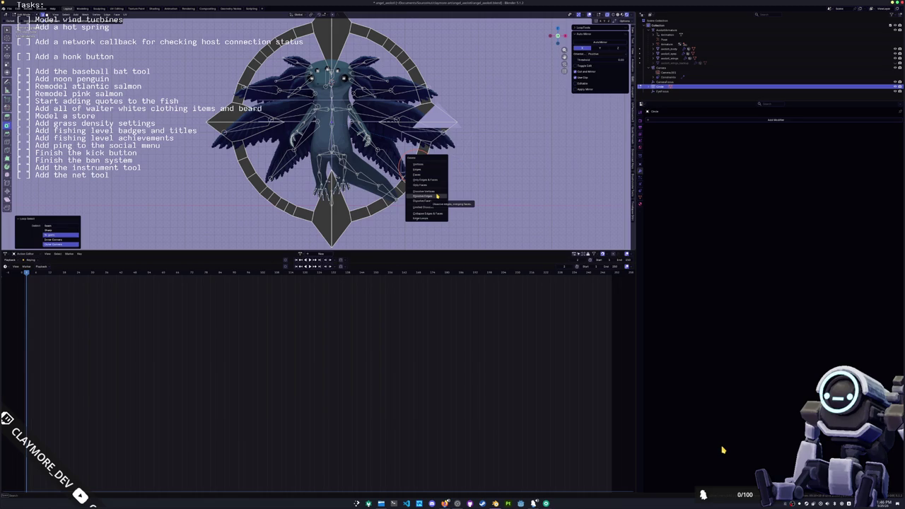
{"action": "left_click", "coordinate": [437, 195]}
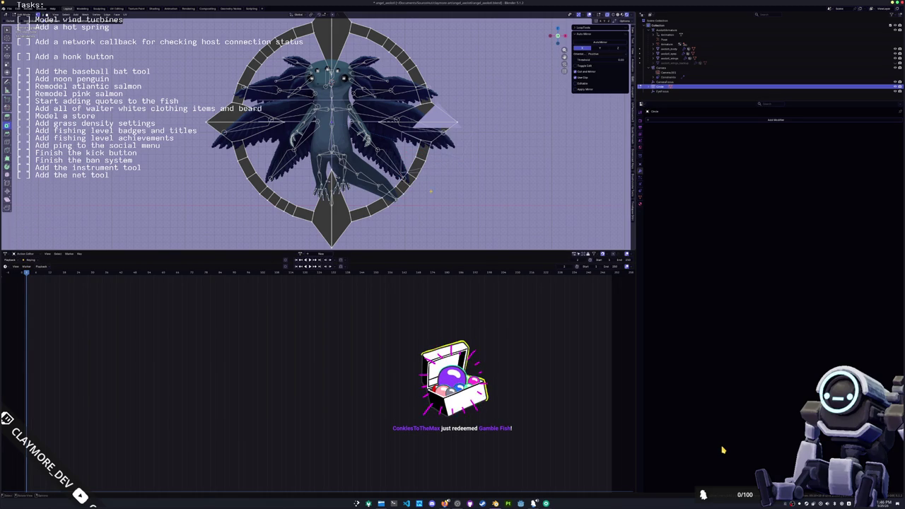
Select the remaining stray edges on the ring and dissolve them.
{"action": "left_click", "coordinate": [415, 171]}
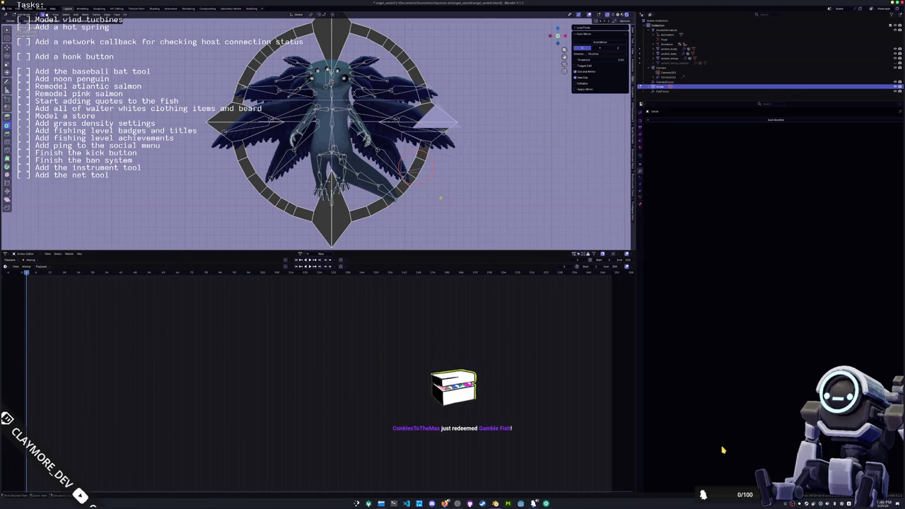
{"action": "left_click", "coordinate": [391, 196]}
{"action": "key", "text": "x"}
{"action": "left_click", "coordinate": [416, 170]}
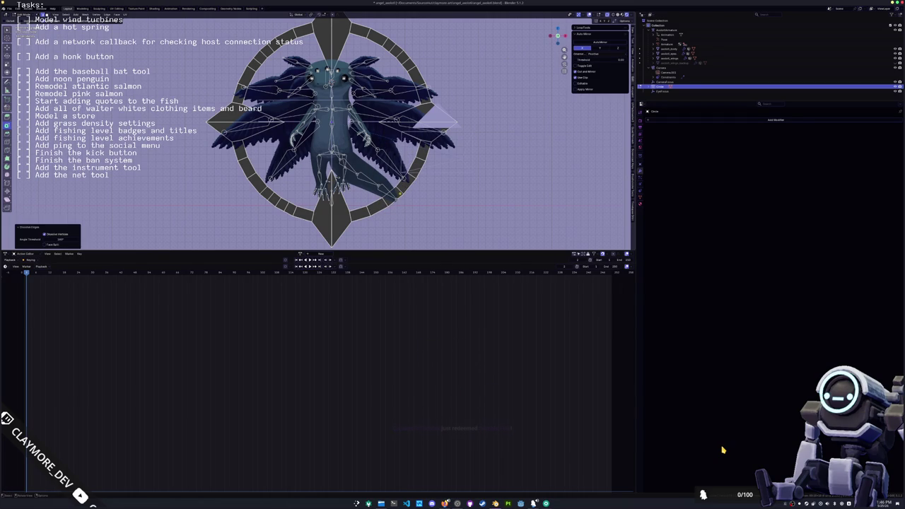
{"action": "middle_click_drag", "start_coordinate": [414, 202], "coordinate": [420, 197]}
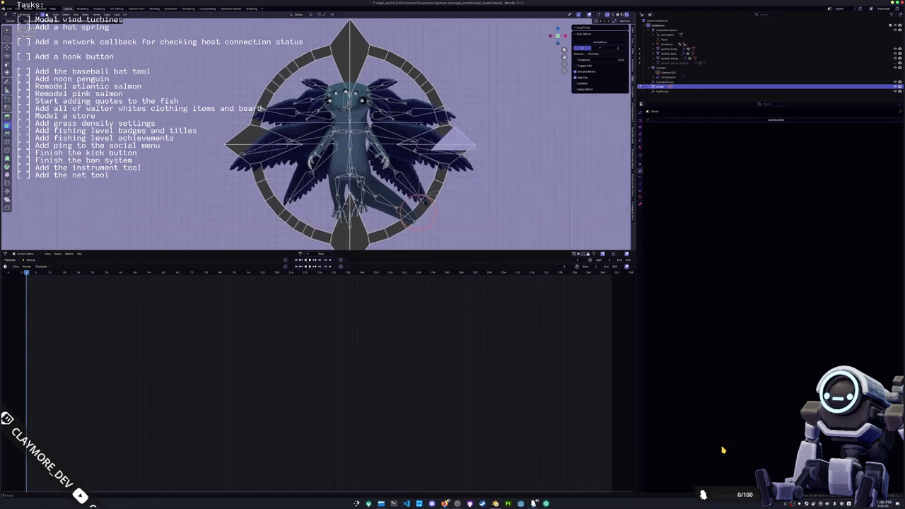
Add another loop cut across the ring and commit it.
{"action": "key", "text": "ctrl+r"}
{"action": "left_click", "coordinate": [410, 204]}
{"action": "left_click", "coordinate": [410, 194]}
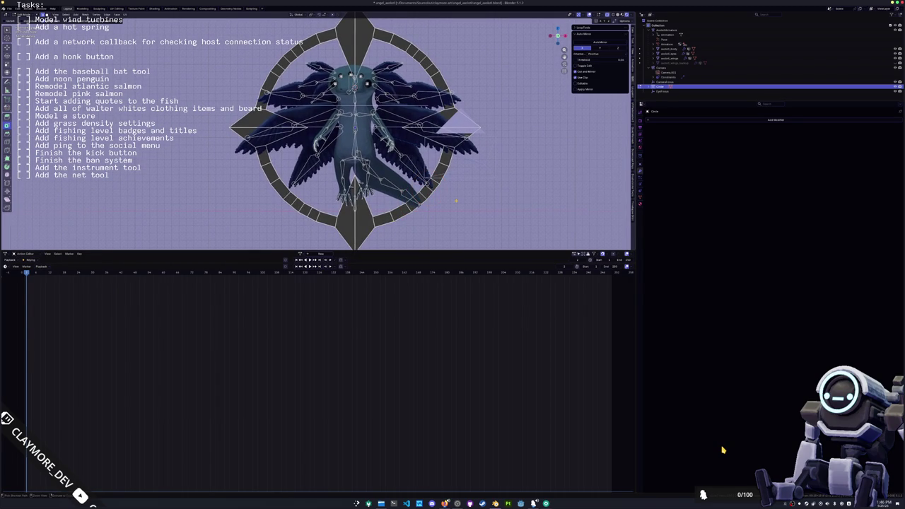
{"action": "left_click", "coordinate": [283, 58]}
{"action": "left_click", "coordinate": [430, 63]}
{"action": "left_click", "coordinate": [423, 58]}
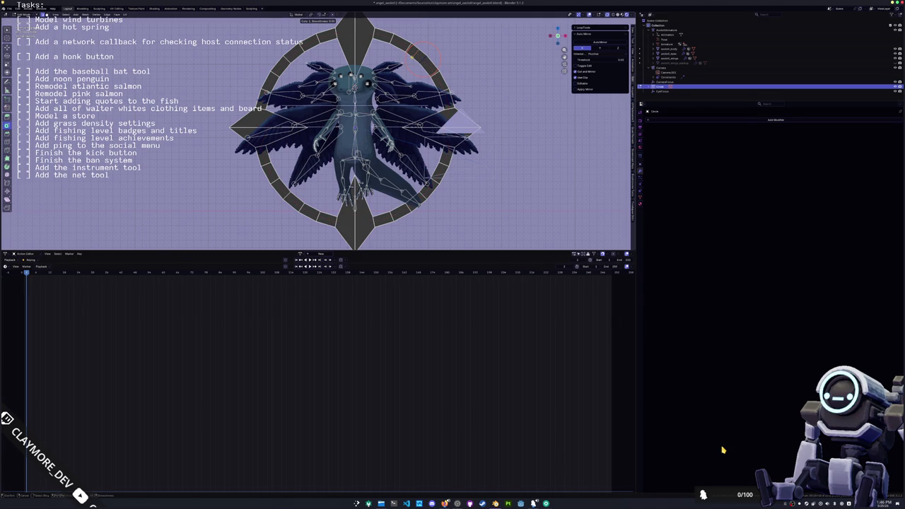
{"action": "key", "text": "Return"}
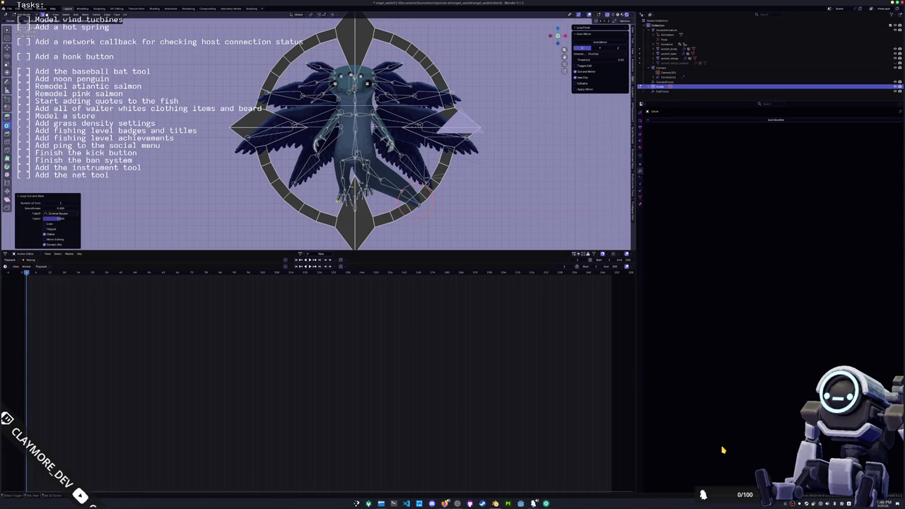
In vertex select mode, scale the ring's spike geometry by about 1.14, then by 0.74.
{"action": "key", "text": "ctrl+KP_4"}
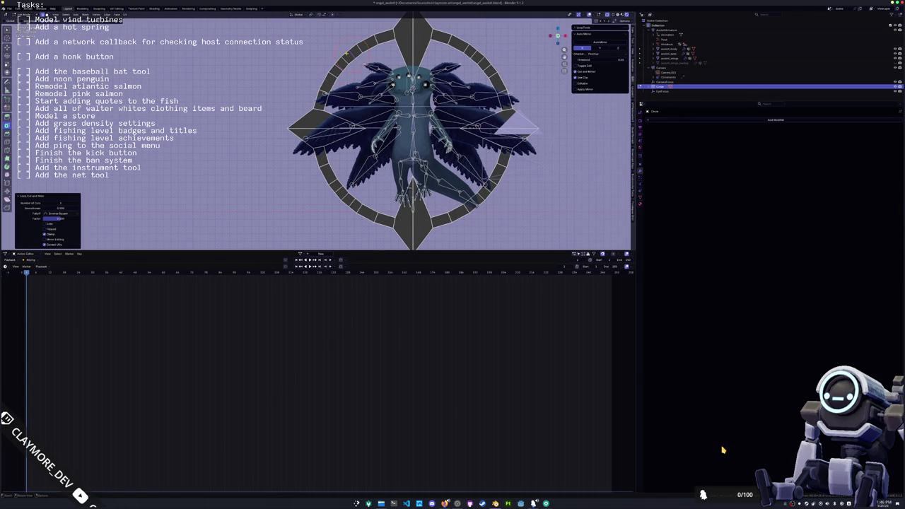
{"action": "key", "text": "1"}
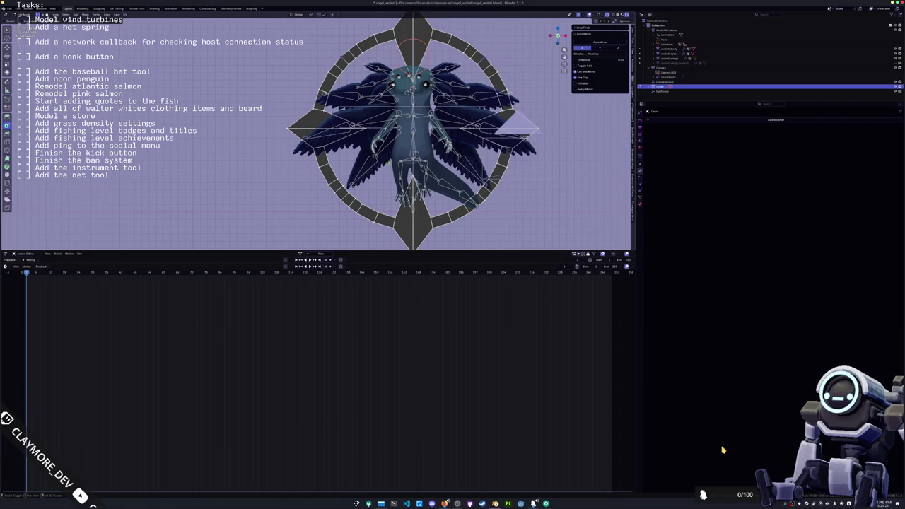
{"action": "middle_click_drag", "start_coordinate": [483, 57], "coordinate": [472, 36], "text": "shift"}
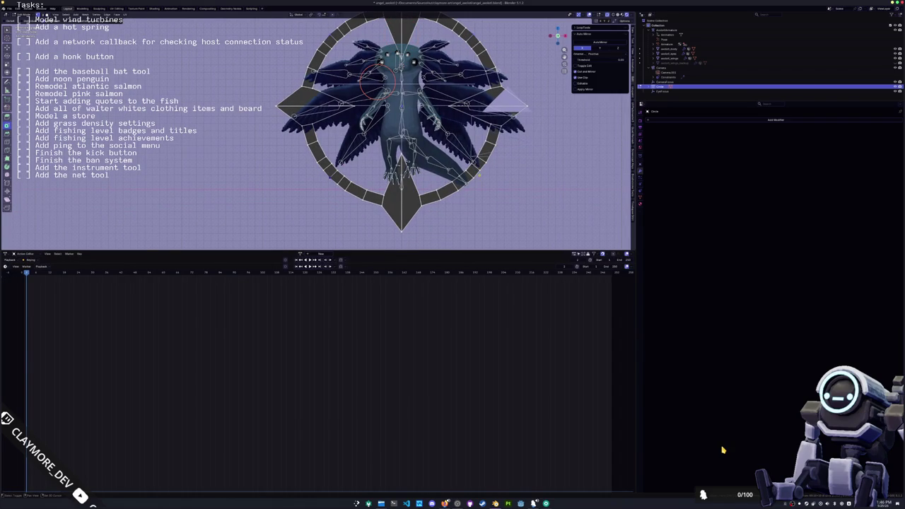
{"action": "key", "text": "Escape"}
{"action": "key", "text": "s"}
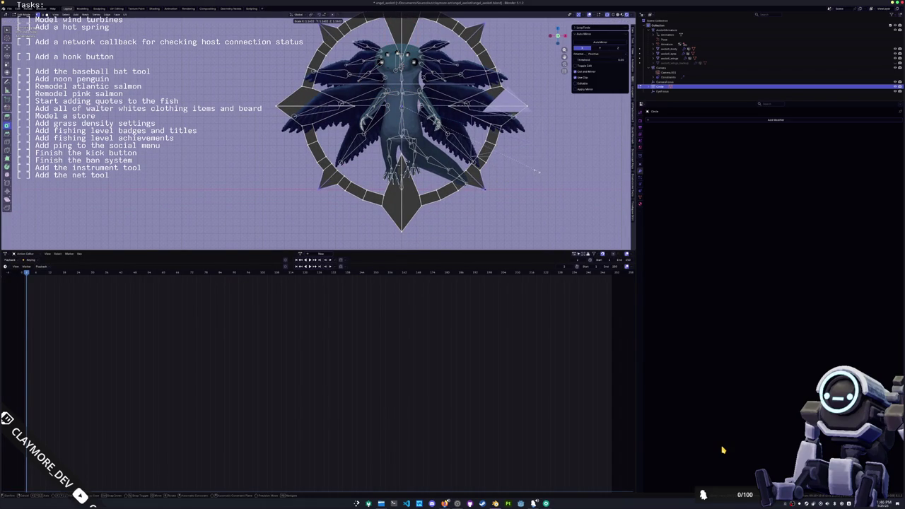
{"action": "left_click", "coordinate": [541, 170]}
{"action": "middle_click_drag", "start_coordinate": [541, 169], "coordinate": [541, 191]}
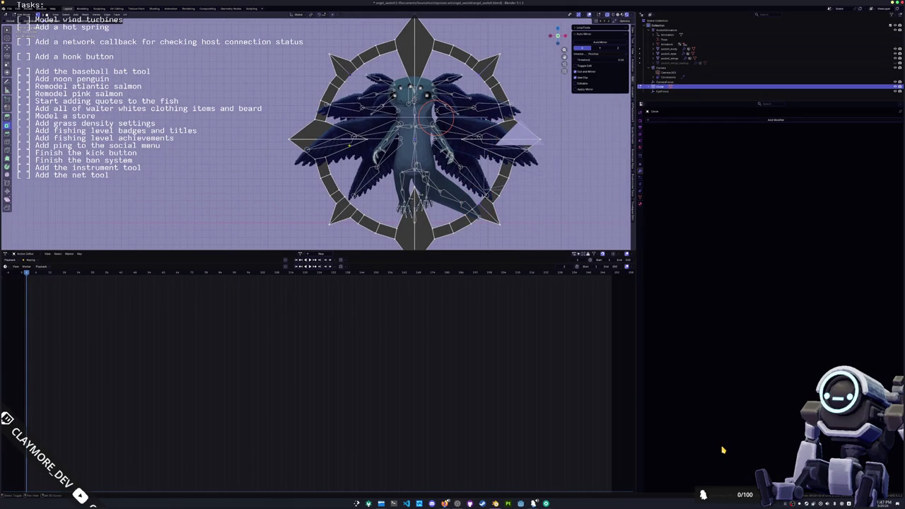
{"action": "key", "text": "s"}
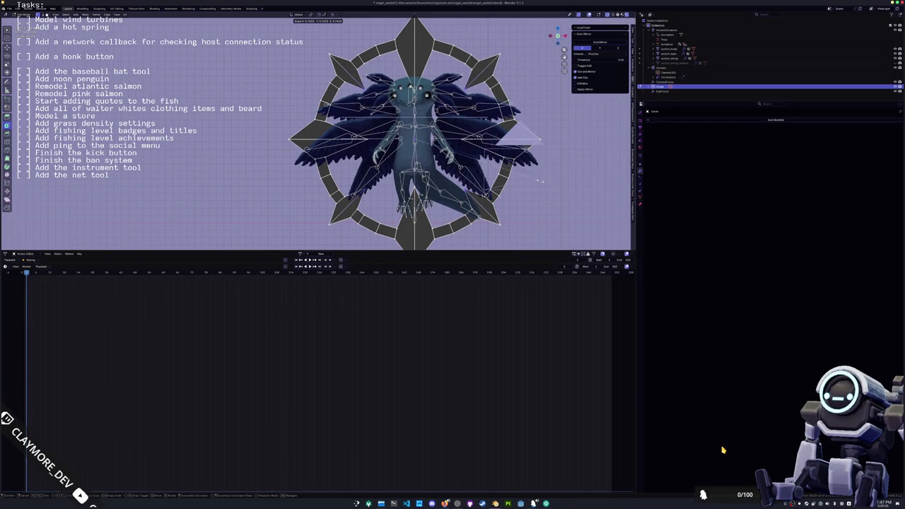
{"action": "left_click", "coordinate": [541, 180]}
{"action": "middle_click_drag", "start_coordinate": [541, 180], "coordinate": [518, 185]}
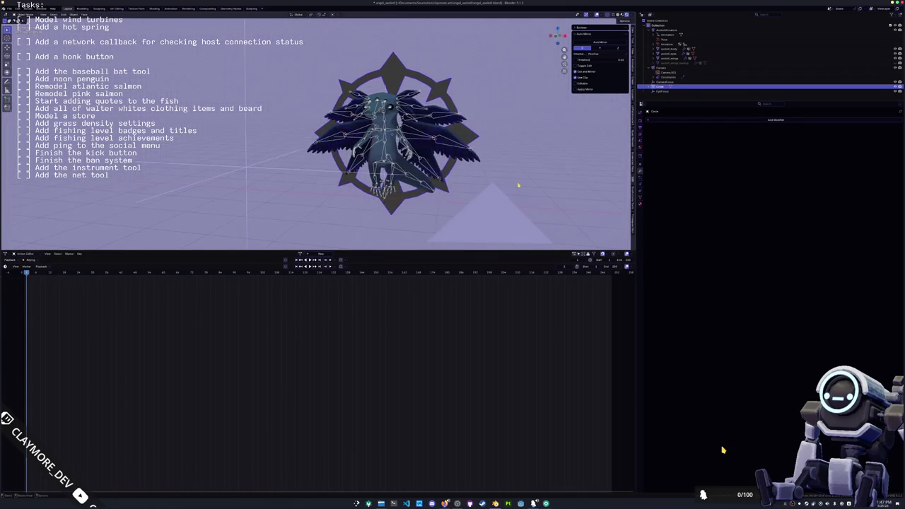
In camera view, change Output Resolution X so the frame becomes taller and nearly square.
{"action": "key", "text": "KP_0"}
{"action": "key", "text": "s"}
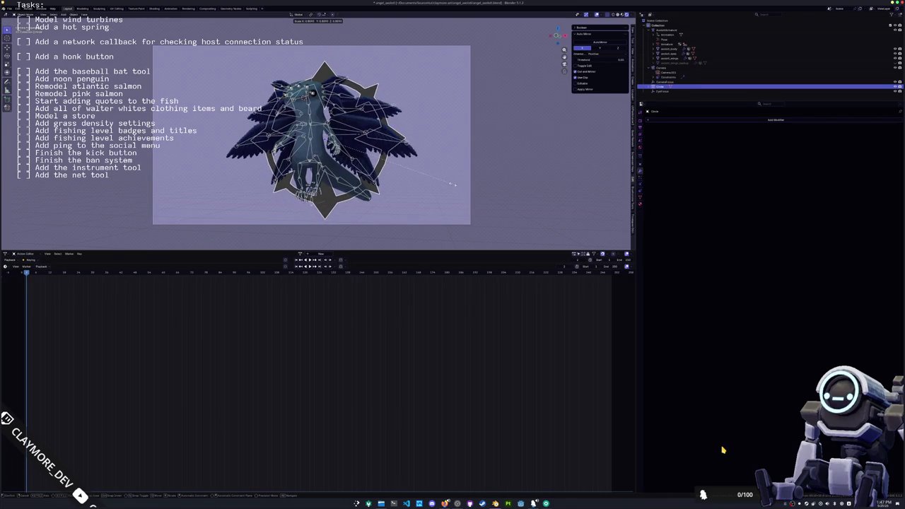
{"action": "right_click", "coordinate": [457, 188]}
{"action": "left_click", "coordinate": [470, 193]}
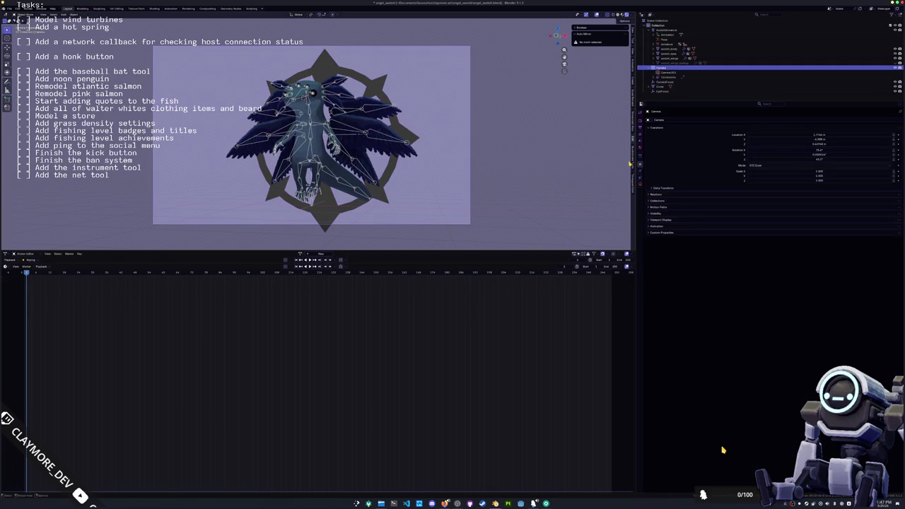
{"action": "left_click", "coordinate": [641, 176]}
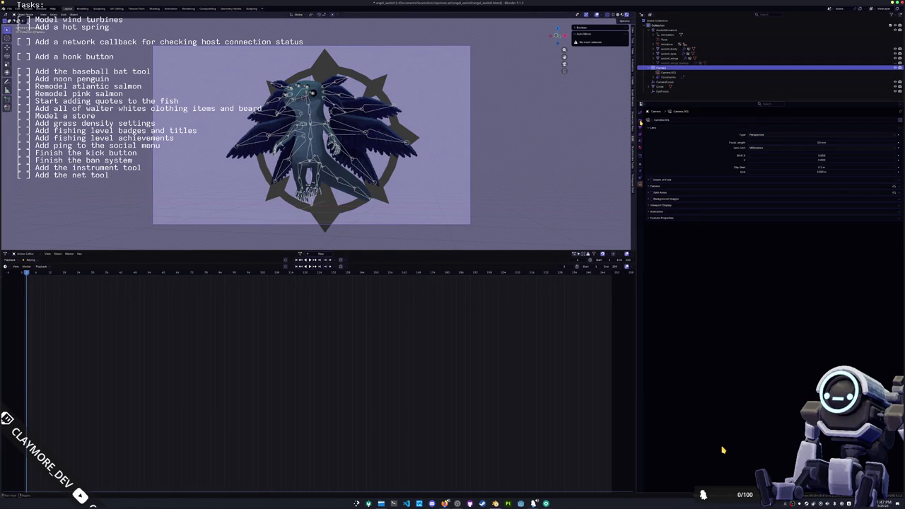
{"action": "left_click", "coordinate": [640, 121]}
{"action": "left_click", "coordinate": [642, 128]}
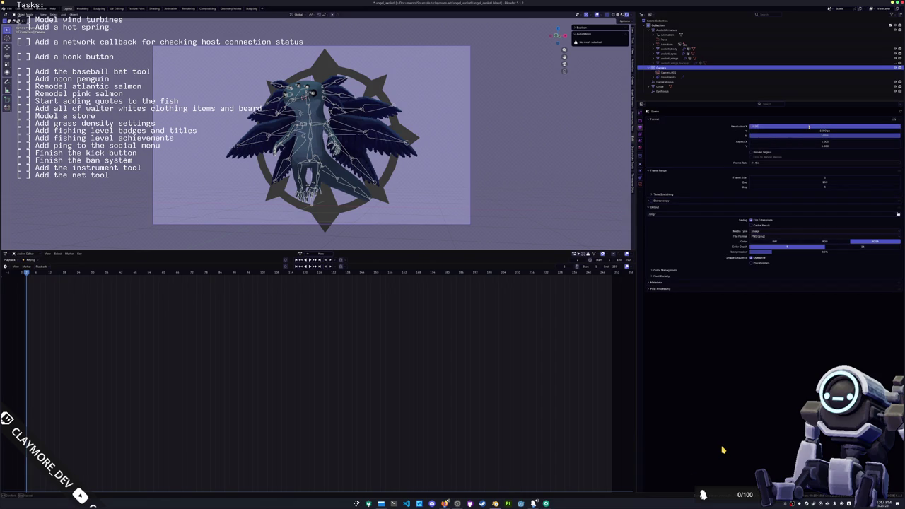
{"action": "key", "text": "Return"}
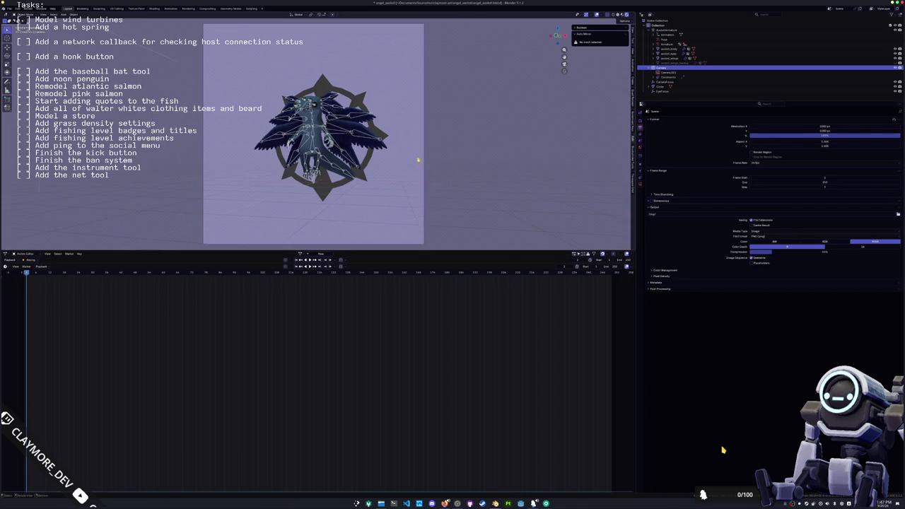
Move the character's armature along the X axis.
{"action": "left_click", "coordinate": [660, 91]}
{"action": "left_click", "coordinate": [659, 82]}
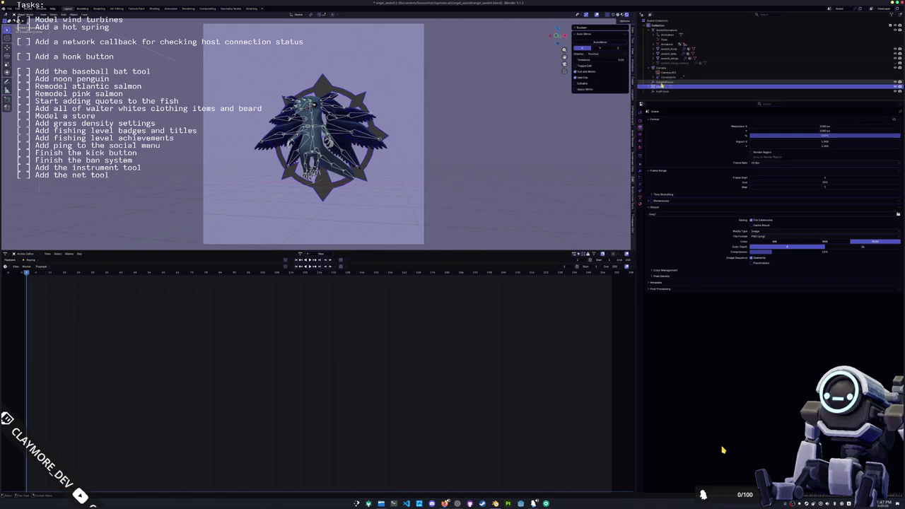
{"action": "key", "text": "g"}
{"action": "key", "text": "x"}
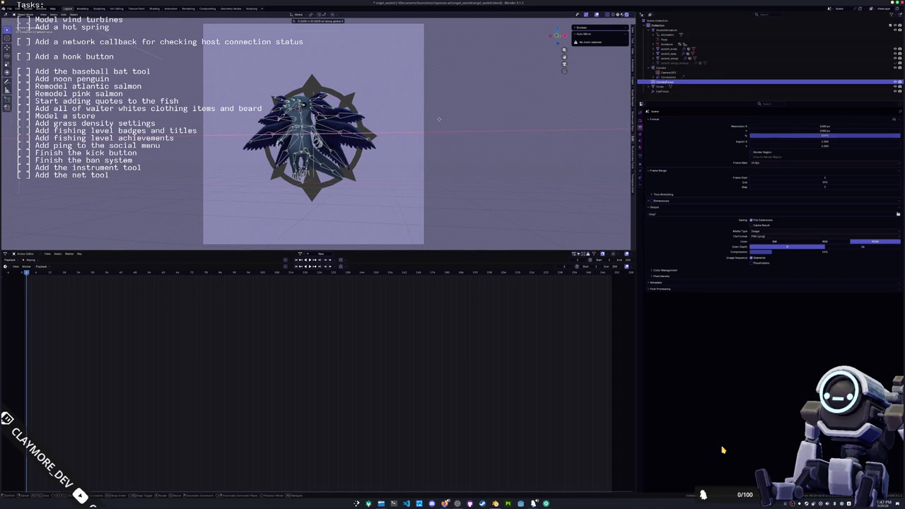
{"action": "left_click", "coordinate": [438, 119]}
Raise the camera focal length to enlarge the character, then select Circle in Shading.
{"action": "left_click", "coordinate": [665, 68]}
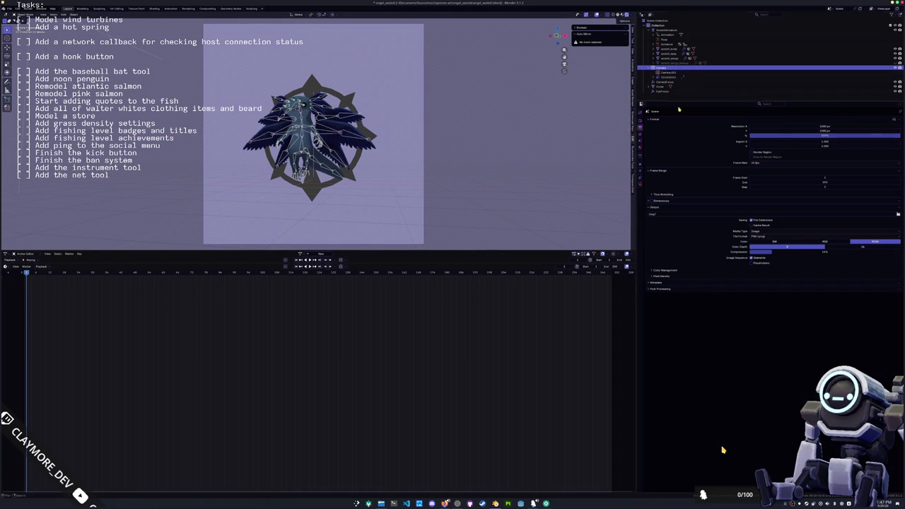
{"action": "left_click", "coordinate": [642, 186]}
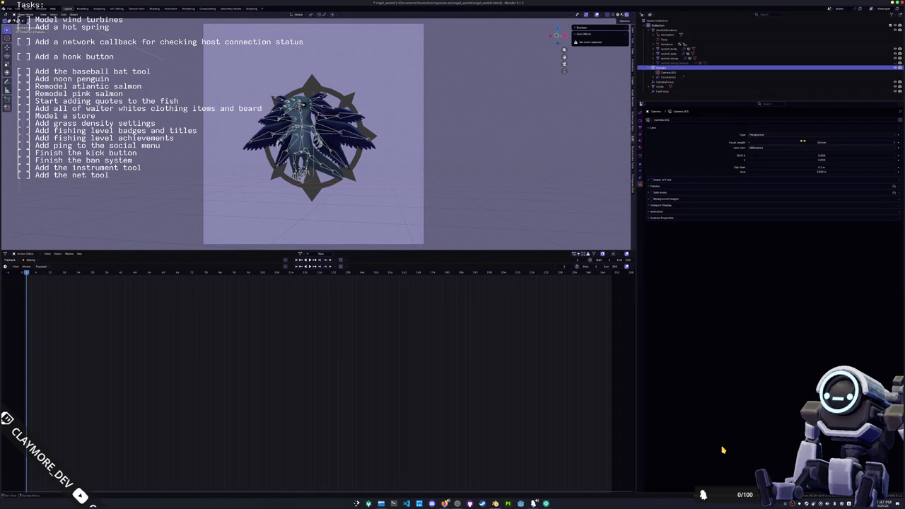
{"action": "left_click_drag", "start_coordinate": [803, 141], "coordinate": [842, 142]}
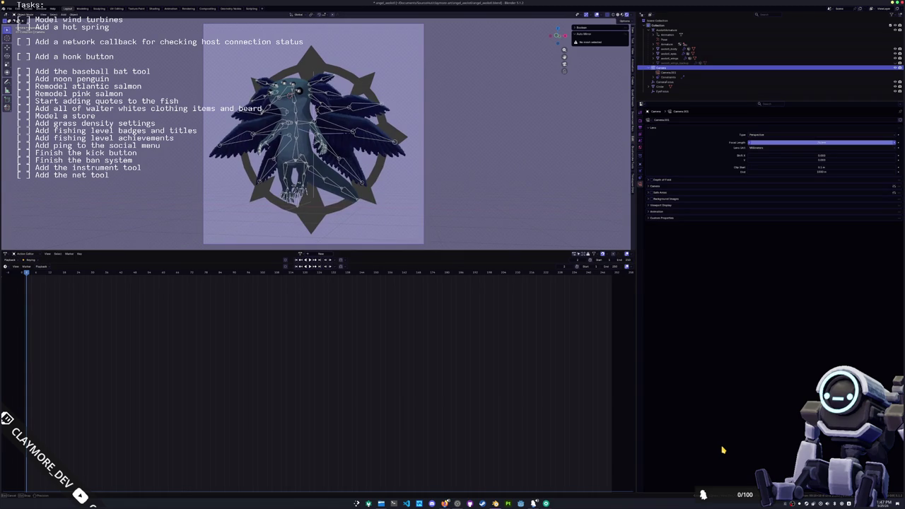
{"action": "left_click", "coordinate": [371, 204]}
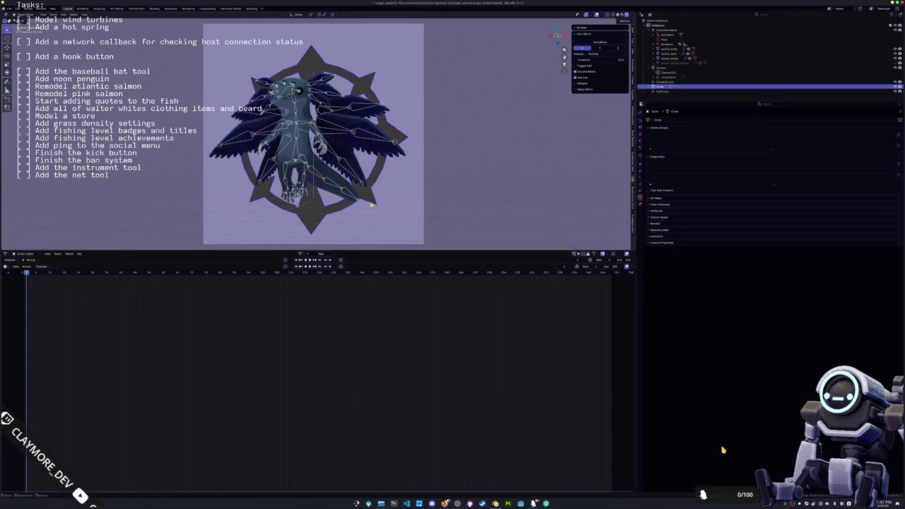
{"action": "left_click", "coordinate": [155, 9]}
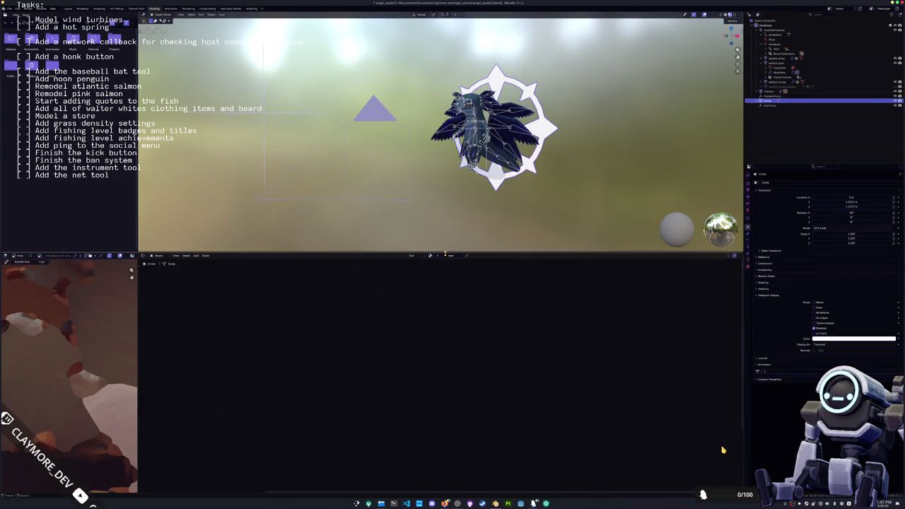
Give the Circle a new material and add an Emission node to it.
{"action": "left_click", "coordinate": [446, 257]}
{"action": "scroll", "coordinate": [428, 336], "scroll_direction": "up", "scroll_amount": 3}
{"action": "key", "text": "shift+a"}
{"action": "type", "text": "e"}
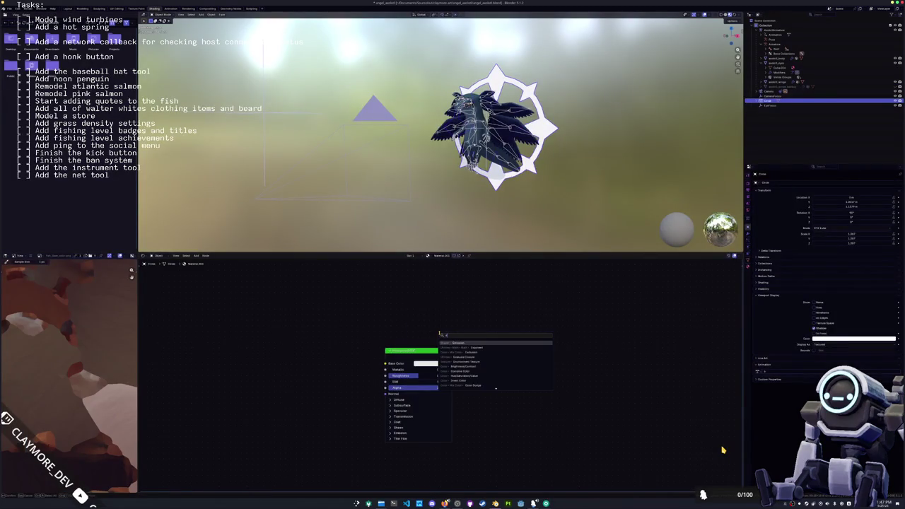
{"action": "type", "text": "mission"}
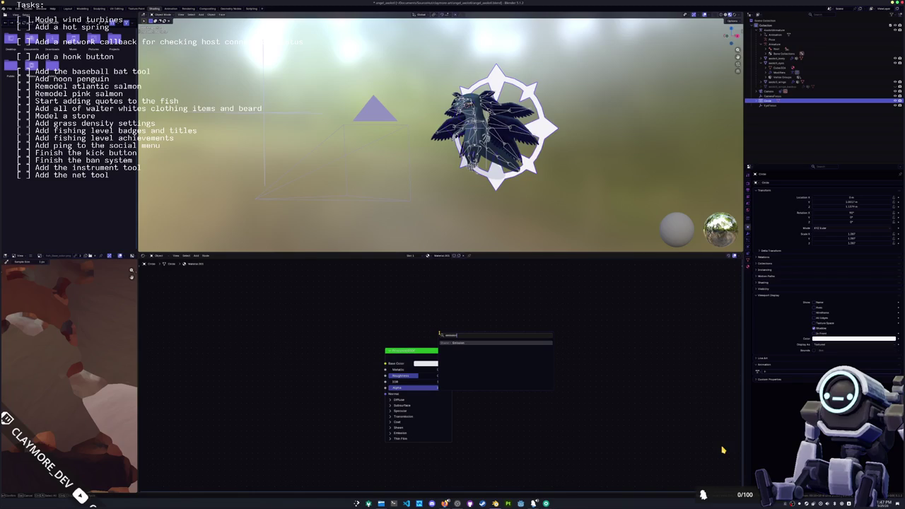
{"action": "key", "text": "Return"}
{"action": "left_click", "coordinate": [385, 297]}
Set the emission colour to a light cyan (hue 0.541, full saturation and value).
{"action": "scroll", "coordinate": [400, 300], "scroll_direction": "up", "scroll_amount": 2}
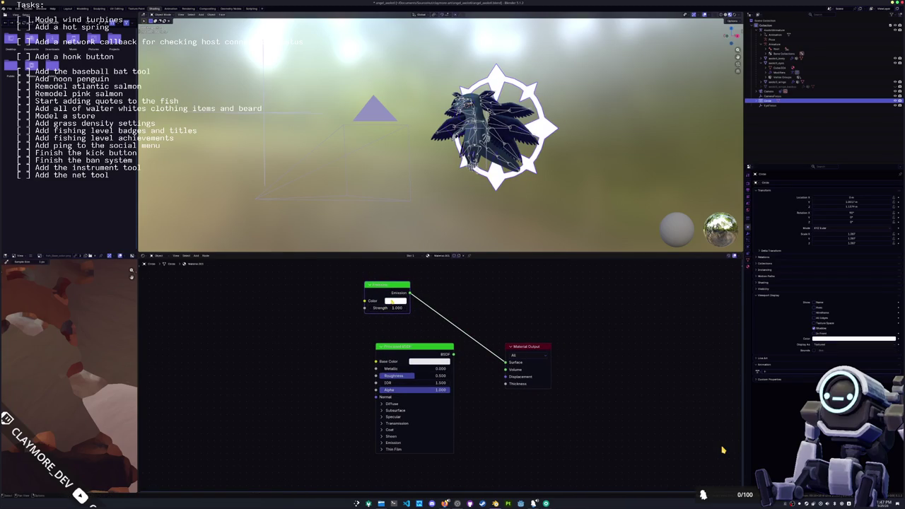
{"action": "left_click", "coordinate": [390, 301]}
{"action": "mouse_move", "coordinate": [414, 262]}
{"action": "left_mouse_down"}
{"action": "mouse_move", "coordinate": [435, 268]}
{"action": "mouse_move", "coordinate": [403, 275]}
{"action": "left_mouse_up"}
{"action": "mouse_move", "coordinate": [443, 212]}
{"action": "left_mouse_down"}
{"action": "mouse_move", "coordinate": [420, 189]}
{"action": "mouse_move", "coordinate": [443, 189]}
{"action": "left_mouse_up"}
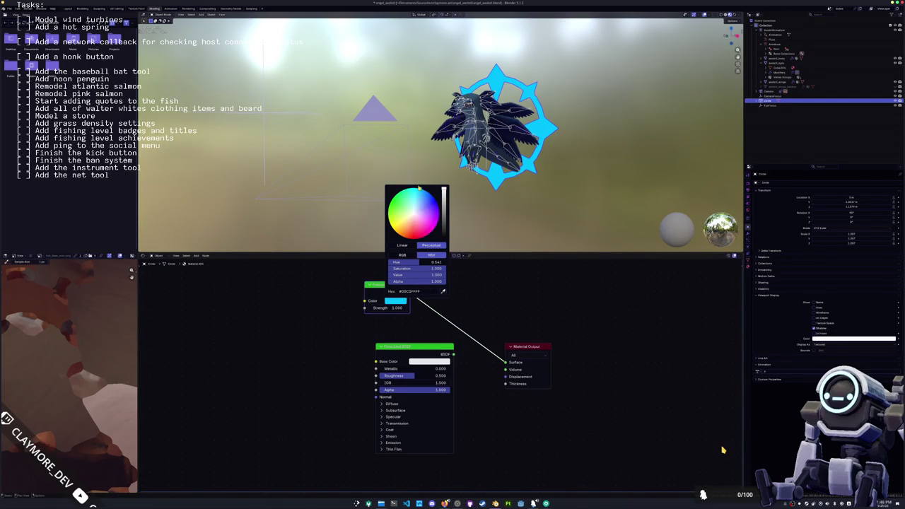
{"action": "key", "text": "KP_Decimal"}
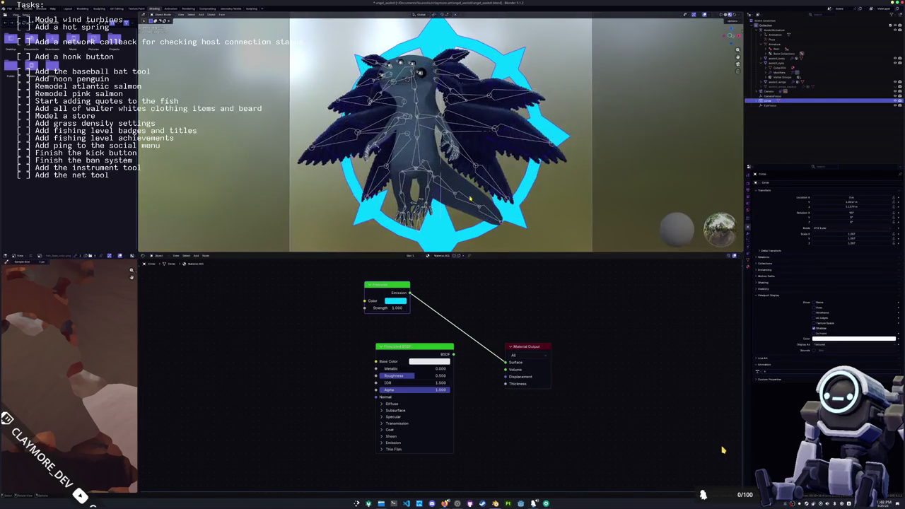
{"action": "scroll", "coordinate": [559, 210], "scroll_direction": "down", "scroll_amount": 2}
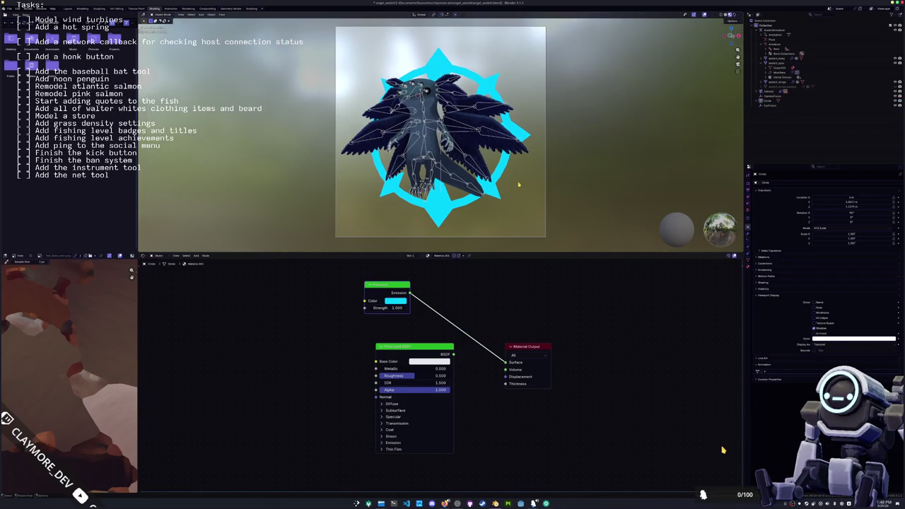
{"action": "scroll", "coordinate": [518, 185], "scroll_direction": "up", "scroll_amount": 3}
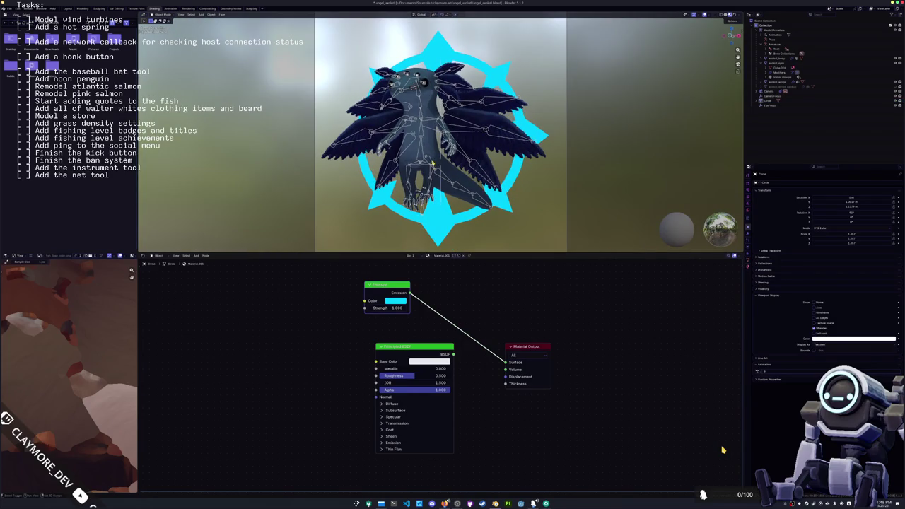
{"action": "scroll", "coordinate": [438, 163], "scroll_direction": "down", "scroll_amount": 1}
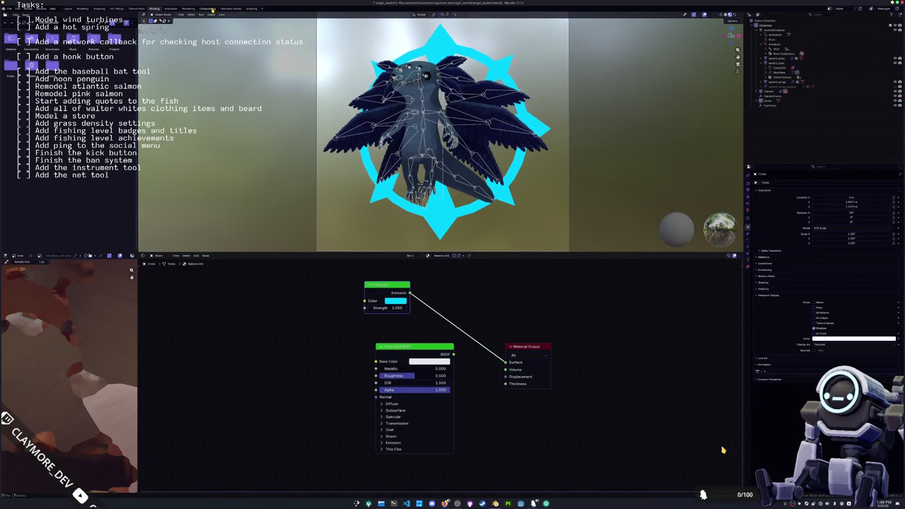
{"action": "left_click", "coordinate": [208, 8]}
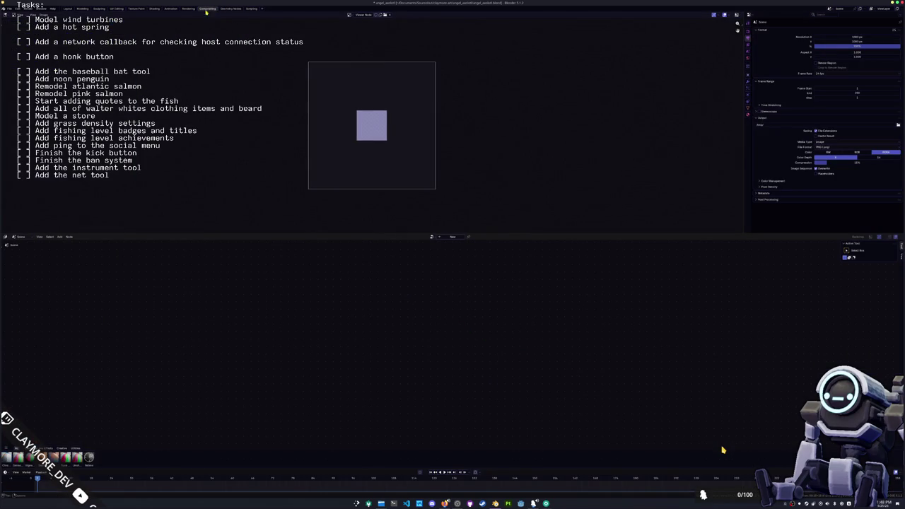
Enable compositor nodes and make the top area a 3D Viewport in Material Preview.
{"action": "left_click", "coordinate": [453, 236]}
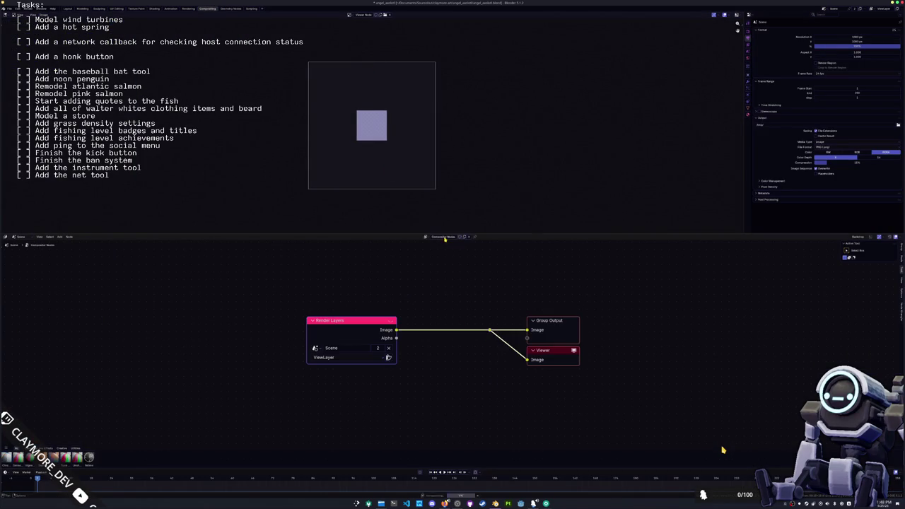
{"action": "left_click", "coordinate": [8, 14]}
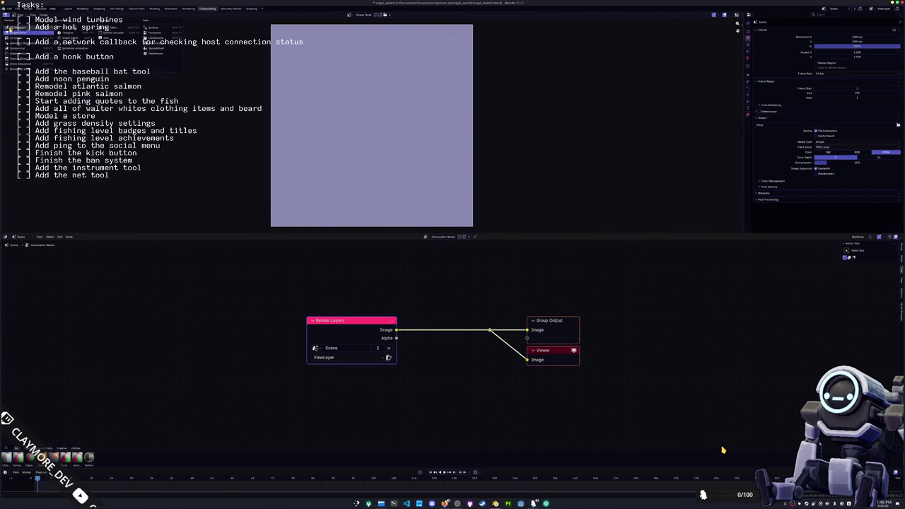
{"action": "left_click", "coordinate": [15, 28]}
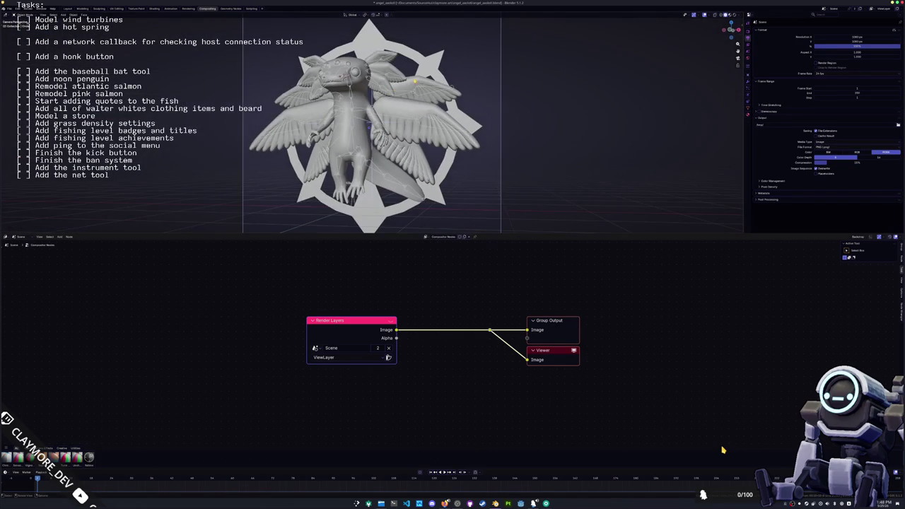
{"action": "left_click", "coordinate": [729, 14]}
{"action": "left_click", "coordinate": [738, 15]}
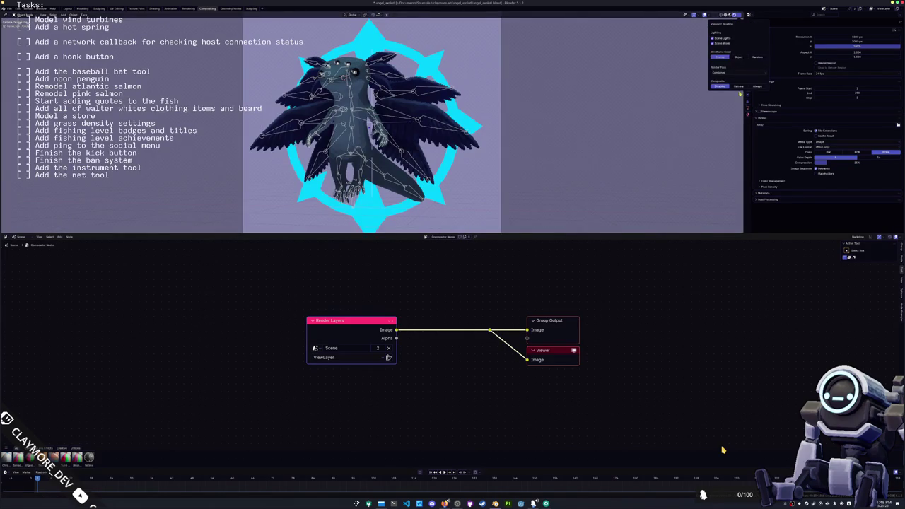
Move the Render Layers node left and enable the Depth render pass.
{"action": "key", "text": "shift+a"}
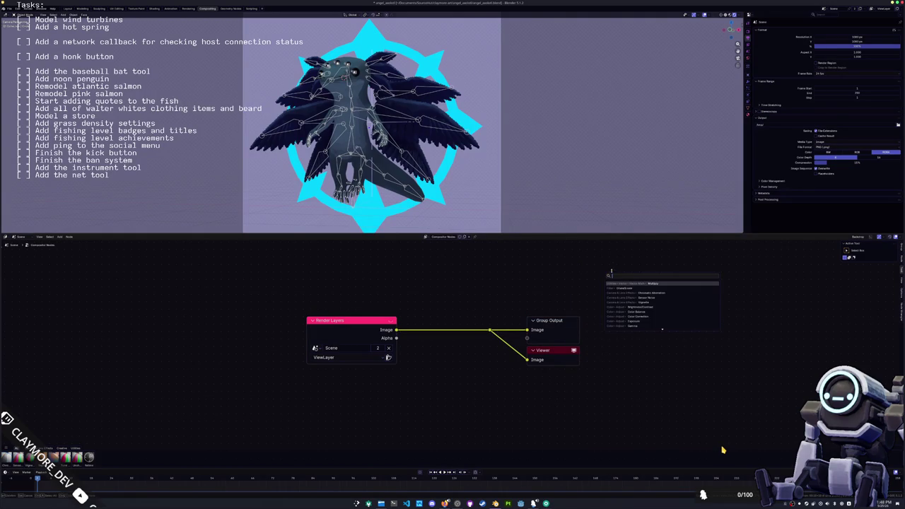
{"action": "key", "text": "Escape"}
{"action": "left_click_drag", "start_coordinate": [368, 320], "coordinate": [244, 331]}
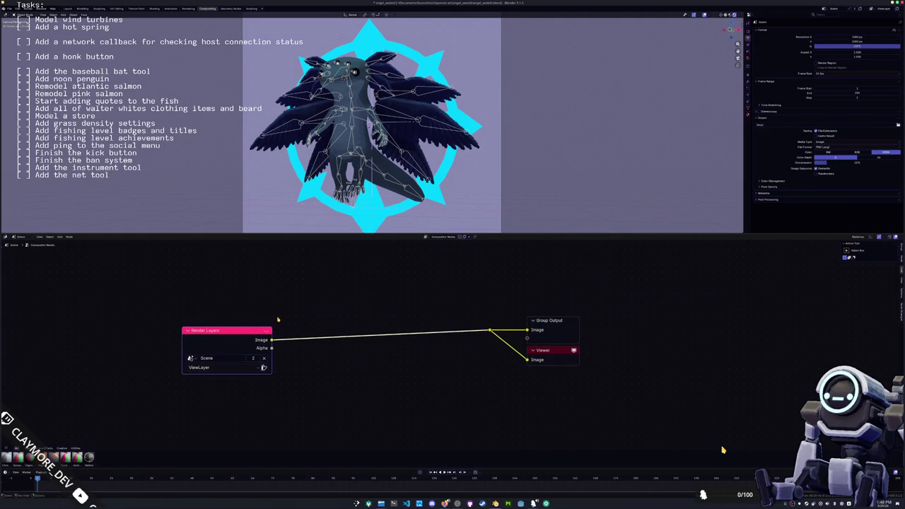
{"action": "left_click", "coordinate": [748, 45]}
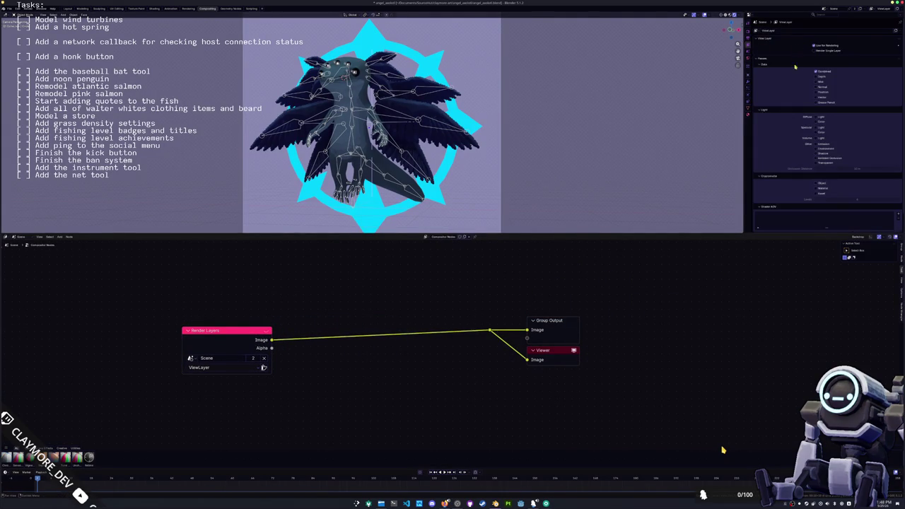
{"action": "scroll", "coordinate": [807, 121], "scroll_direction": "down", "scroll_amount": 2}
{"action": "left_click", "coordinate": [816, 66]}
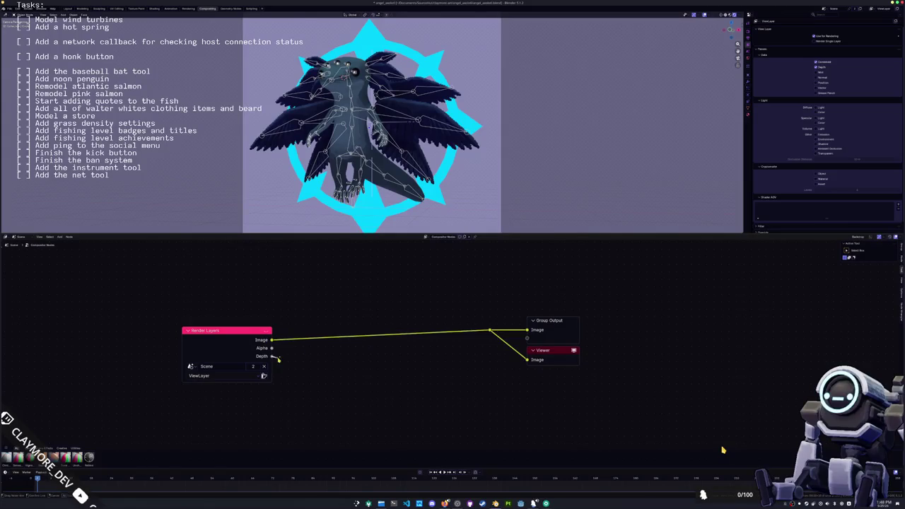
Add a Blur node fed from Depth and send it to the Viewer.
{"action": "key", "text": "shift+a"}
{"action": "type", "text": "blur"}
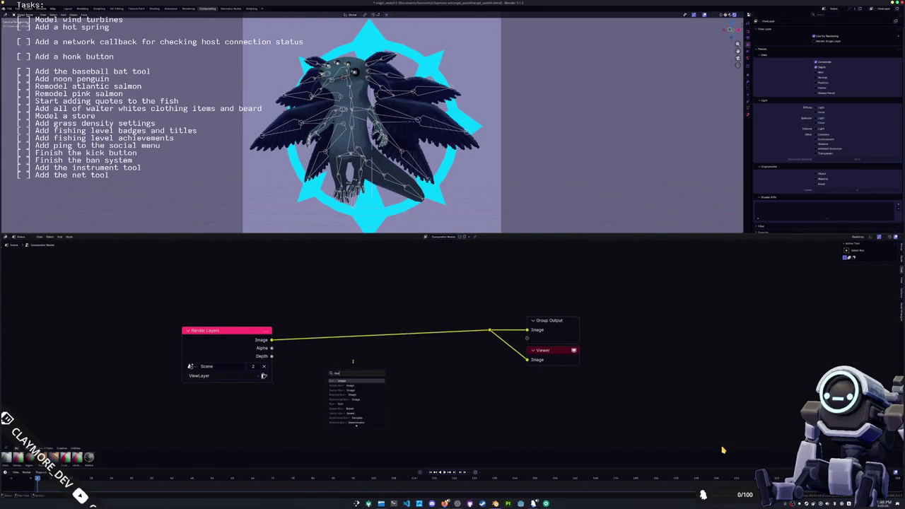
{"action": "key", "text": "Return"}
{"action": "left_click", "coordinate": [337, 388]}
{"action": "left_click", "coordinate": [336, 387], "text": "ctrl+shift"}
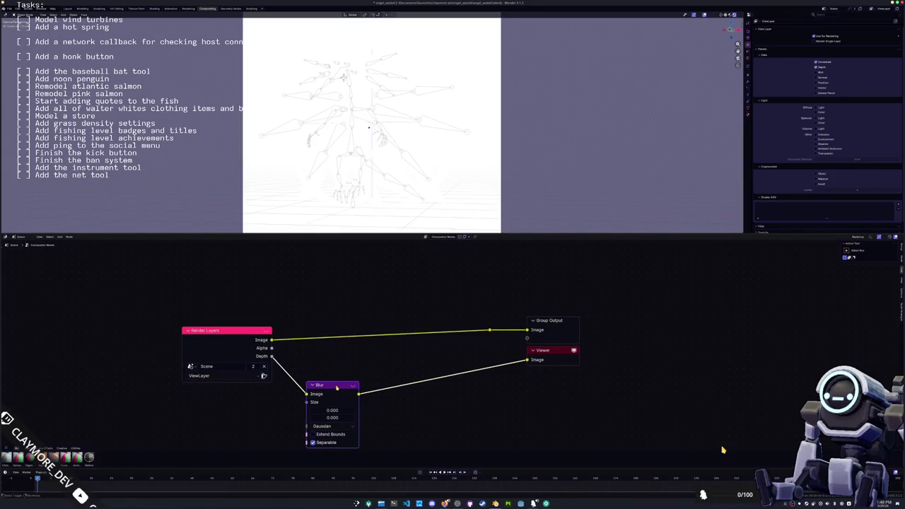
{"action": "middle_click_drag", "start_coordinate": [350, 399], "coordinate": [360, 373]}
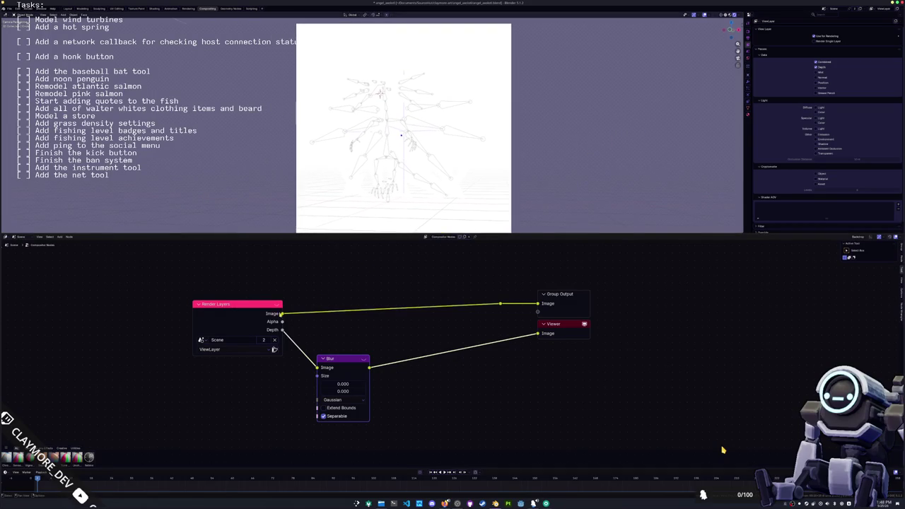
Set the Blur size to 5.5 and add a Sobel Filter node.
{"action": "left_click", "coordinate": [253, 308], "text": "ctrl+shift"}
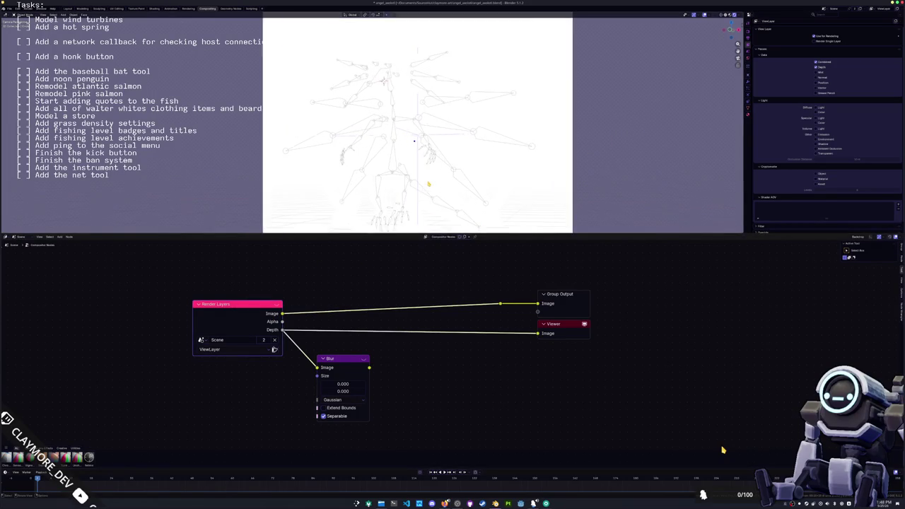
{"action": "left_click", "coordinate": [343, 362], "text": "ctrl+shift"}
{"action": "mouse_move", "coordinate": [343, 384]}
{"action": "left_mouse_down"}
{"action": "mouse_move", "coordinate": [343, 391]}
{"action": "mouse_move", "coordinate": [414, 372]}
{"action": "left_mouse_up"}
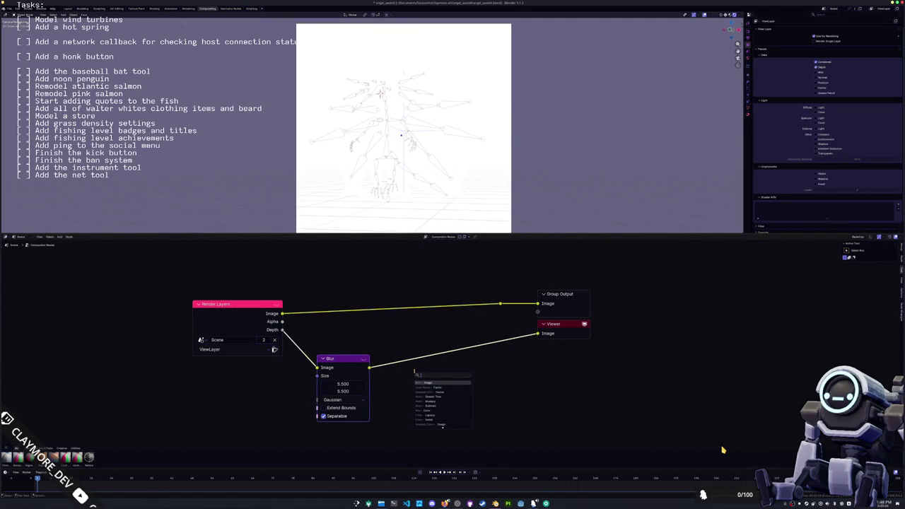
{"action": "type", "text": "sobel"}
{"action": "key", "text": "Return"}
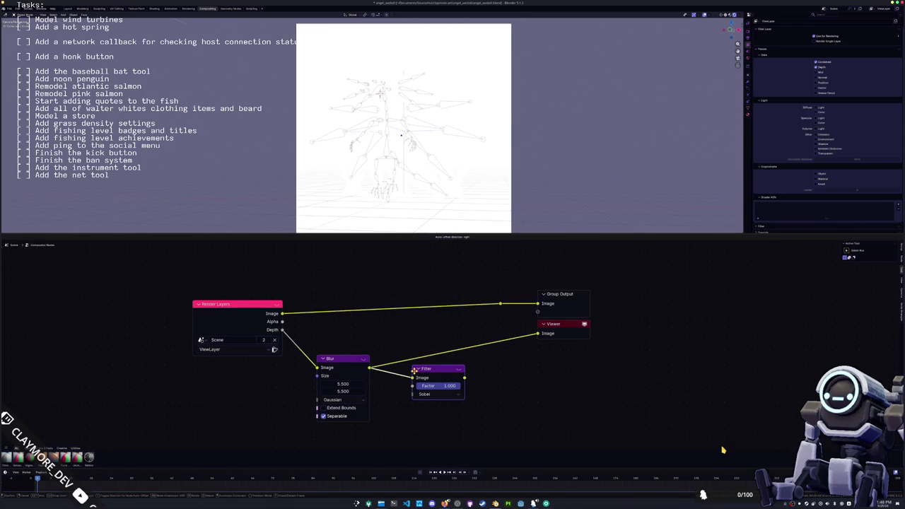
Insert the Filter between Blur and Viewer, lower Blur size to 0.97, and switch to Laplace.
{"action": "left_click", "coordinate": [389, 381]}
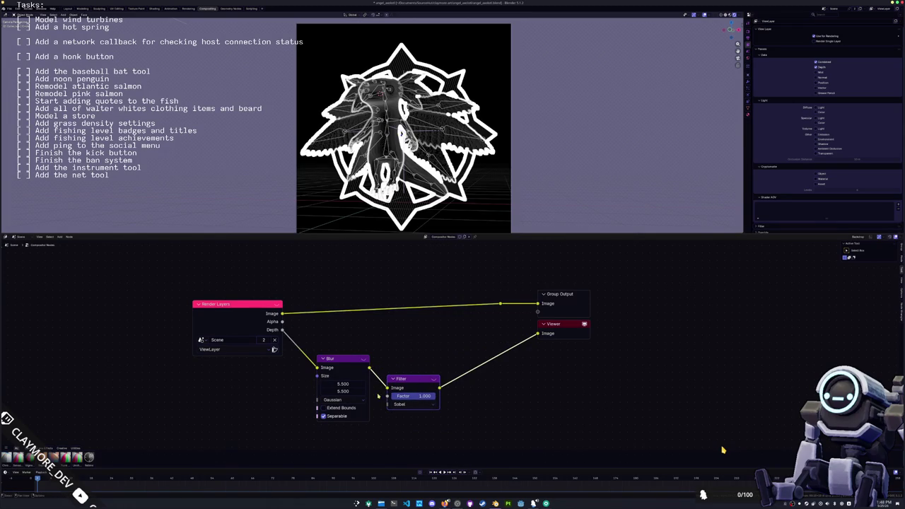
{"action": "left_click_drag", "start_coordinate": [343, 384], "coordinate": [322, 391]}
{"action": "left_click", "coordinate": [418, 404]}
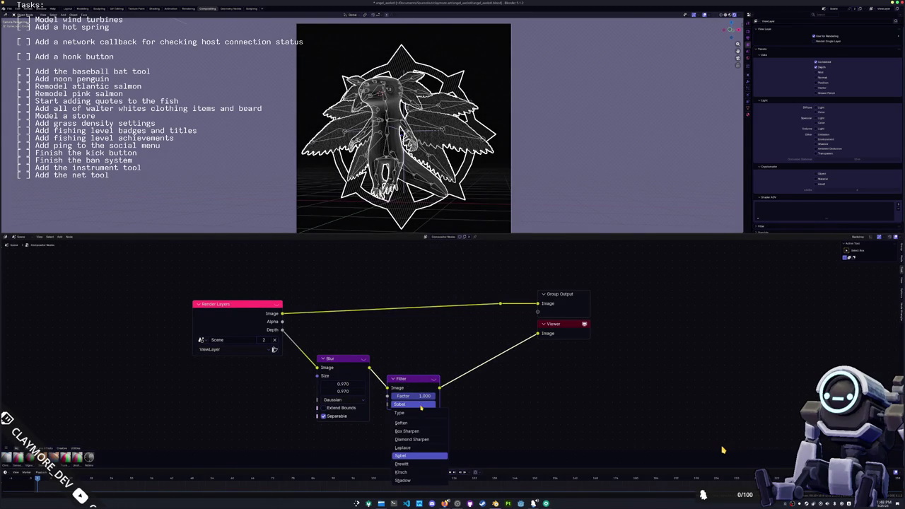
{"action": "left_click", "coordinate": [403, 447]}
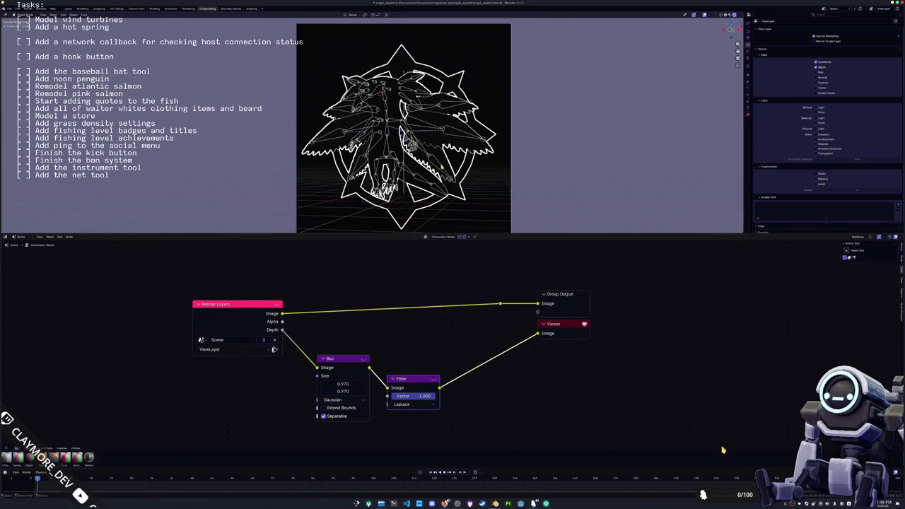
{"action": "scroll", "coordinate": [403, 120], "scroll_direction": "up", "scroll_amount": 3}
{"action": "scroll", "coordinate": [439, 151], "scroll_direction": "down", "scroll_amount": 3}
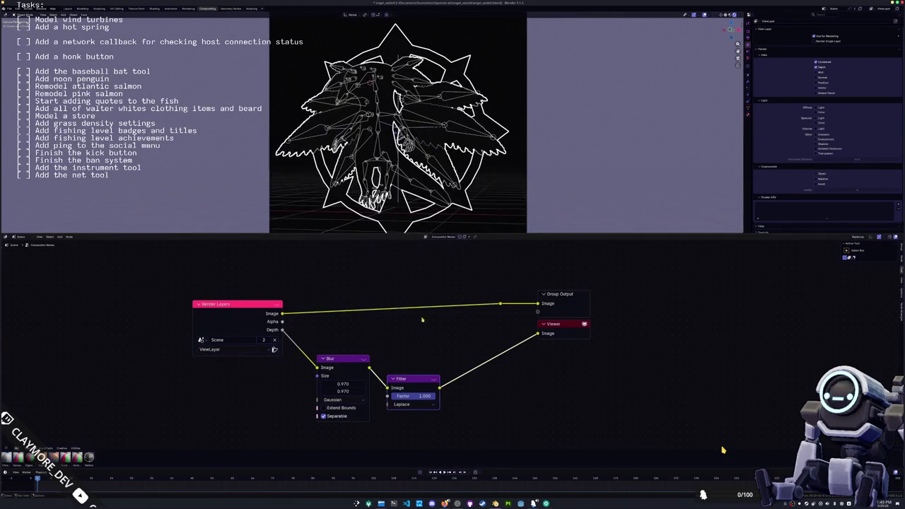
Move the output nodes right, remove the Render Layers→Group Output link, and tidy Filter beside Blur.
{"action": "left_click_drag", "start_coordinate": [583, 400], "coordinate": [458, 309]}
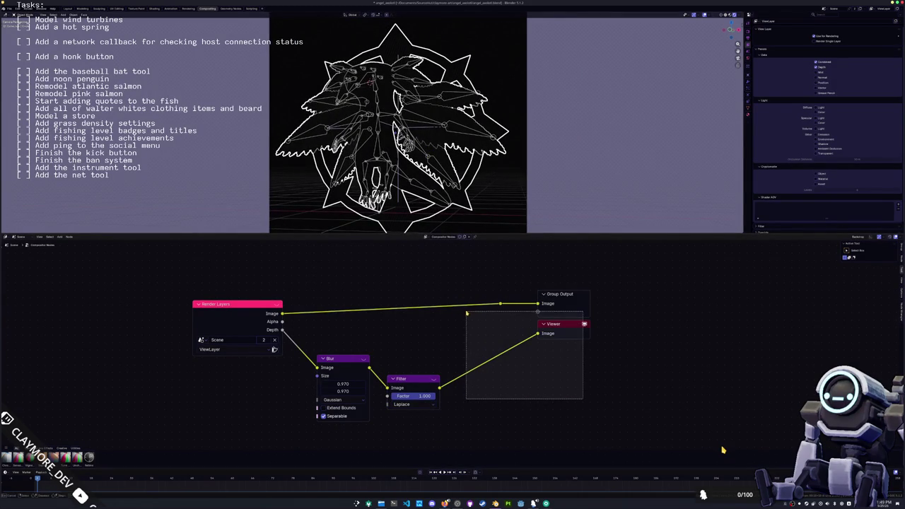
{"action": "key", "text": "g"}
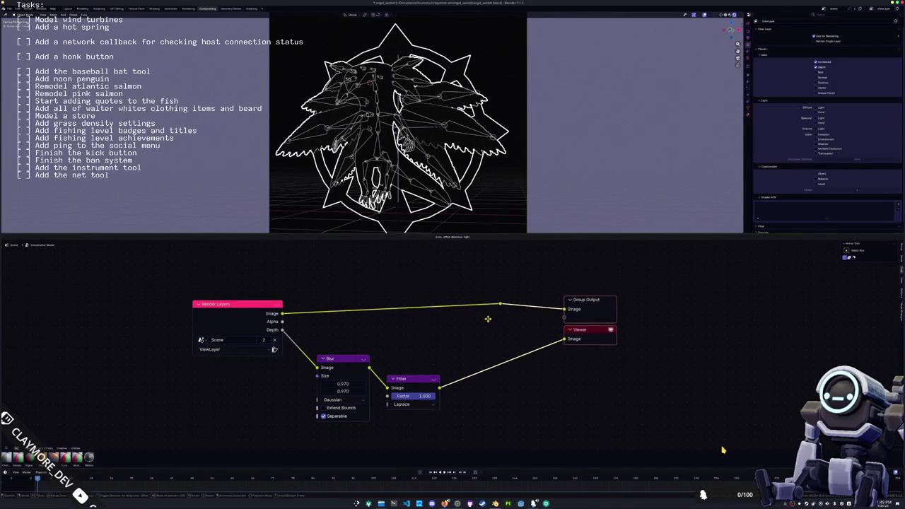
{"action": "left_click", "coordinate": [551, 323]}
{"action": "right_click_drag", "start_coordinate": [485, 288], "coordinate": [386, 307], "text": "ctrl"}
{"action": "mouse_move", "coordinate": [413, 379]}
{"action": "left_mouse_down"}
{"action": "mouse_move", "coordinate": [401, 359]}
{"action": "mouse_move", "coordinate": [481, 377]}
{"action": "left_mouse_up"}
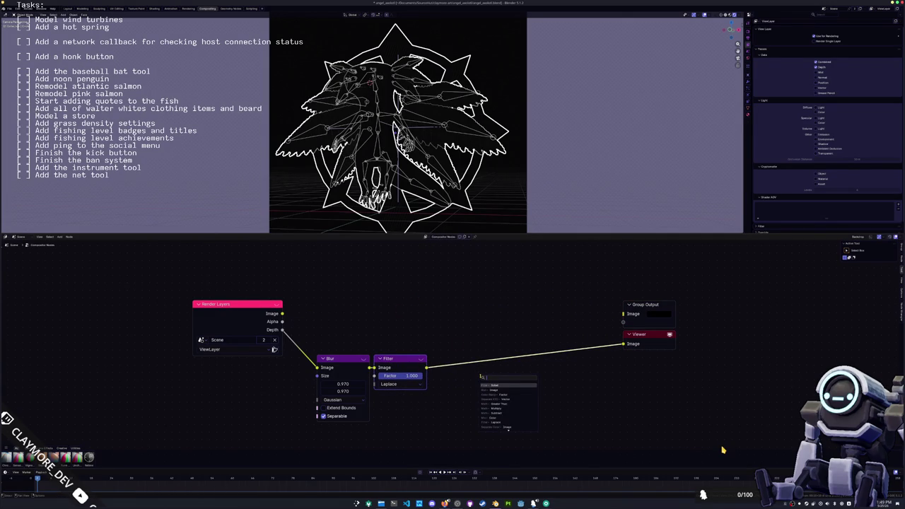
Add a Greater Than math node (threshold 0.500) after the Filter.
{"action": "type", "text": "all"}
{"action": "left_click", "coordinate": [508, 428]}
{"action": "left_click", "coordinate": [467, 343]}
{"action": "middle_click_drag", "start_coordinate": [531, 289], "coordinate": [481, 306]}
Add a Multiply node (0.500) between Greater Than and the Viewer.
{"action": "key", "text": "shift+a"}
{"action": "type", "text": "m"}
{"action": "left_click", "coordinate": [493, 311]}
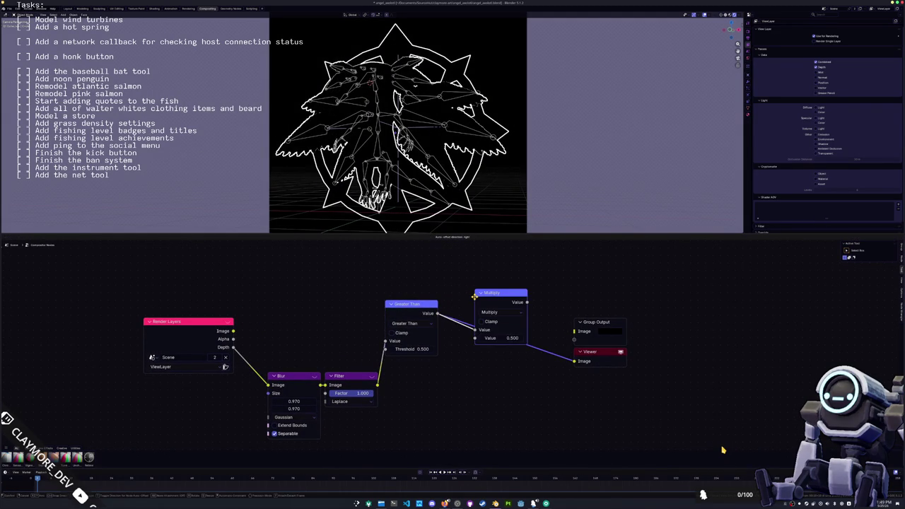
{"action": "left_click", "coordinate": [464, 366]}
{"action": "middle_click_drag", "start_coordinate": [659, 309], "coordinate": [612, 305]}
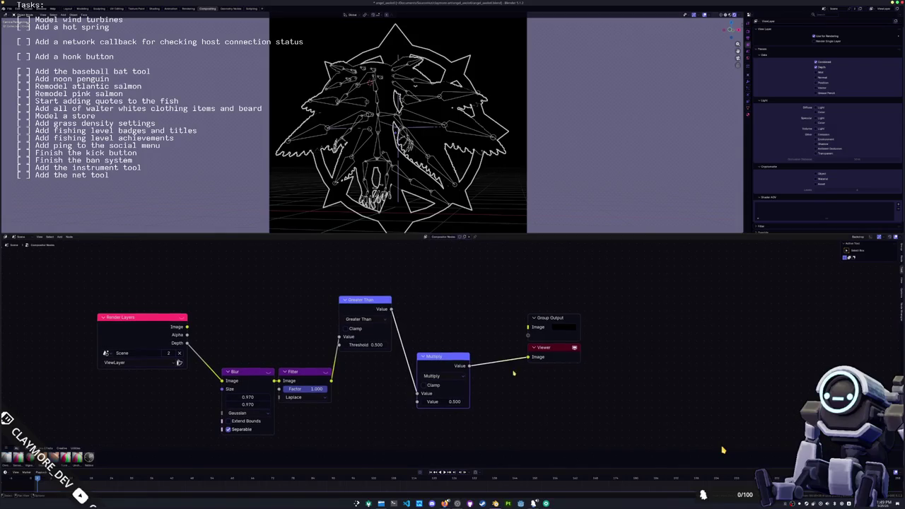
{"action": "key", "text": "shift+a"}
Add a Mix node linked from the Render Layers Image output, placed above the chain.
{"action": "type", "text": "mix"}
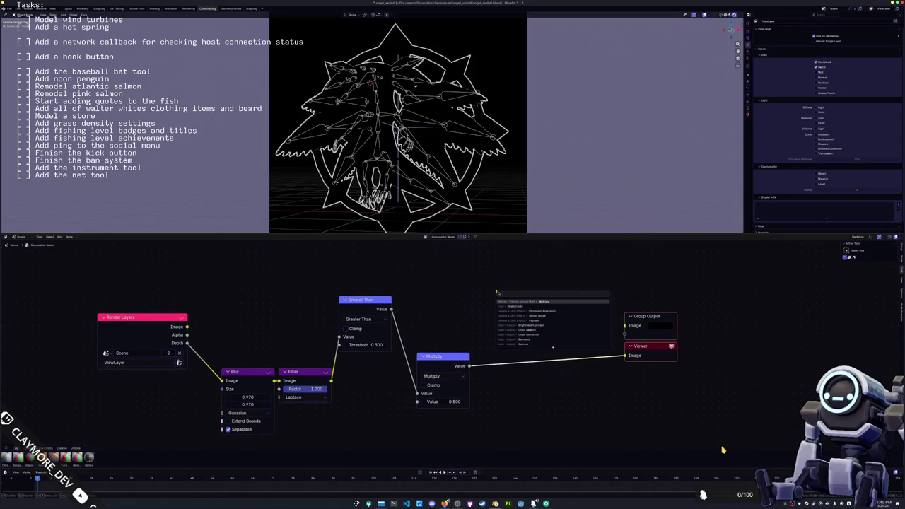
{"action": "key", "text": "Return"}
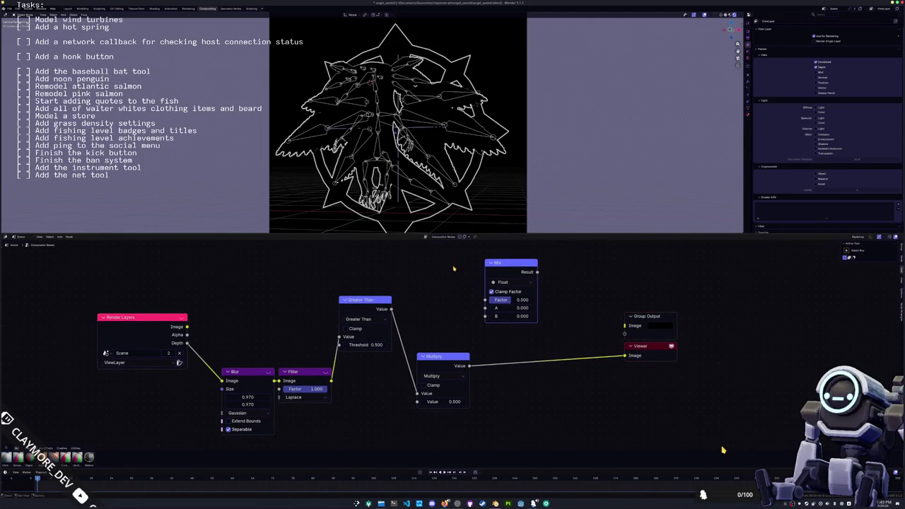
{"action": "left_click_drag", "start_coordinate": [188, 327], "coordinate": [507, 264]}
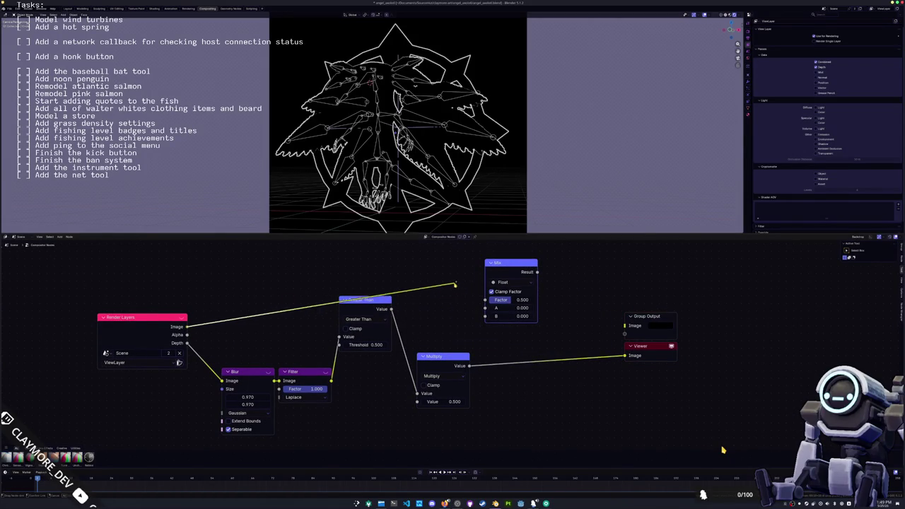
{"action": "key", "text": "x"}
{"action": "left_click_drag", "start_coordinate": [188, 327], "coordinate": [443, 287]}
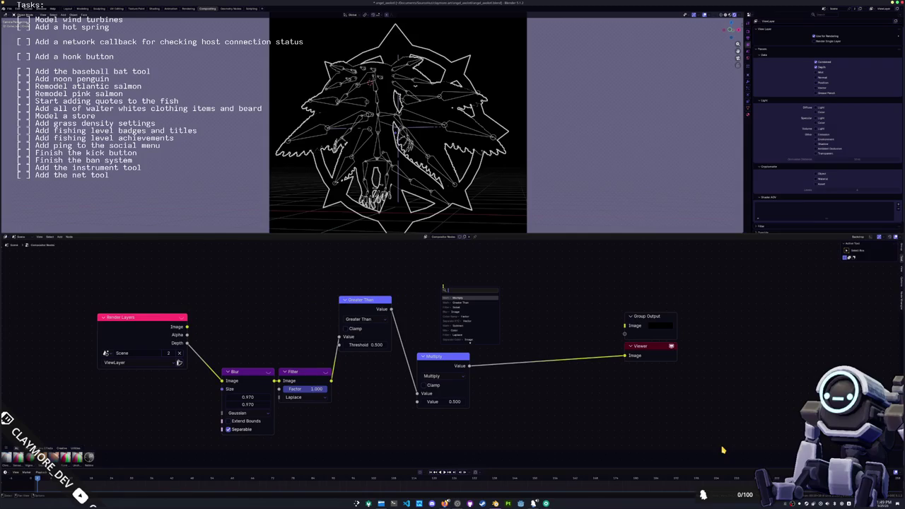
{"action": "type", "text": "mix"}
{"action": "key", "text": "Return"}
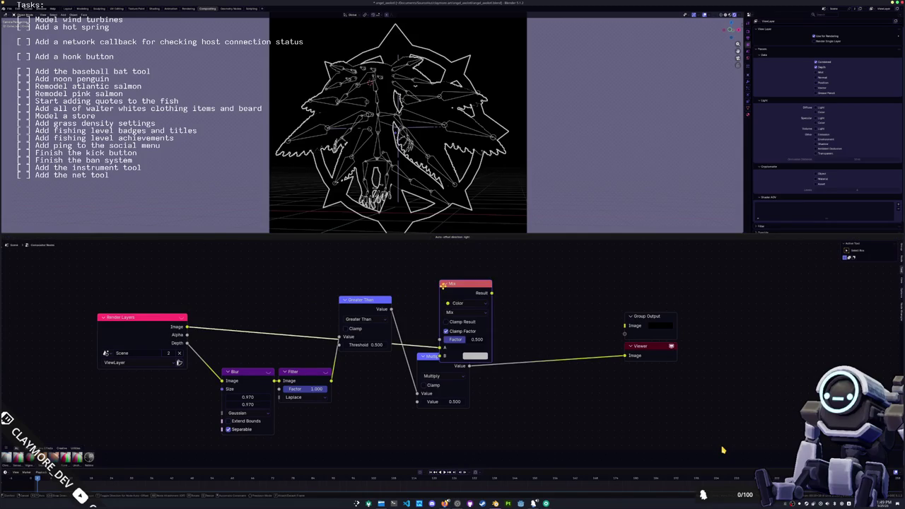
{"action": "left_click", "coordinate": [471, 281]}
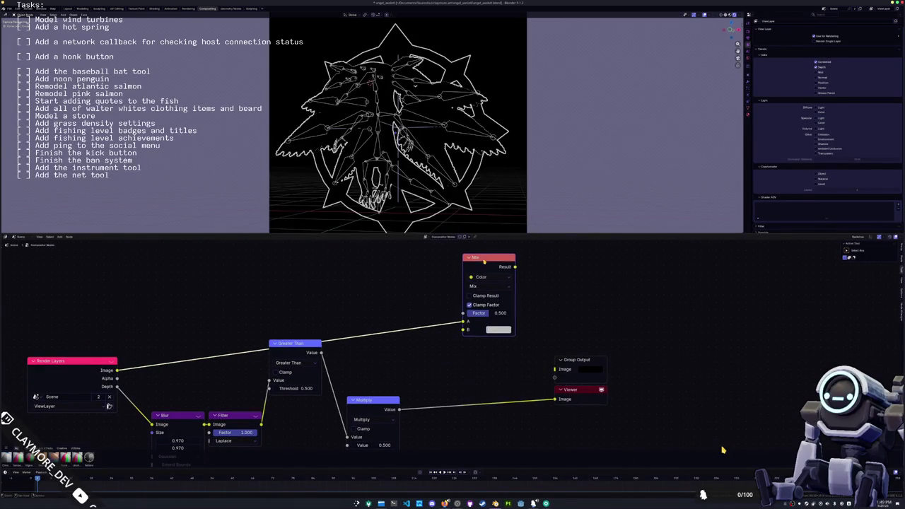
{"action": "left_click", "coordinate": [486, 285]}
{"action": "key", "text": "Home"}
Wire the Multiply mask into the Mix Factor and the Mix Result into the Viewer.
{"action": "left_click_drag", "start_coordinate": [350, 326], "coordinate": [354, 371]}
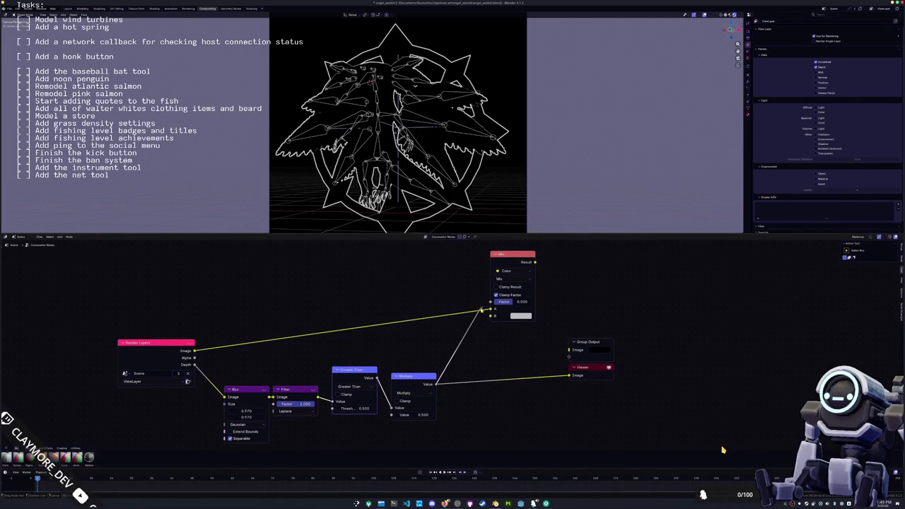
{"action": "left_click_drag", "start_coordinate": [441, 386], "coordinate": [490, 308]}
{"action": "left_click", "coordinate": [517, 260], "text": "ctrl+shift"}
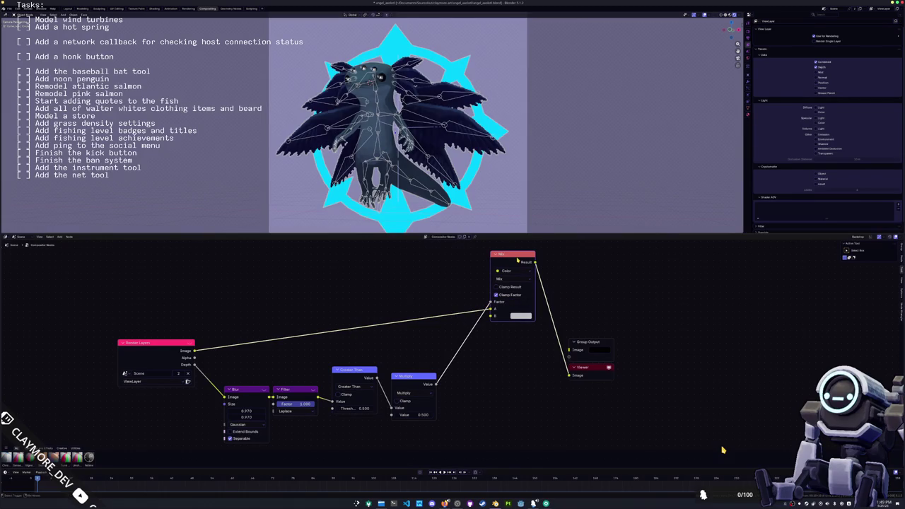
Set the Mix node's B colour to dark grey.
{"action": "left_click", "coordinate": [521, 316]}
{"action": "left_click", "coordinate": [562, 251]}
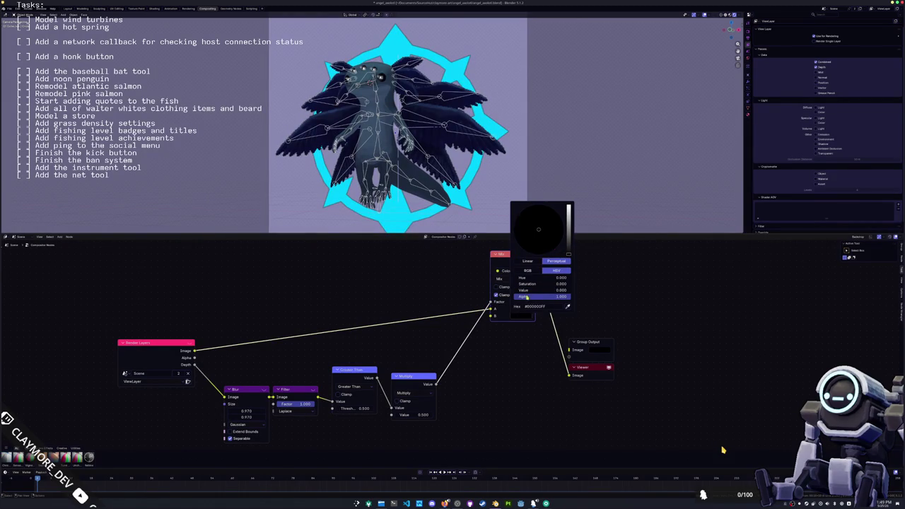
{"action": "middle_click_drag", "start_coordinate": [510, 299], "coordinate": [493, 311]}
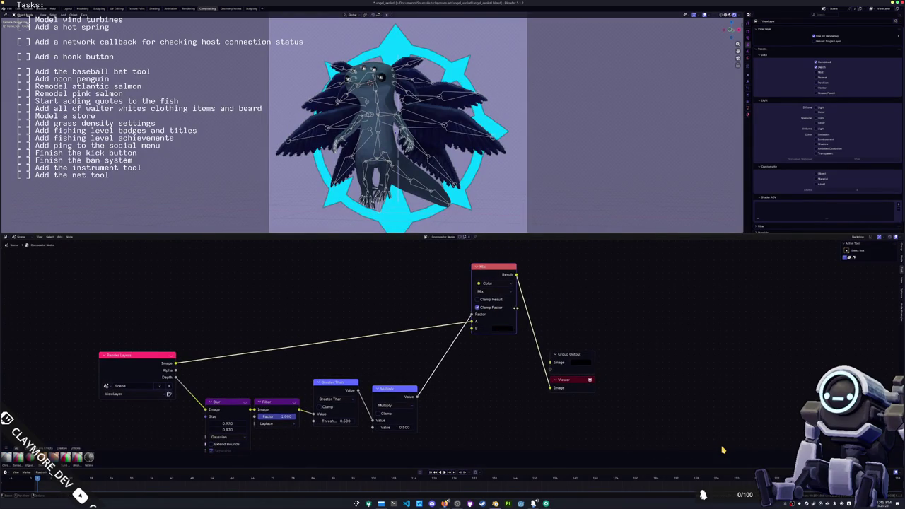
{"action": "left_click", "coordinate": [504, 328]}
{"action": "left_click_drag", "start_coordinate": [550, 261], "coordinate": [550, 257]}
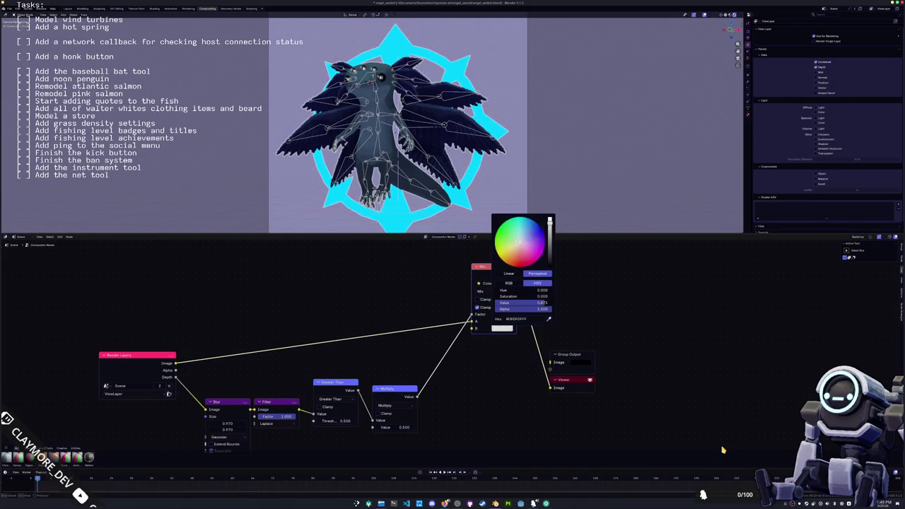
{"action": "middle_click_drag", "start_coordinate": [524, 297], "coordinate": [507, 307]}
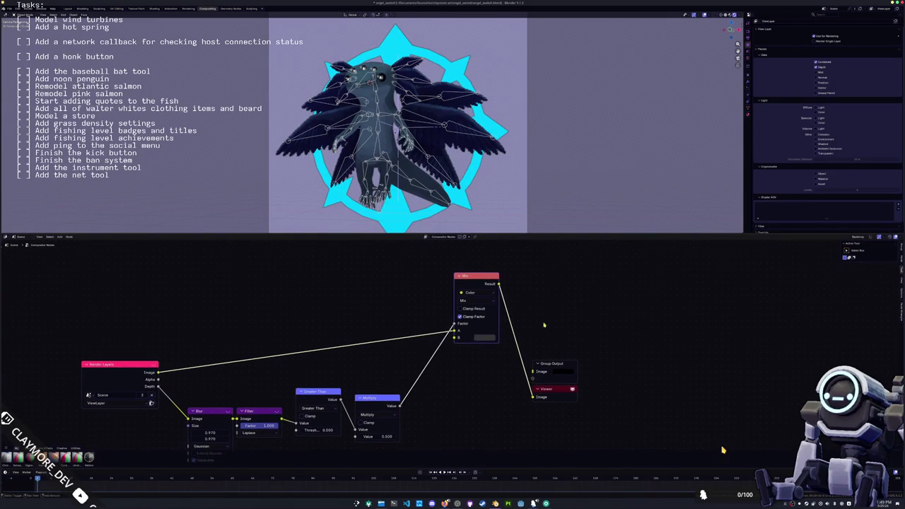
{"action": "left_click", "coordinate": [485, 337]}
Set the Multiply node's value to 0.750.
{"action": "left_click_drag", "start_coordinate": [377, 437], "coordinate": [424, 437]}
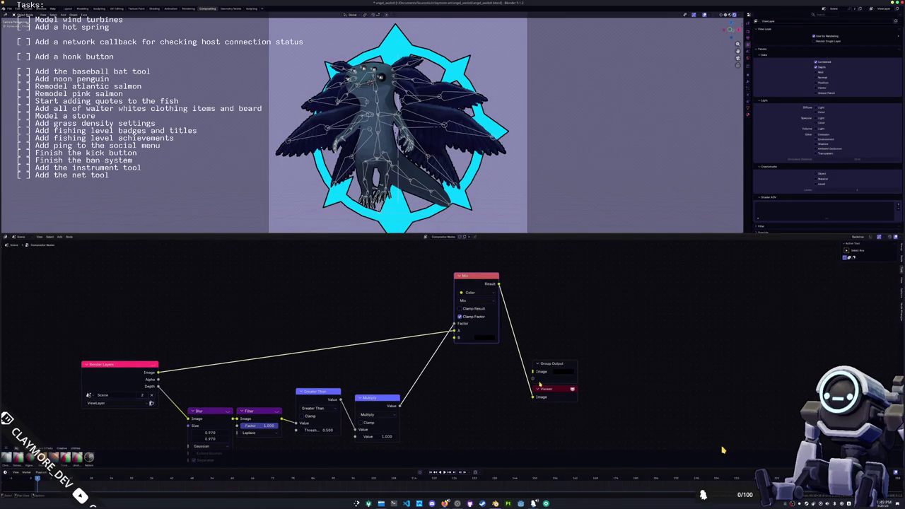
{"action": "left_click", "coordinate": [377, 436]}
{"action": "type", "text": "0.750"}
{"action": "key", "text": "Return"}
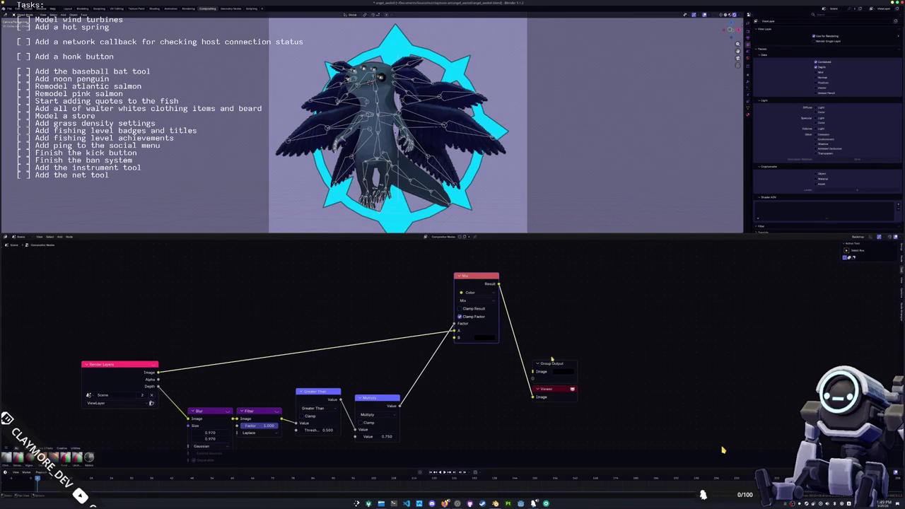
Move Group Output and Viewer further right and search for a Glare node.
{"action": "middle_click_drag", "start_coordinate": [551, 360], "coordinate": [514, 365]}
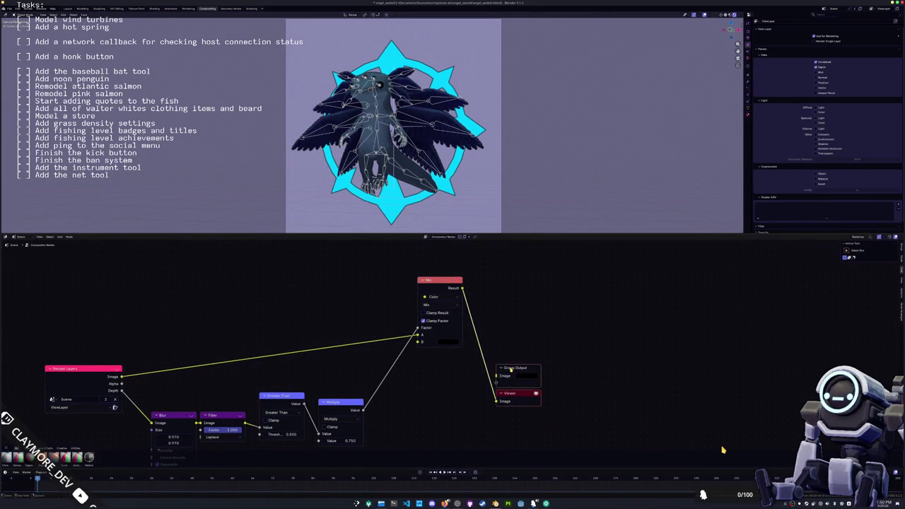
{"action": "left_click_drag", "start_coordinate": [512, 370], "coordinate": [632, 353]}
{"action": "key", "text": "shift+a"}
{"action": "type", "text": "a"}
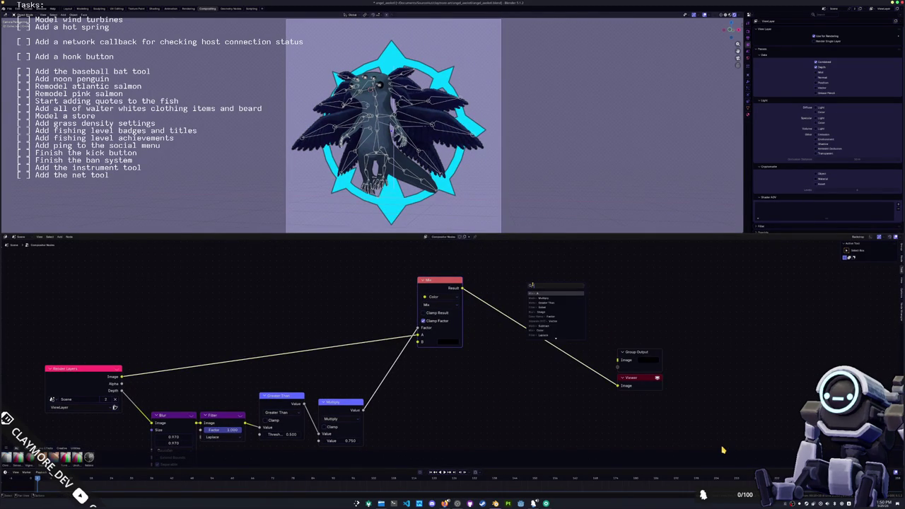
{"action": "type", "text": "lare"}
Add a Glare node between Mix and Viewer with quality set to High.
{"action": "key", "text": "Return"}
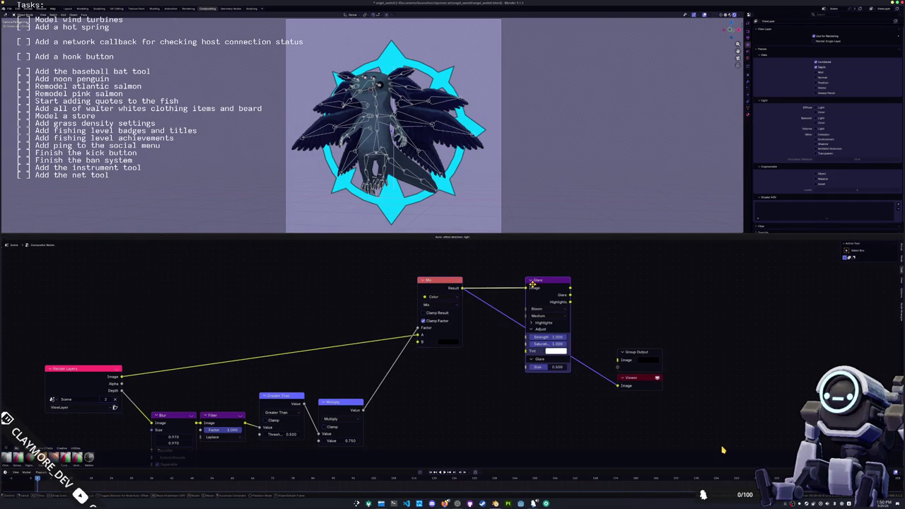
{"action": "left_click", "coordinate": [524, 289]}
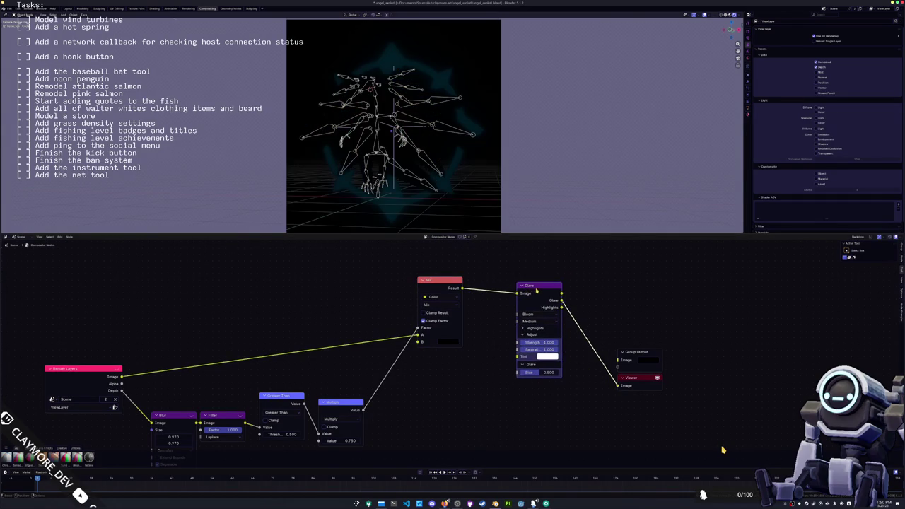
{"action": "scroll", "coordinate": [540, 286], "scroll_direction": "up", "scroll_amount": 1}
{"action": "middle_click_drag", "start_coordinate": [540, 286], "coordinate": [480, 299]}
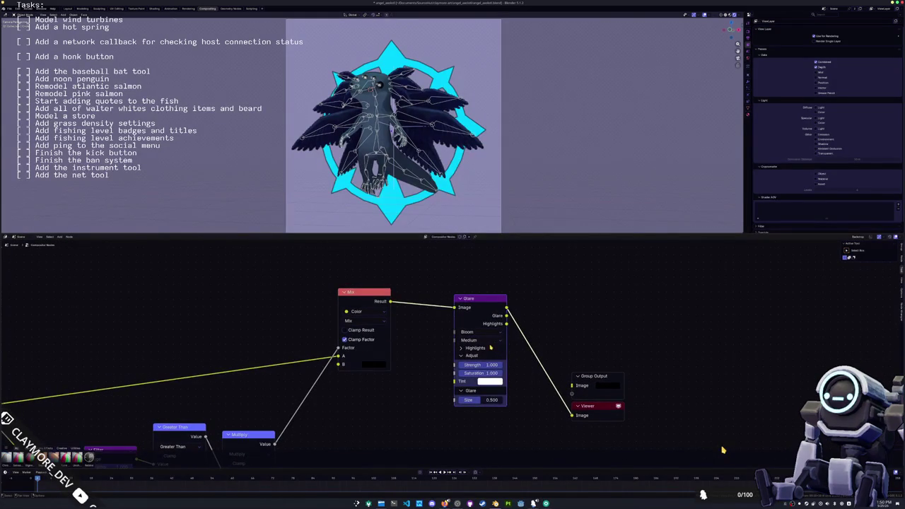
{"action": "left_click", "coordinate": [488, 341]}
{"action": "left_click", "coordinate": [477, 360]}
{"action": "scroll", "coordinate": [98, 382], "scroll_direction": "down", "scroll_amount": 1}
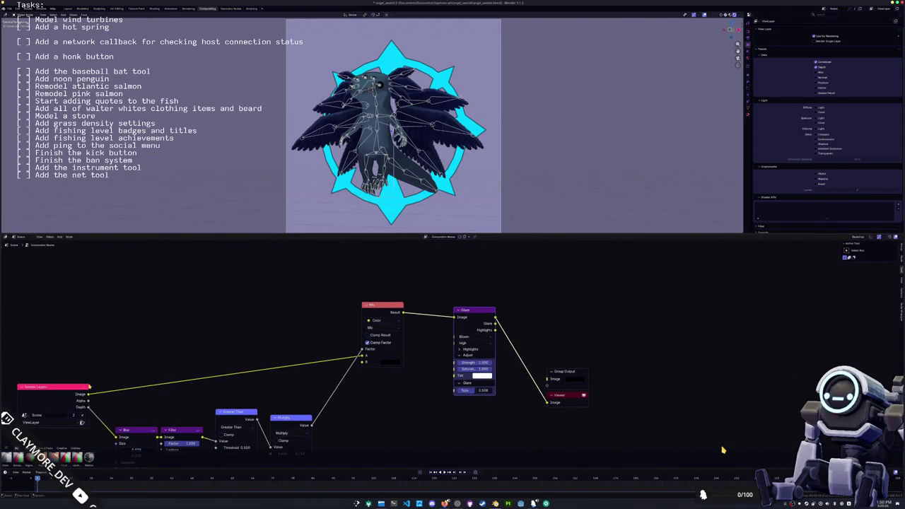
Feed the render image into Glare and raise the glare size to 1.000.
{"action": "left_click_drag", "start_coordinate": [88, 394], "coordinate": [454, 317]}
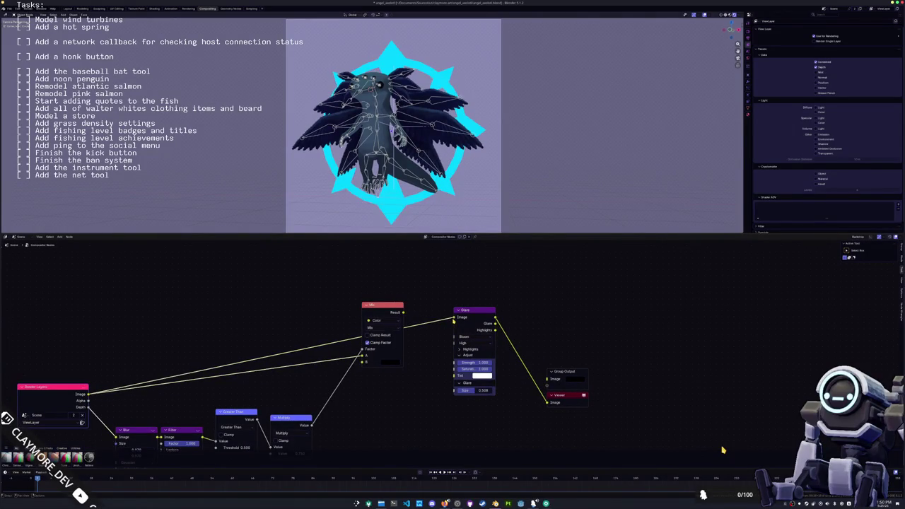
{"action": "left_click", "coordinate": [477, 309], "text": "ctrl+shift"}
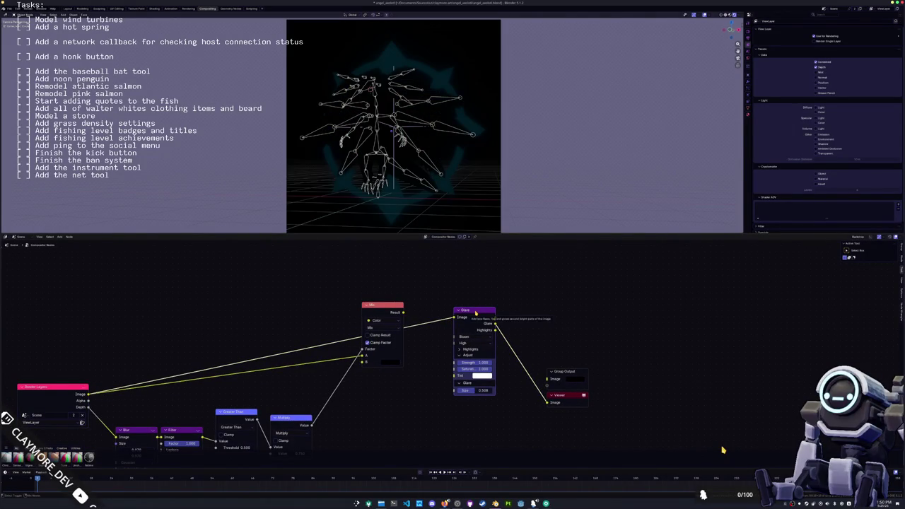
{"action": "left_click", "coordinate": [477, 310], "text": "ctrl+shift"}
{"action": "scroll", "coordinate": [678, 334], "scroll_direction": "up", "scroll_amount": 1}
{"action": "scroll", "coordinate": [679, 334], "scroll_direction": "up", "scroll_amount": 1}
{"action": "left_click", "coordinate": [407, 361]}
{"action": "left_click", "coordinate": [407, 353]}
{"action": "left_click", "coordinate": [402, 386]}
{"action": "left_click", "coordinate": [404, 422]}
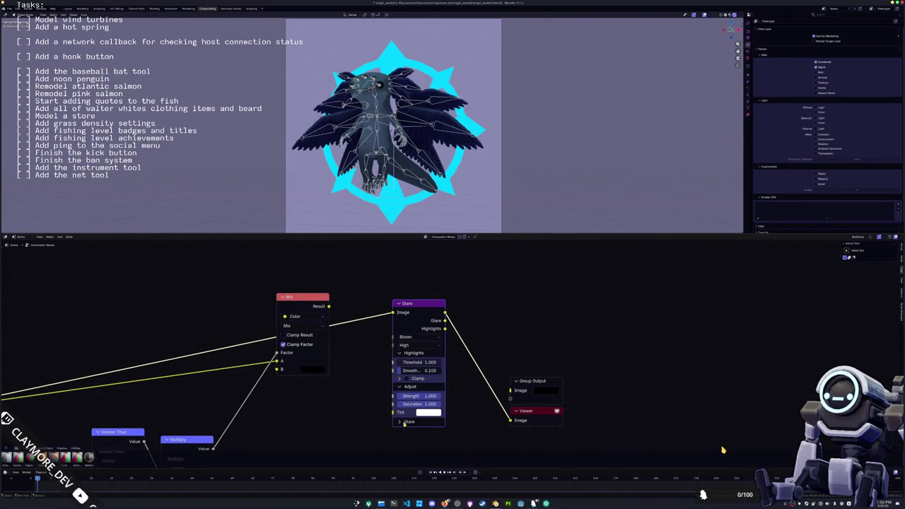
{"action": "middle_click_drag", "start_coordinate": [406, 430], "coordinate": [409, 380]}
{"action": "left_click", "coordinate": [408, 377]}
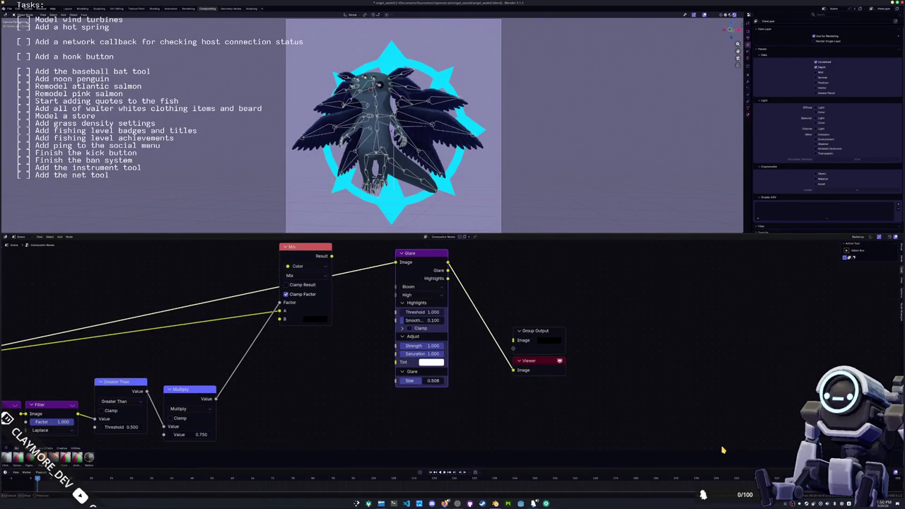
{"action": "left_click_drag", "start_coordinate": [410, 380], "coordinate": [446, 382]}
Reduce the glare size to 0.425, undoing a stray threshold change.
{"action": "middle_click_drag", "start_coordinate": [512, 323], "coordinate": [512, 337]}
{"action": "left_click_drag", "start_coordinate": [424, 327], "coordinate": [396, 326]}
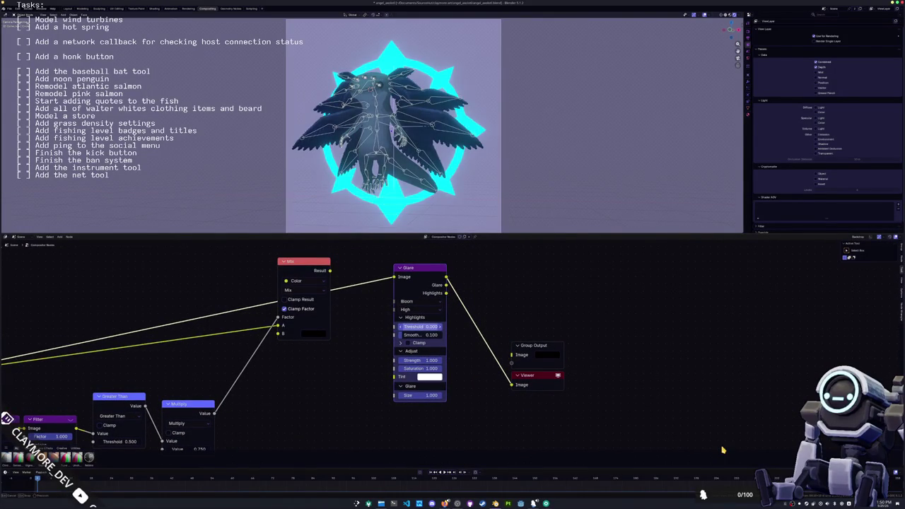
{"action": "key", "text": "ctrl+z"}
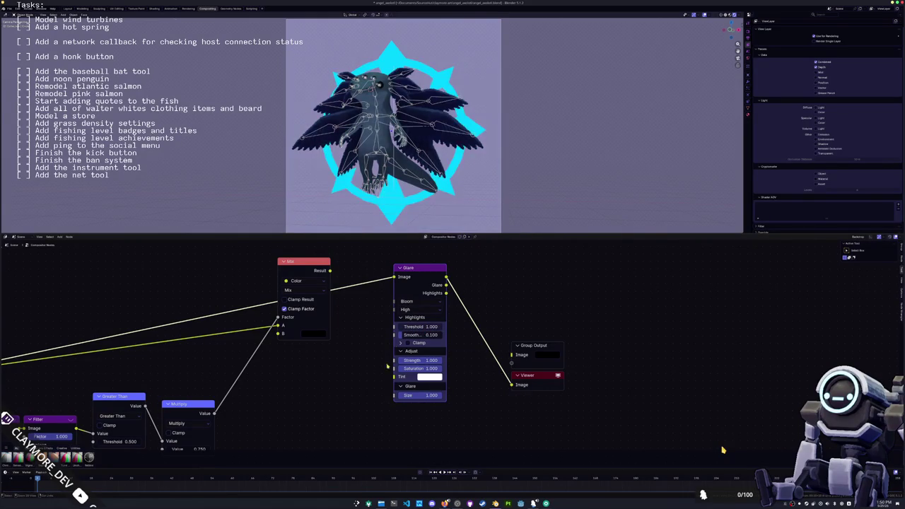
{"action": "right_click", "coordinate": [424, 395]}
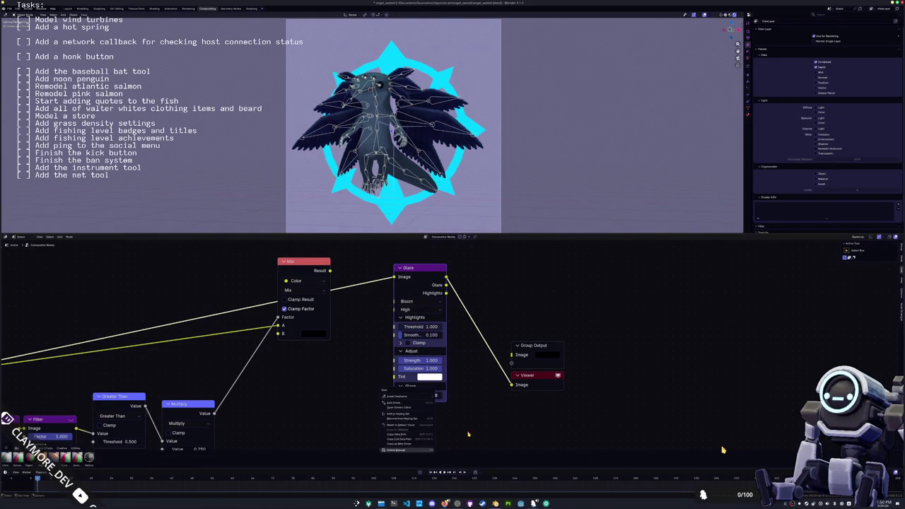
{"action": "key", "text": "Escape"}
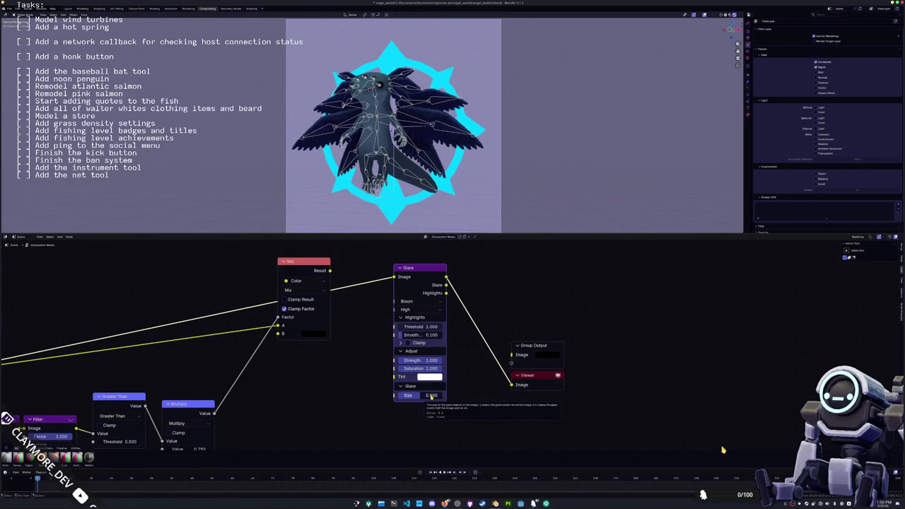
{"action": "left_click_drag", "start_coordinate": [431, 397], "coordinate": [417, 397]}
Set the glare threshold by typing 0.47, then adjust it to 0.640.
{"action": "left_click", "coordinate": [419, 328]}
{"action": "type", "text": "0.47"}
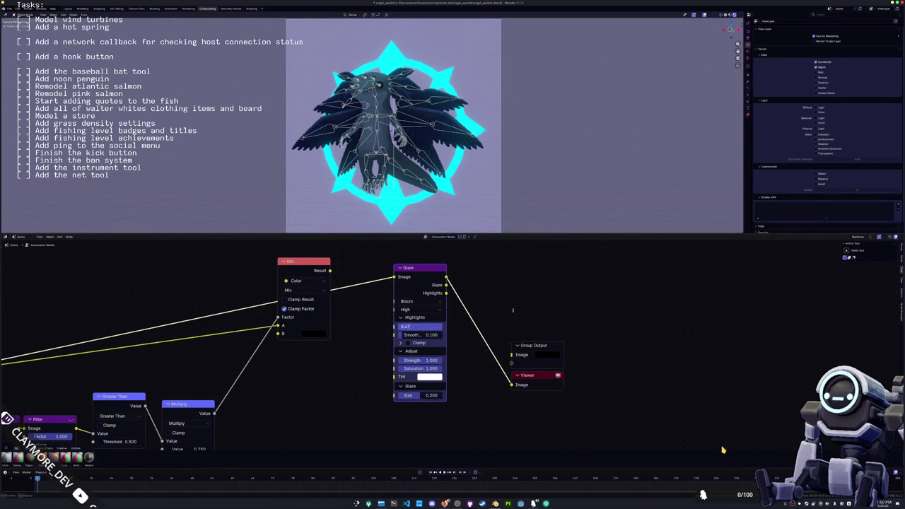
{"action": "key", "text": "Return"}
{"action": "left_click", "coordinate": [421, 327]}
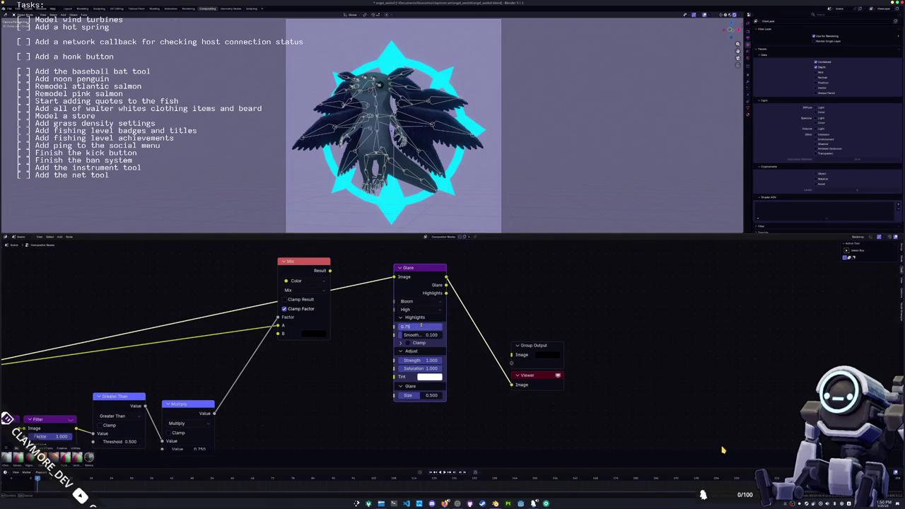
{"action": "key", "text": "Return"}
Insert the Glare node after the Mix result and set its threshold to 0.250.
{"action": "left_click_drag", "start_coordinate": [416, 280], "coordinate": [425, 301]}
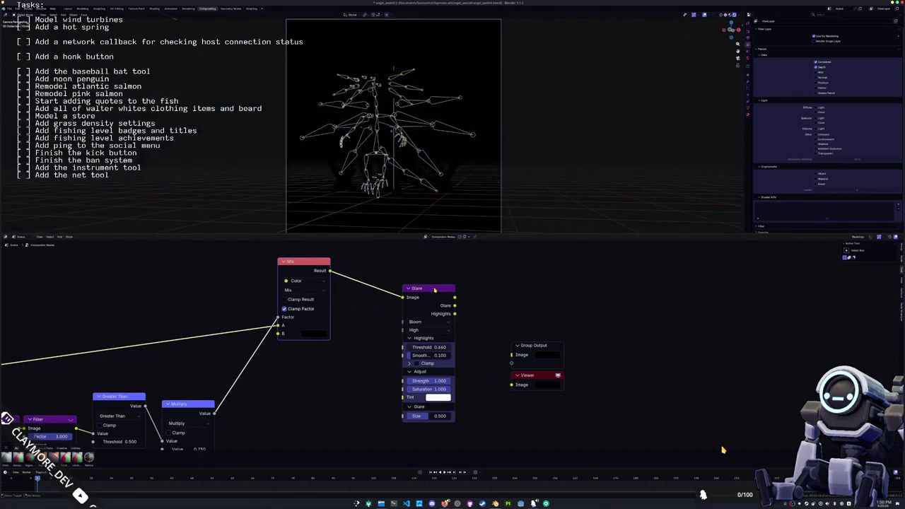
{"action": "scroll", "coordinate": [404, 196], "scroll_direction": "up", "scroll_amount": 1}
{"action": "scroll", "coordinate": [421, 155], "scroll_direction": "up", "scroll_amount": 1}
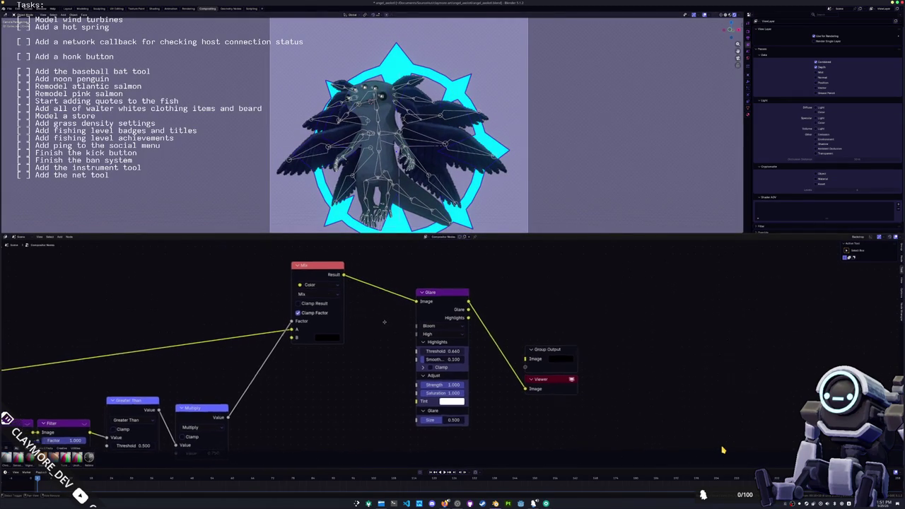
{"action": "middle_click_drag", "start_coordinate": [375, 330], "coordinate": [410, 323]}
{"action": "left_click_drag", "start_coordinate": [470, 340], "coordinate": [460, 340]}
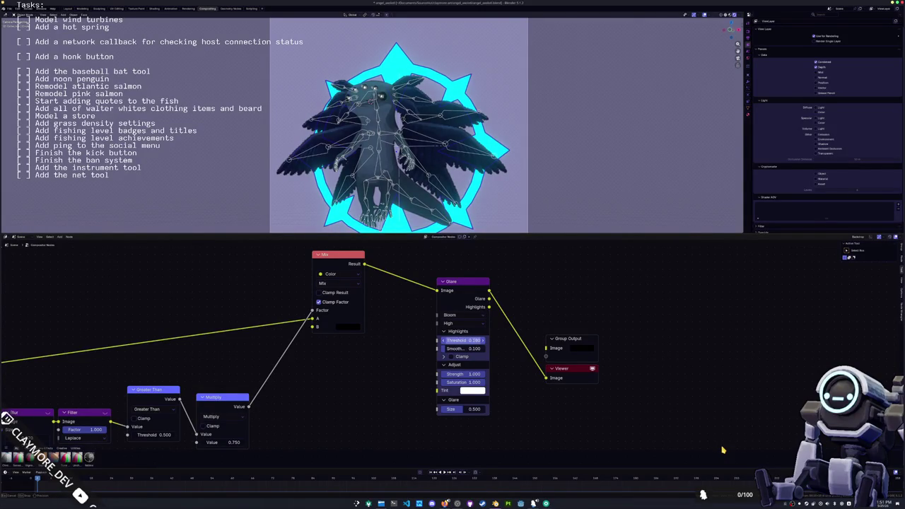
{"action": "left_click", "coordinate": [472, 340]}
{"action": "key", "text": "Return"}
Toggle glare highlight clamping and set the Multiply value to 0.660.
{"action": "left_click", "coordinate": [451, 357]}
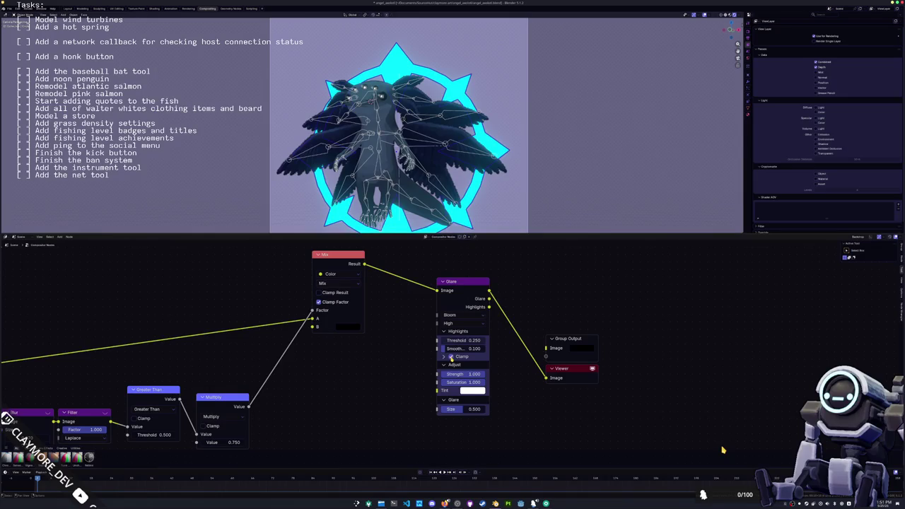
{"action": "left_click", "coordinate": [448, 365]}
{"action": "middle_click_drag", "start_coordinate": [448, 365], "coordinate": [593, 346]}
{"action": "left_click", "coordinate": [367, 422]}
{"action": "type", "text": "6"}
{"action": "key", "text": "Return"}
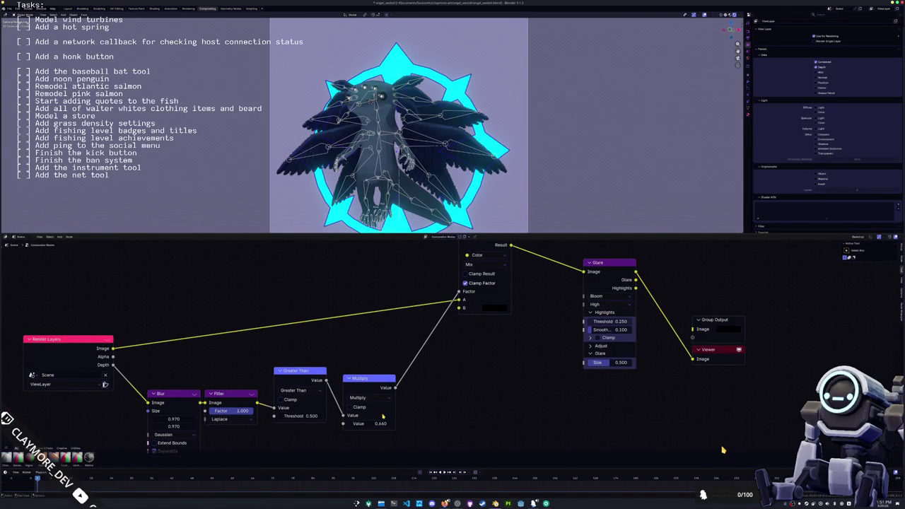
Change the Mix B colour to dark blue and save the blend file.
{"action": "left_click", "coordinate": [493, 307]}
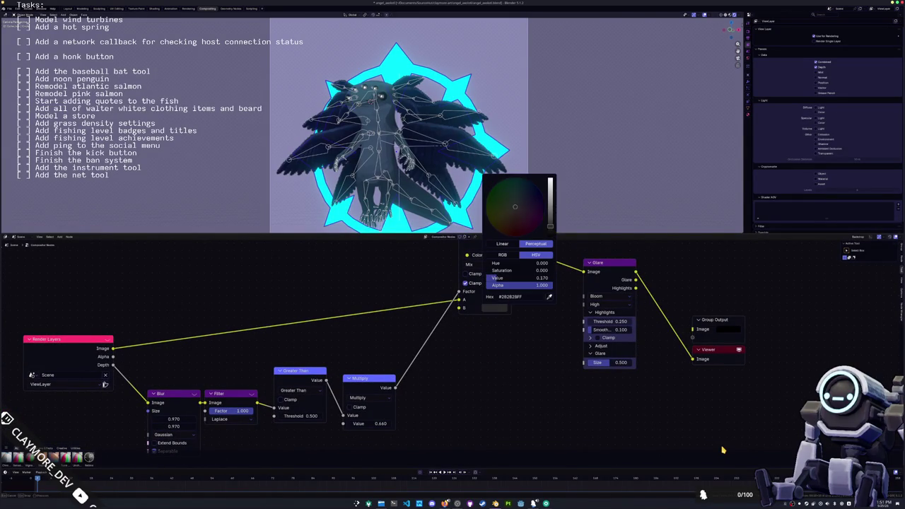
{"action": "left_click_drag", "start_coordinate": [530, 200], "coordinate": [544, 196]}
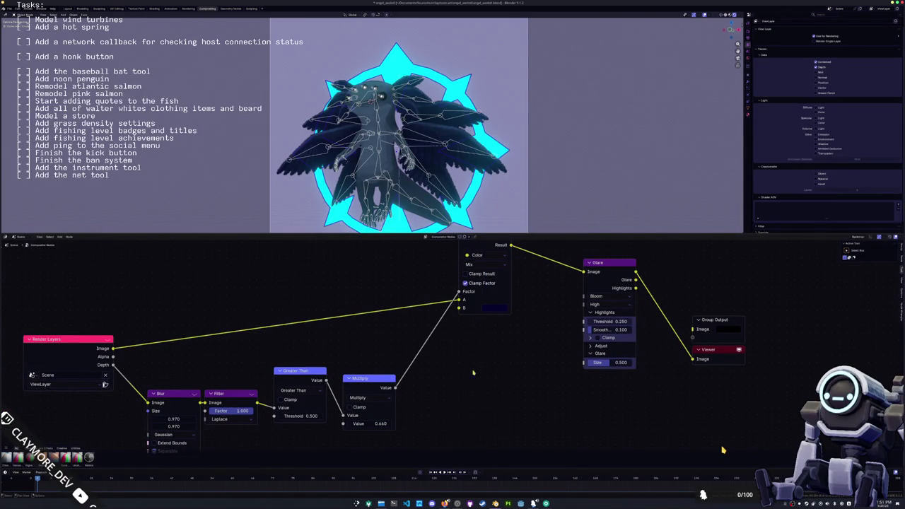
{"action": "key", "text": "ctrl+s"}
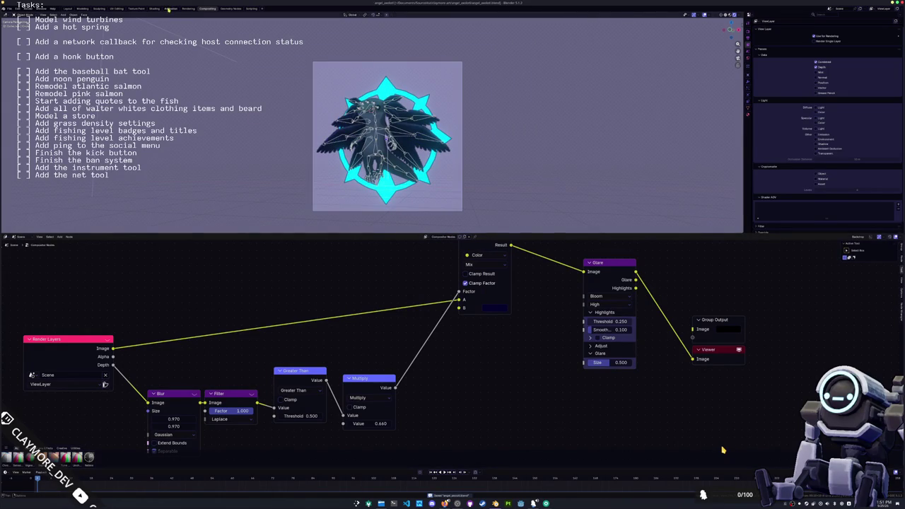
{"action": "left_click", "coordinate": [155, 8]}
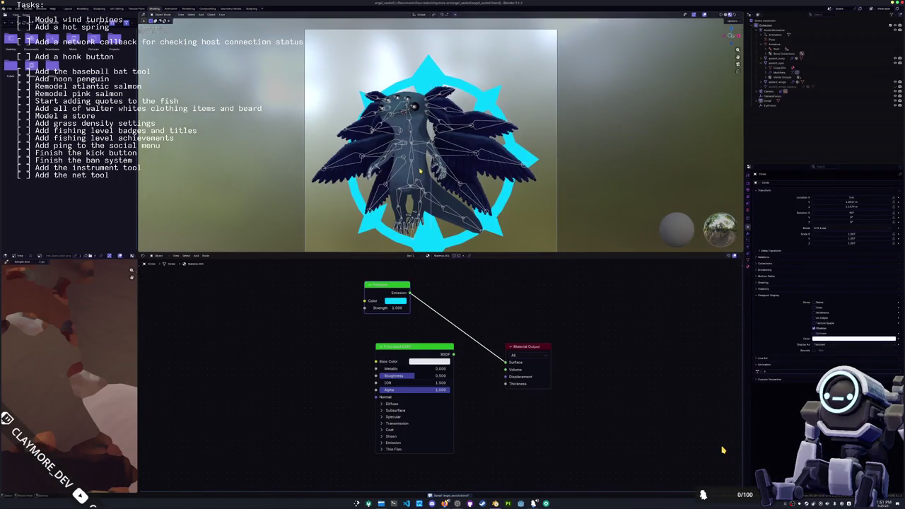
Select axolotl_body and frame its material node graph.
{"action": "left_click", "coordinate": [730, 14]}
{"action": "left_click", "coordinate": [741, 15]}
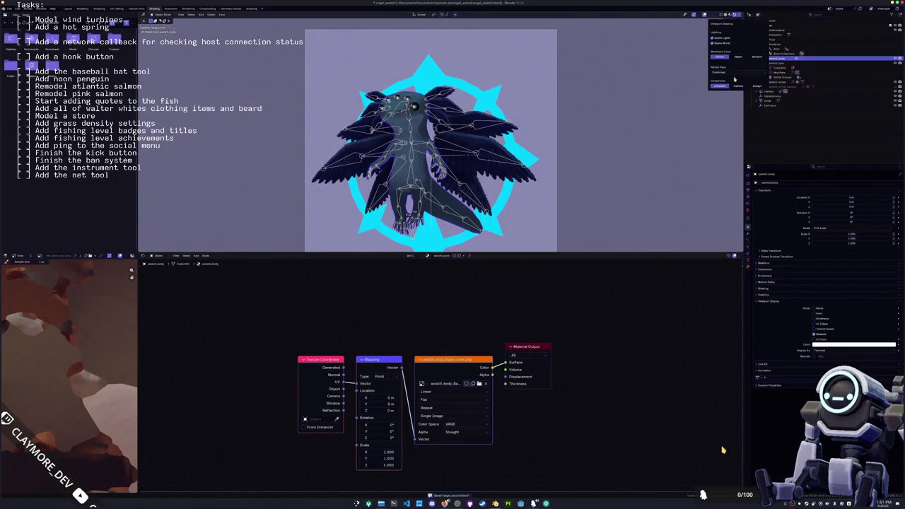
{"action": "middle_click_drag", "start_coordinate": [580, 141], "coordinate": [538, 184]}
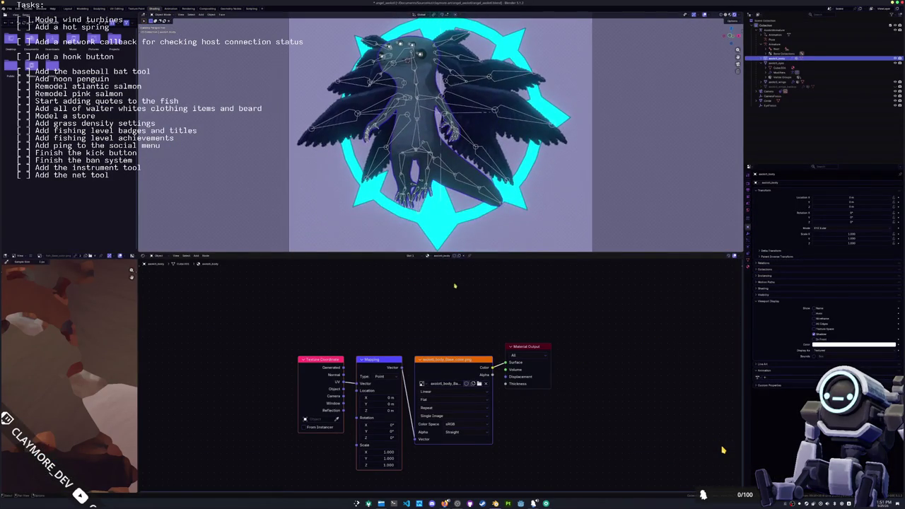
{"action": "middle_click_drag", "start_coordinate": [481, 333], "coordinate": [448, 328]}
{"action": "left_click_drag", "start_coordinate": [495, 341], "coordinate": [551, 346]}
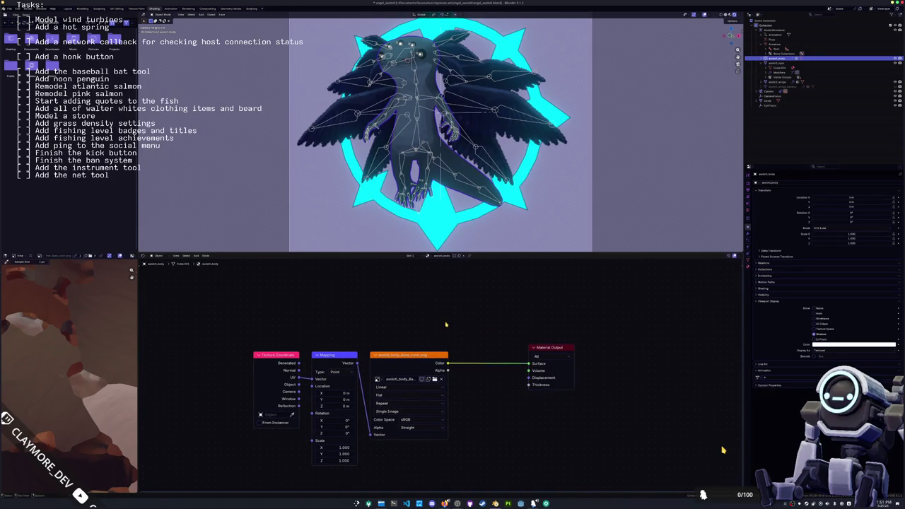
{"action": "scroll", "coordinate": [437, 345], "scroll_direction": "up", "scroll_amount": 1}
{"action": "scroll", "coordinate": [436, 345], "scroll_direction": "up", "scroll_amount": 2}
Add a Principled BSDF and link a Shader to RGB node from its output.
{"action": "key", "text": "shift+a"}
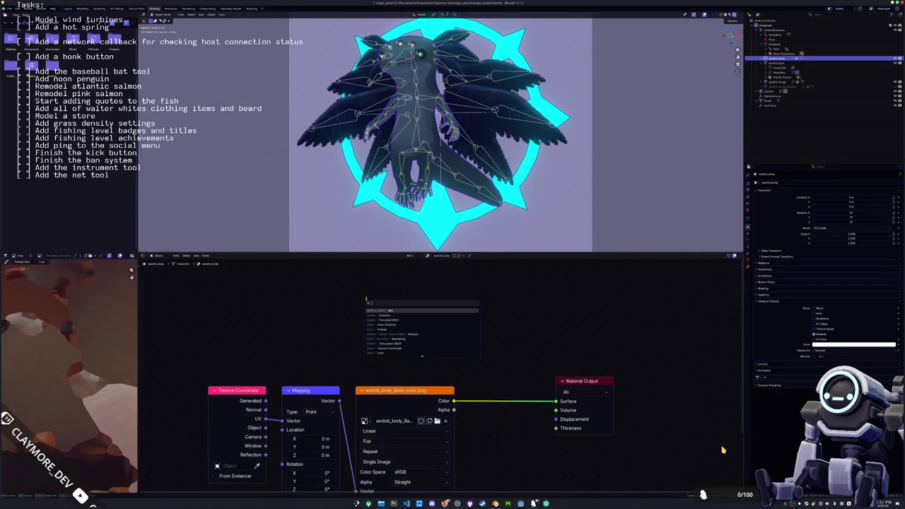
{"action": "type", "text": "princ"}
{"action": "key", "text": "Return"}
{"action": "left_click", "coordinate": [200, 263]}
{"action": "left_click_drag", "start_coordinate": [303, 277], "coordinate": [393, 286]}
{"action": "type", "text": "shad"}
{"action": "key", "text": "Down"}
{"action": "key", "text": "Down"}
{"action": "key", "text": "Return"}
Chain a Color Ramp after Shader to RGB, then a Mix node after the ramp.
{"action": "left_click_drag", "start_coordinate": [418, 294], "coordinate": [482, 302]}
{"action": "type", "text": "ramp"}
{"action": "key", "text": "Return"}
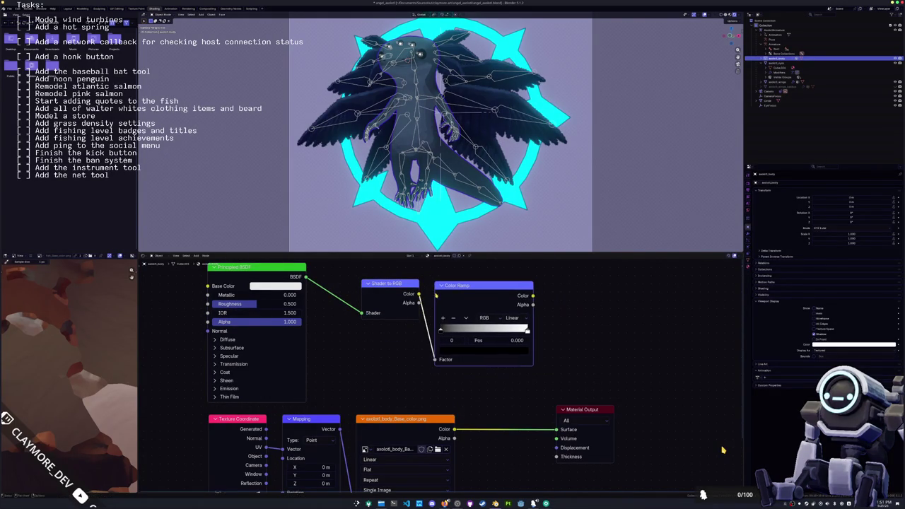
{"action": "left_click", "coordinate": [438, 293]}
{"action": "middle_click_drag", "start_coordinate": [572, 411], "coordinate": [502, 414]}
{"action": "left_click_drag", "start_coordinate": [502, 413], "coordinate": [598, 409]}
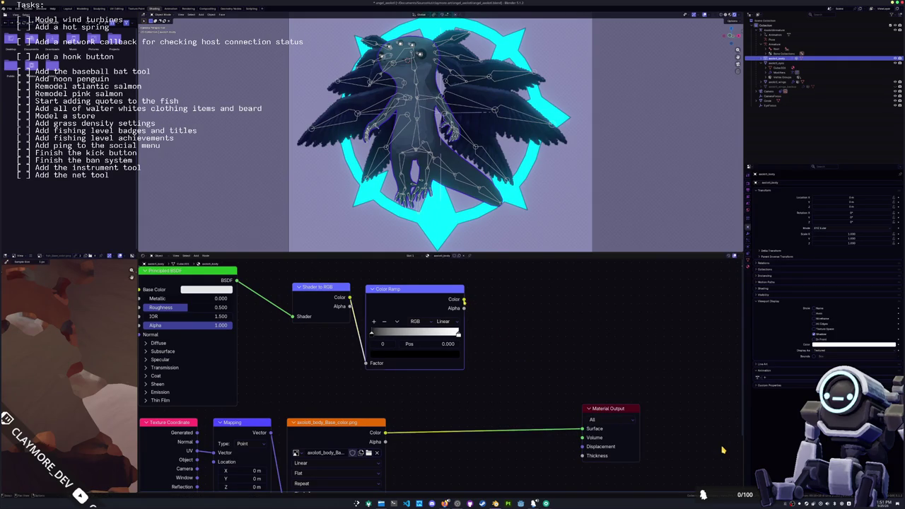
{"action": "left_click_drag", "start_coordinate": [463, 299], "coordinate": [506, 311]}
{"action": "type", "text": "mix"}
{"action": "key", "text": "Return"}
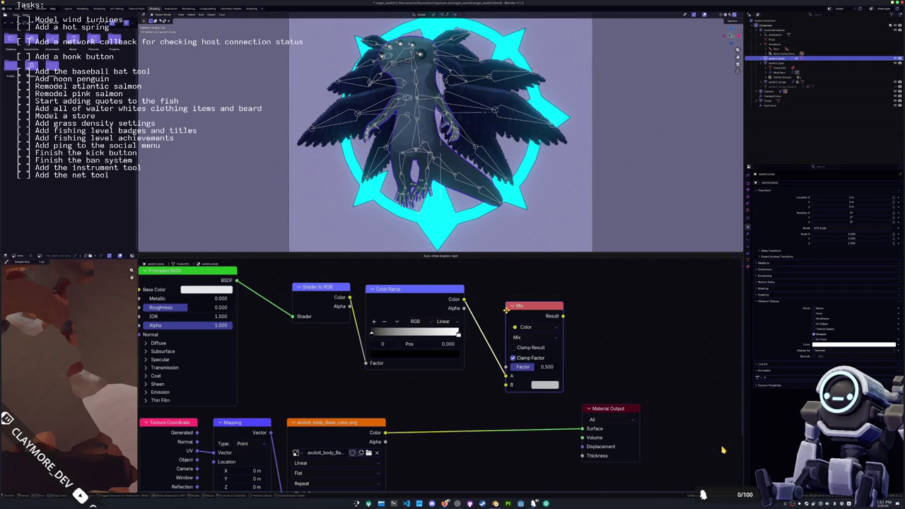
Link the base-colour texture into Mix B and Mix Result into Surface, blending in Overlay mode.
{"action": "left_click_drag", "start_coordinate": [386, 432], "coordinate": [511, 385]}
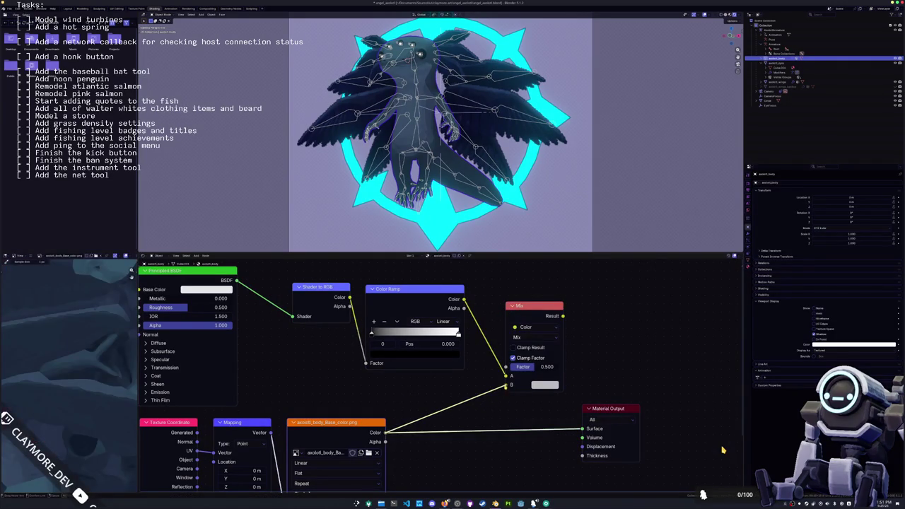
{"action": "mouse_move", "coordinate": [562, 316]}
{"action": "left_mouse_down"}
{"action": "mouse_move", "coordinate": [582, 429]}
{"action": "mouse_move", "coordinate": [661, 390]}
{"action": "left_mouse_up"}
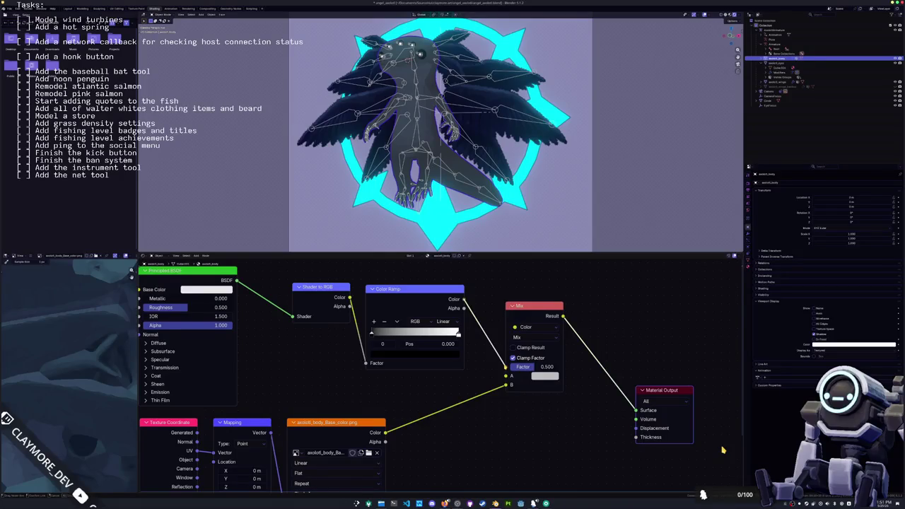
{"action": "middle_click_drag", "start_coordinate": [476, 374], "coordinate": [434, 385]}
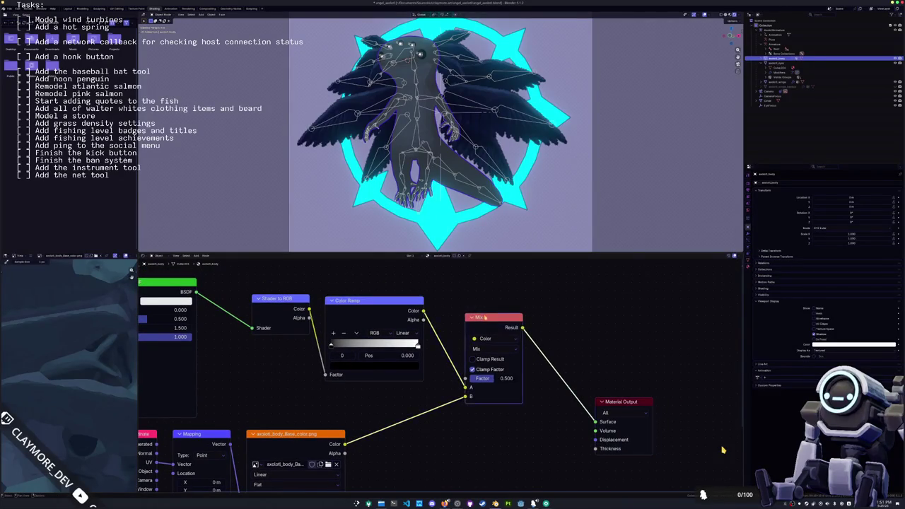
{"action": "left_click_drag", "start_coordinate": [486, 317], "coordinate": [509, 296]}
{"action": "left_click", "coordinate": [509, 329]}
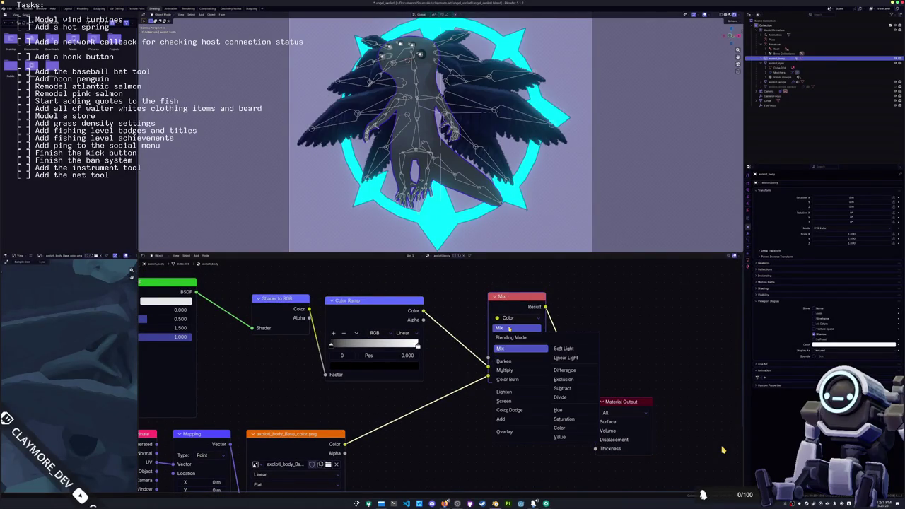
{"action": "left_click", "coordinate": [504, 432]}
{"action": "key", "text": "Home"}
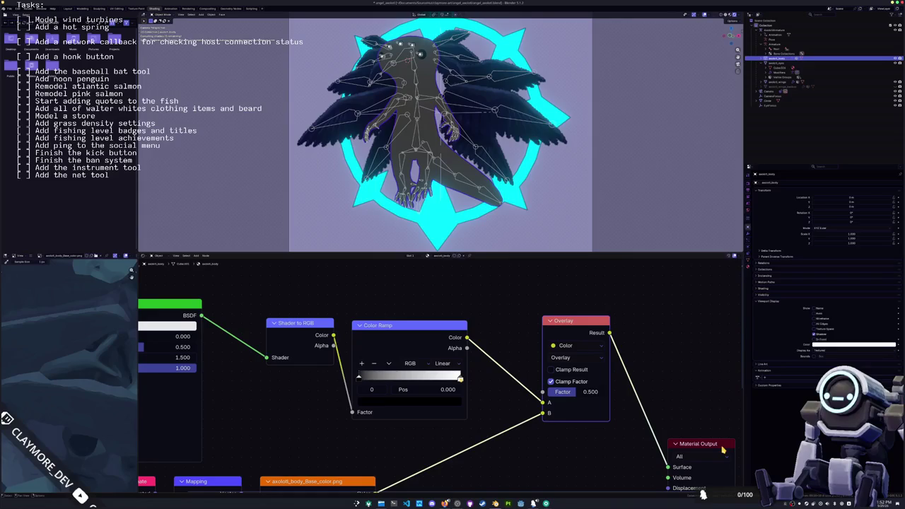
Move the Color Ramp's white stop to 0.464 and preview the ramp output.
{"action": "left_click_drag", "start_coordinate": [460, 379], "coordinate": [405, 379]}
{"action": "middle_click_drag", "start_coordinate": [310, 400], "coordinate": [393, 400]}
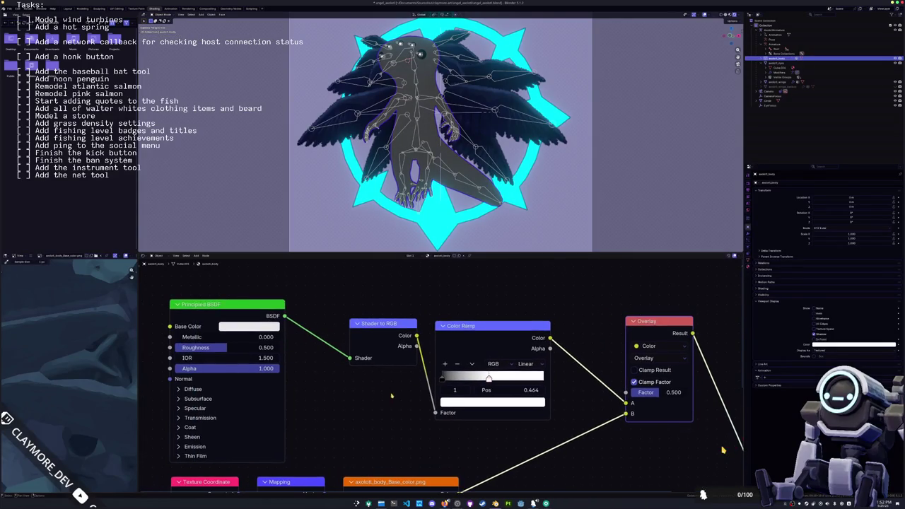
{"action": "left_click", "coordinate": [487, 417], "text": "ctrl+shift"}
{"action": "middle_click_drag", "start_coordinate": [736, 444], "coordinate": [723, 450]}
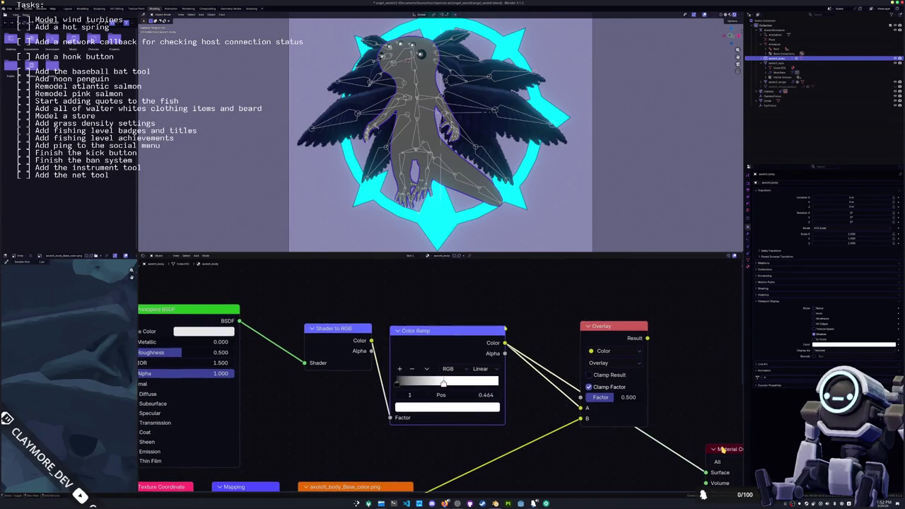
{"action": "scroll", "coordinate": [439, 141], "scroll_direction": "down", "scroll_amount": 3}
{"action": "key", "text": "shift+a"}
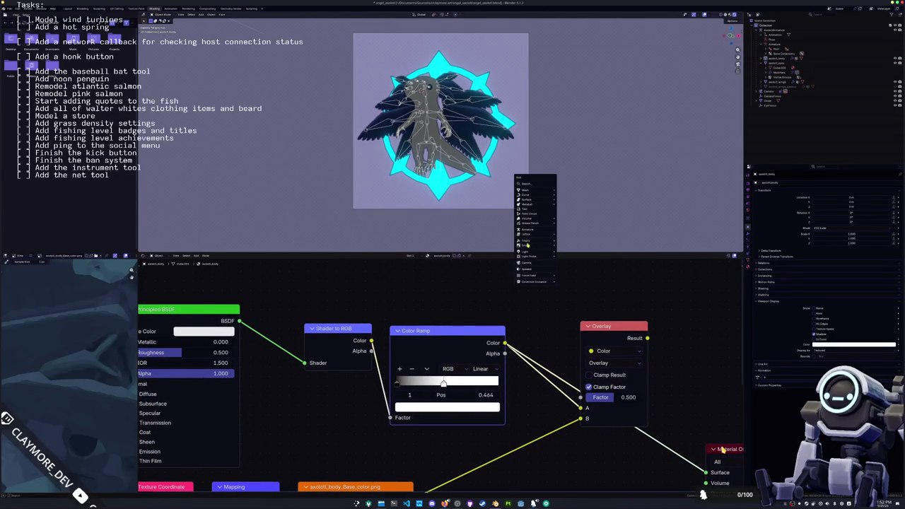
Add a sun light, then undo its recent move and rotation changes.
{"action": "left_click", "coordinate": [569, 252]}
{"action": "scroll", "coordinate": [493, 202], "scroll_direction": "down", "scroll_amount": 1}
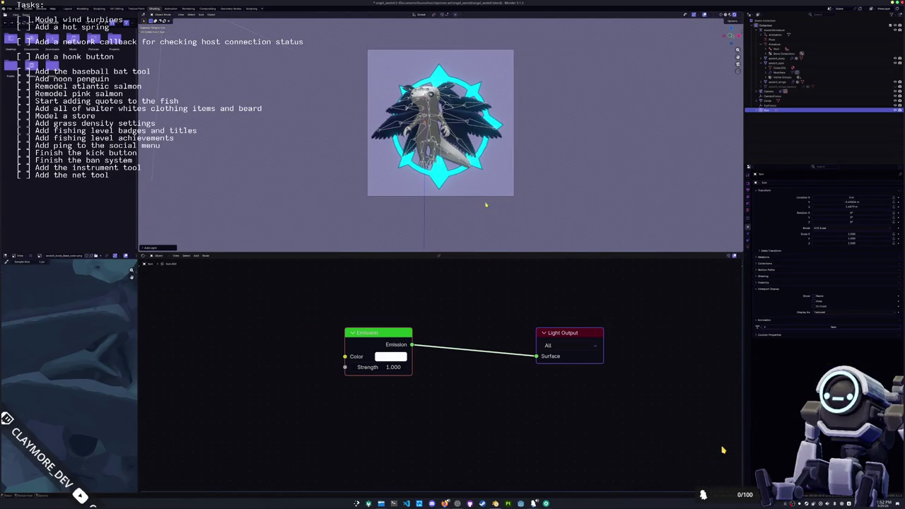
{"action": "mouse_move", "coordinate": [492, 202]}
{"action": "middle_mouse_down"}
{"action": "mouse_move", "coordinate": [338, 188]}
{"action": "mouse_move", "coordinate": [396, 162]}
{"action": "middle_mouse_up"}
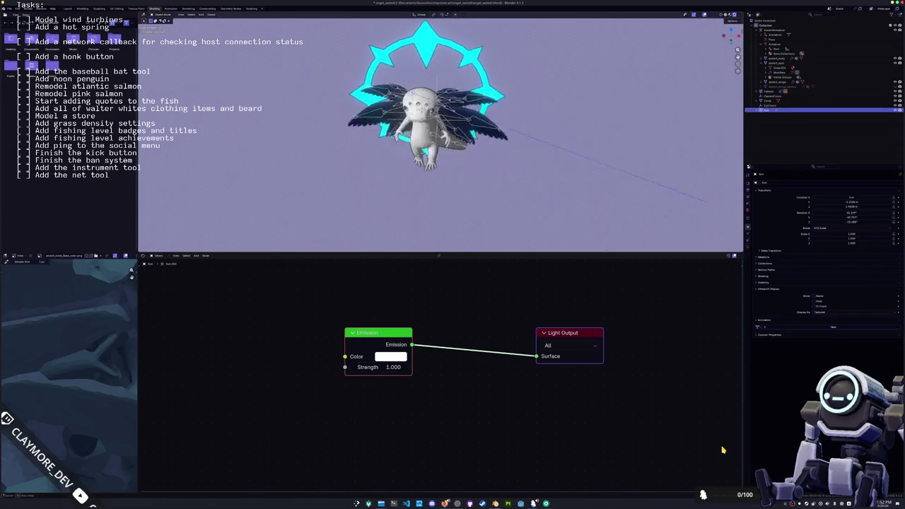
{"action": "key", "text": "ctrl+z"}
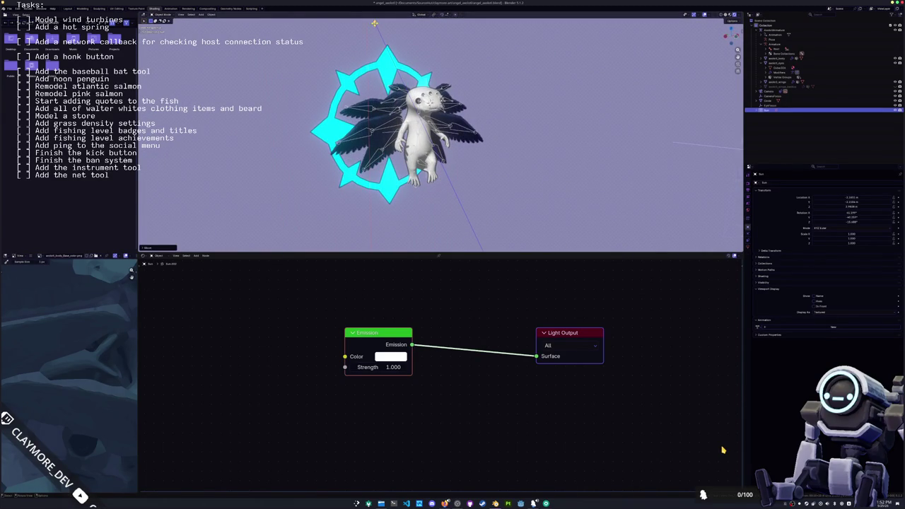
{"action": "key", "text": "ctrl+z"}
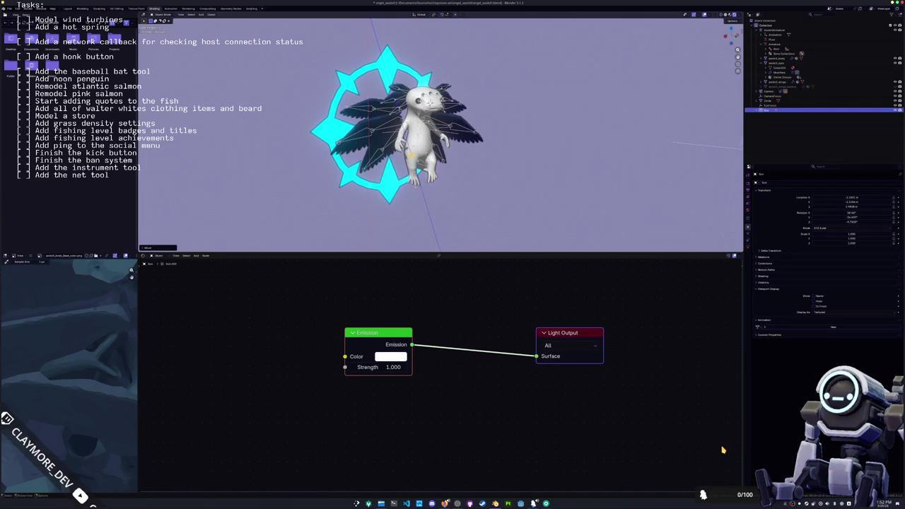
{"action": "key", "text": "ctrl+z"}
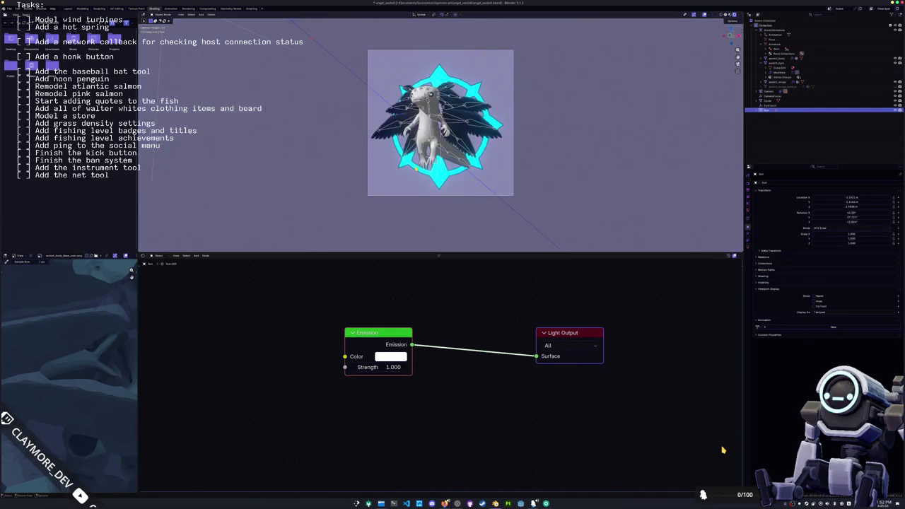
{"action": "key", "text": "ctrl+z"}
{"action": "key", "text": "ctrl+z"}
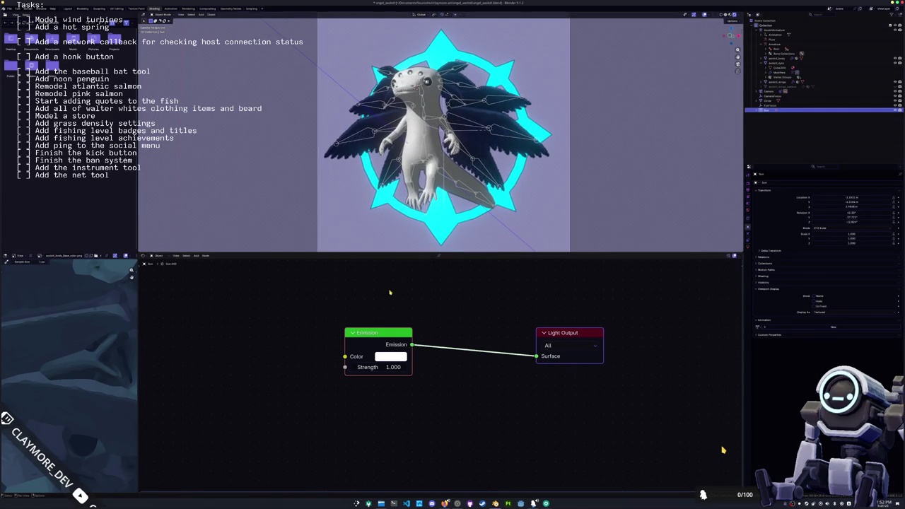
{"action": "key", "text": "ctrl+z"}
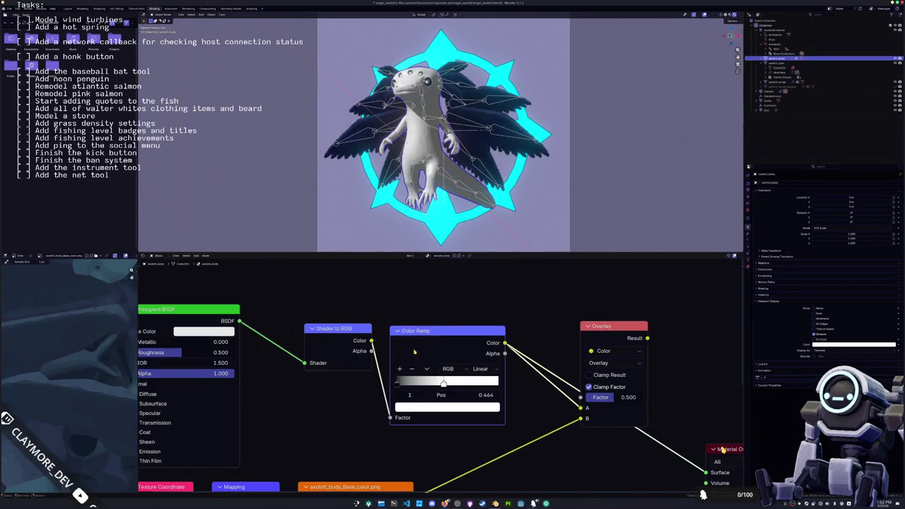
Make the body Color Ramp Constant, with a mid-grey stop near 0.061 and the extra stop removed.
{"action": "middle_click_drag", "start_coordinate": [417, 307], "coordinate": [409, 305]}
{"action": "left_click", "coordinate": [435, 362]}
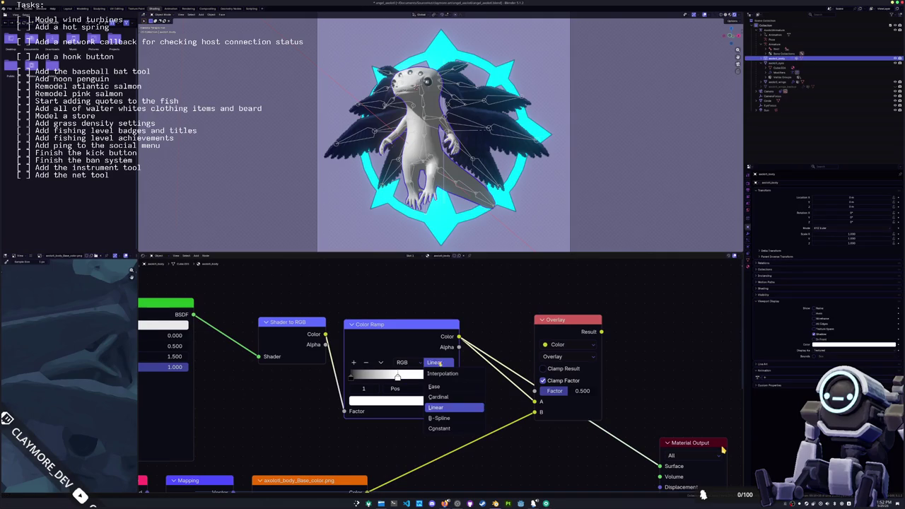
{"action": "left_click", "coordinate": [452, 429]}
{"action": "left_click", "coordinate": [351, 378]}
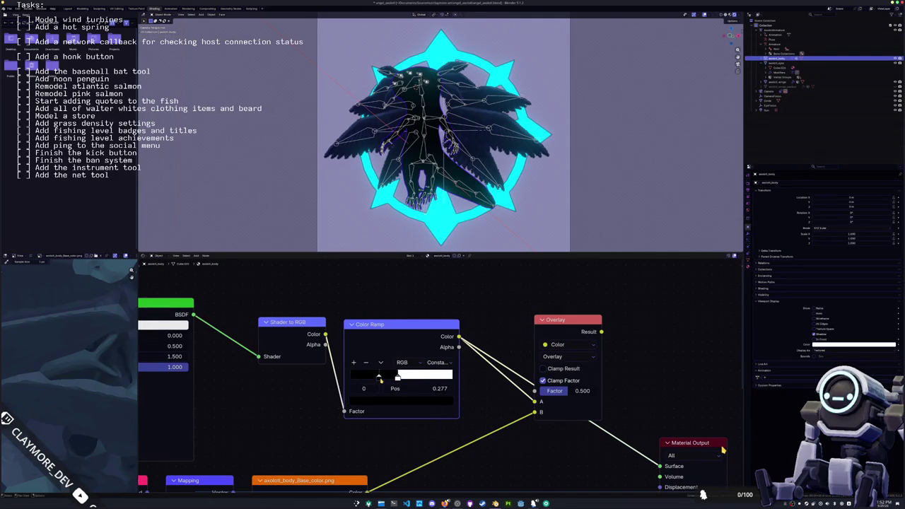
{"action": "left_click_drag", "start_coordinate": [397, 377], "coordinate": [369, 380]}
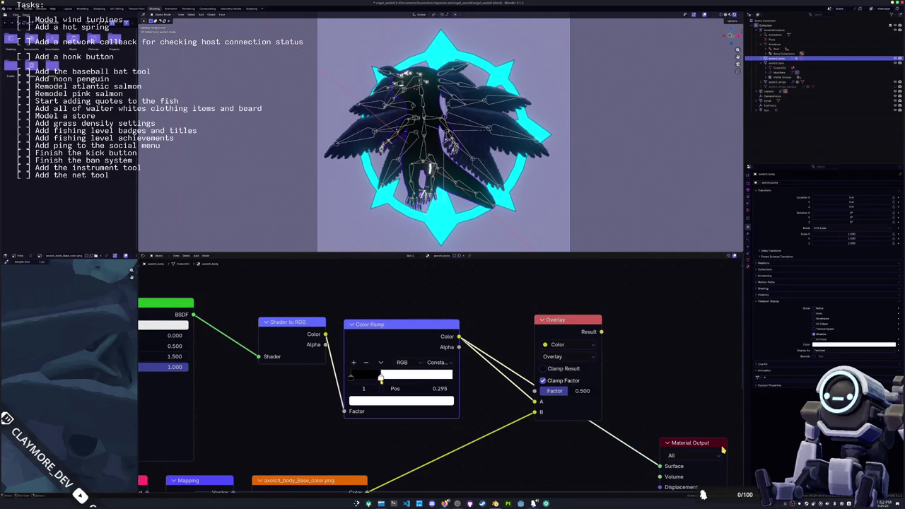
{"action": "mouse_move", "coordinate": [368, 377]}
{"action": "left_mouse_down"}
{"action": "mouse_move", "coordinate": [357, 377]}
{"action": "mouse_move", "coordinate": [407, 362]}
{"action": "left_mouse_up"}
{"action": "left_click", "coordinate": [368, 402]}
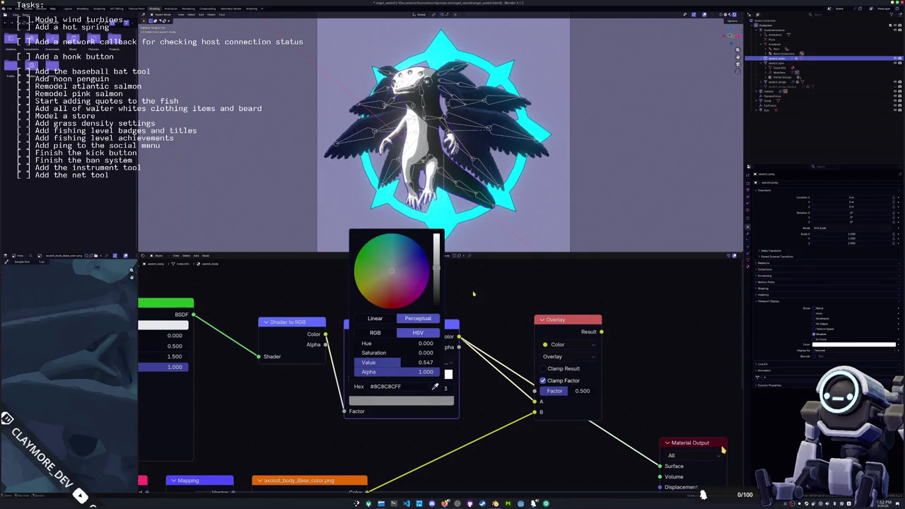
{"action": "scroll", "coordinate": [723, 449], "scroll_direction": "up", "scroll_amount": 2}
{"action": "left_click", "coordinate": [396, 360]}
{"action": "left_click_drag", "start_coordinate": [390, 374], "coordinate": [385, 375]}
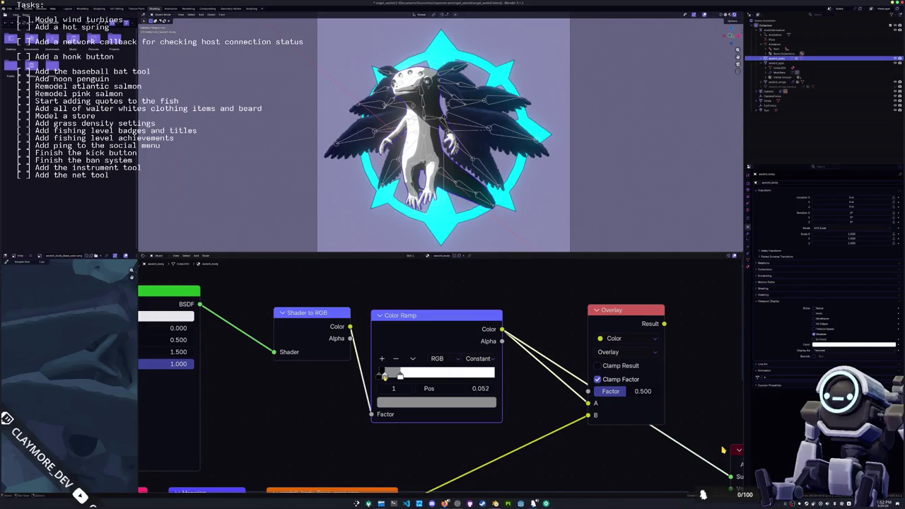
Route an Overlay-mode Mix node to the surface, with the base-colour texture in A and the ramp in B.
{"action": "middle_click_drag", "start_coordinate": [613, 321], "coordinate": [543, 320]}
{"action": "left_click", "coordinate": [555, 316], "text": "ctrl+shift"}
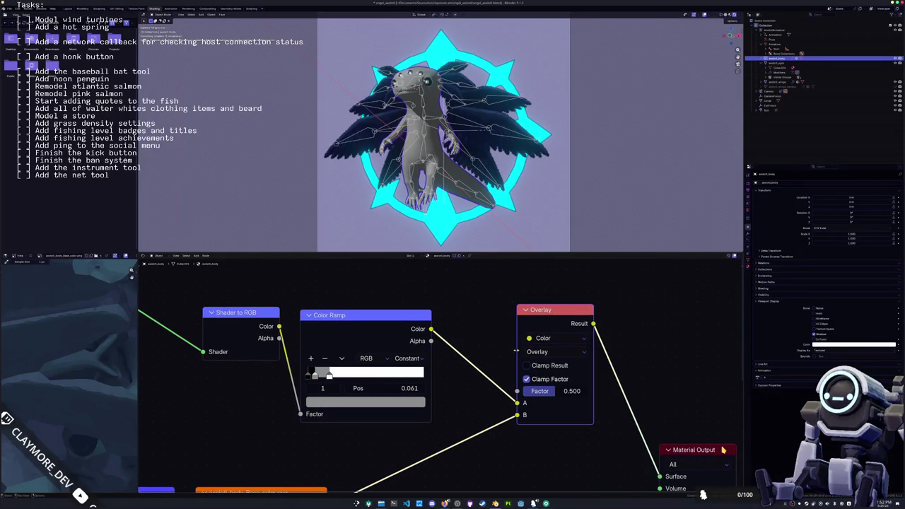
{"action": "scroll", "coordinate": [722, 450], "scroll_direction": "down", "scroll_amount": 2}
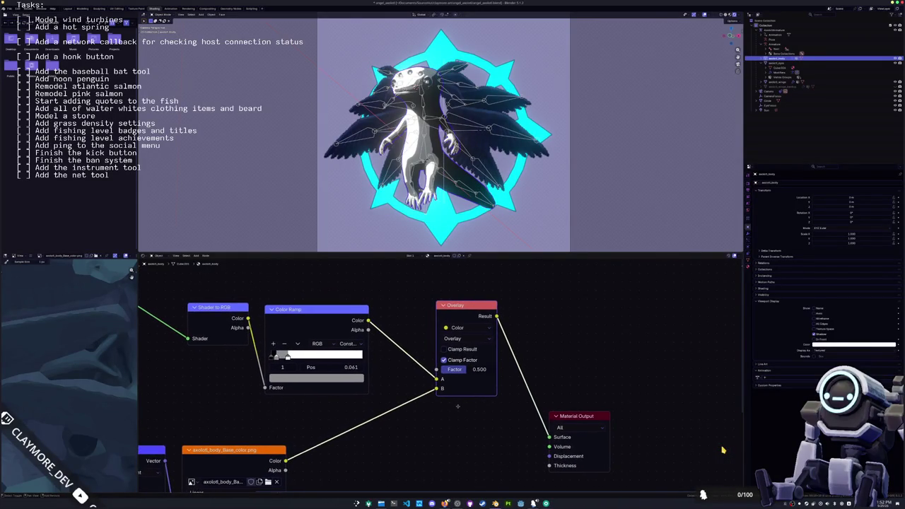
{"action": "left_click", "coordinate": [464, 345]}
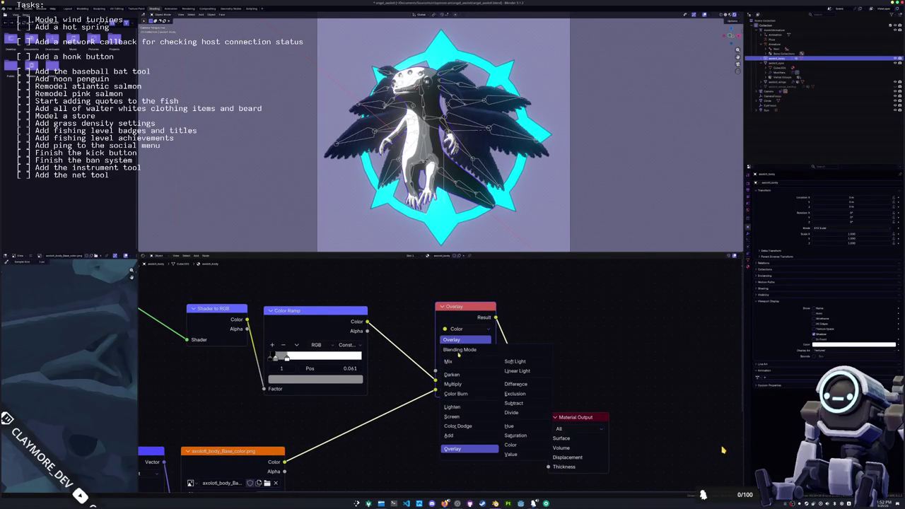
{"action": "left_click", "coordinate": [445, 397]}
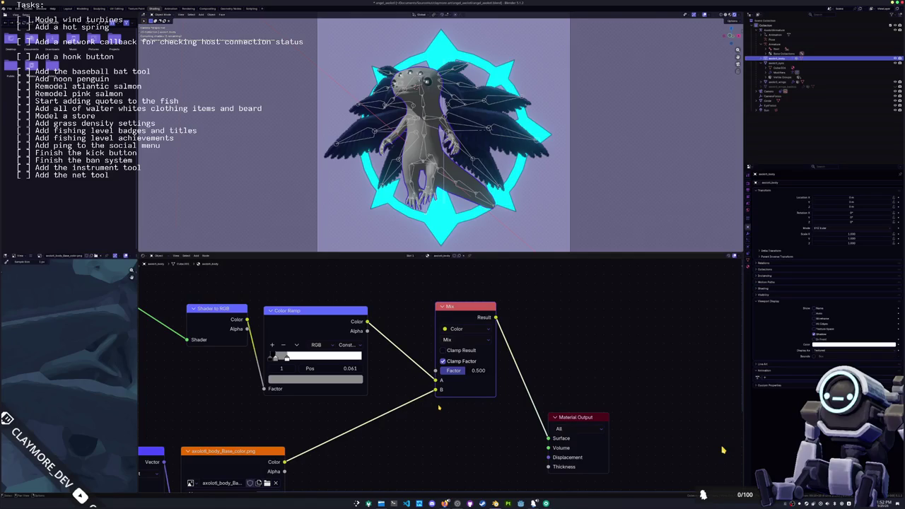
{"action": "scroll", "coordinate": [440, 375], "scroll_direction": "down", "scroll_amount": 1}
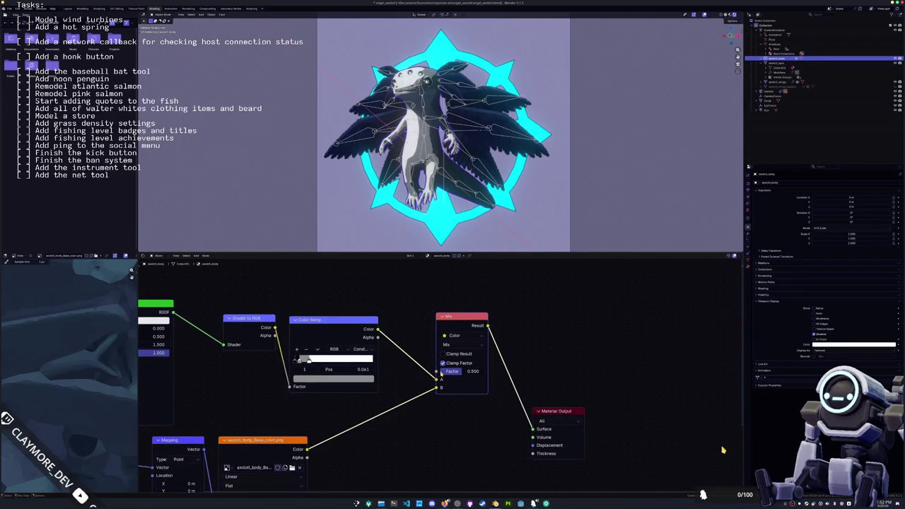
{"action": "left_click", "coordinate": [446, 344]}
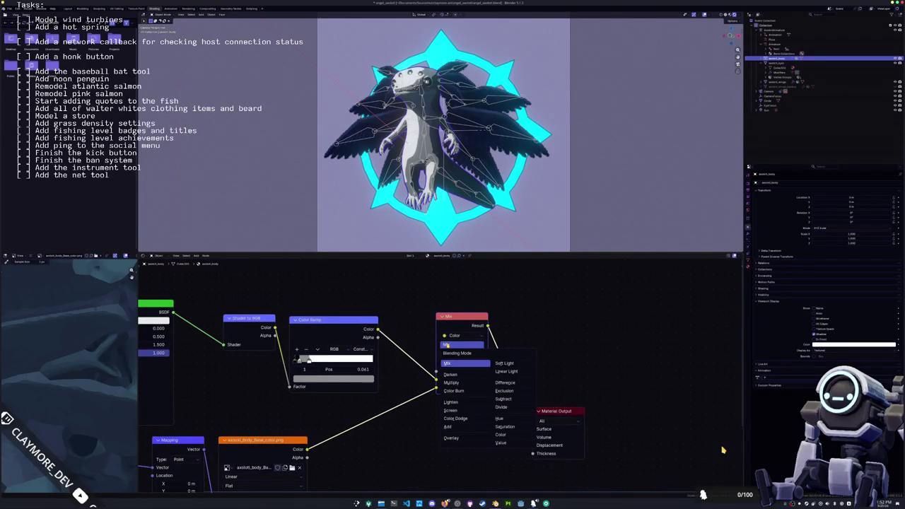
{"action": "left_click", "coordinate": [450, 438]}
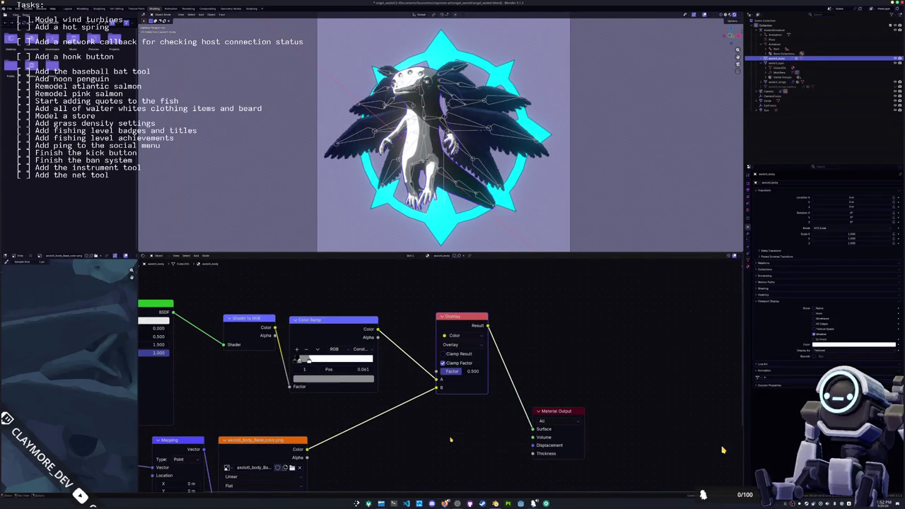
{"action": "scroll", "coordinate": [438, 408], "scroll_direction": "up", "scroll_amount": 1}
{"action": "left_click_drag", "start_coordinate": [435, 388], "coordinate": [437, 380]}
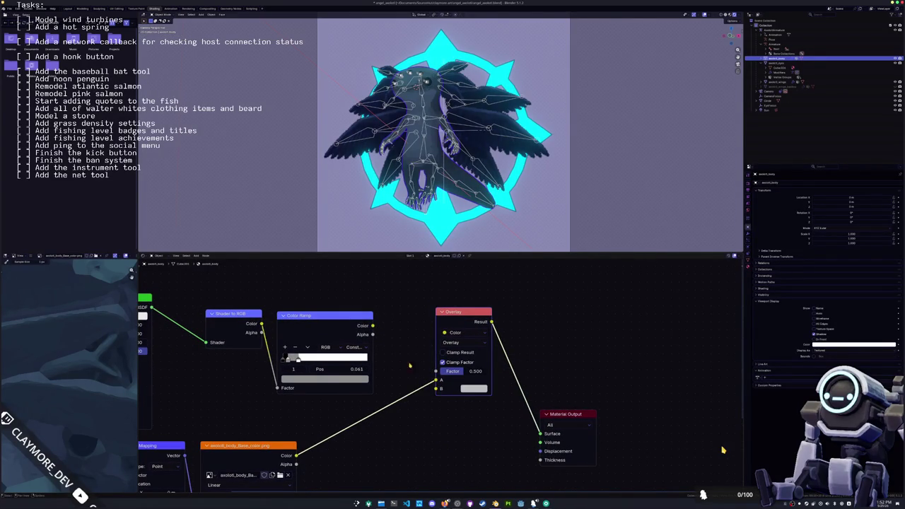
{"action": "left_click_drag", "start_coordinate": [374, 326], "coordinate": [436, 388]}
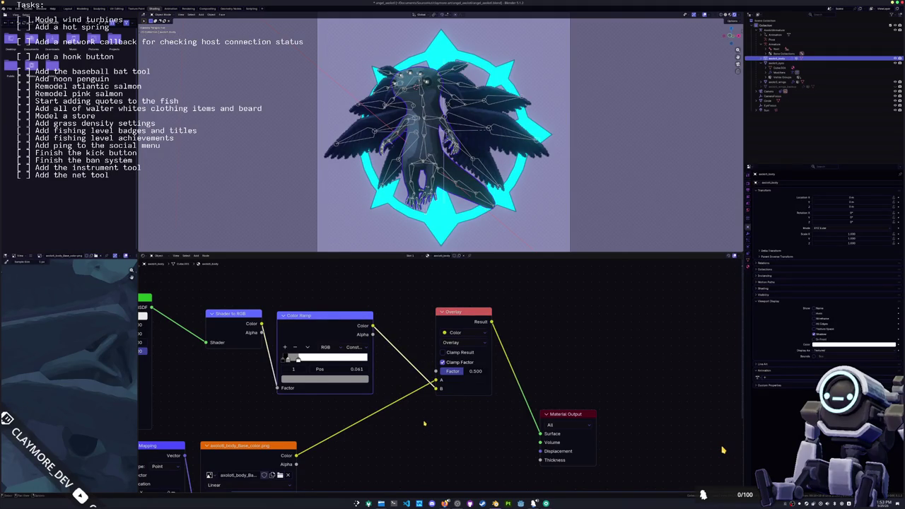
Move the white ramp stop to 0.150, reframe the camera view, and select the sun lamp.
{"action": "scroll", "coordinate": [424, 423], "scroll_direction": "up", "scroll_amount": 1}
{"action": "scroll", "coordinate": [424, 92], "scroll_direction": "up", "scroll_amount": 5}
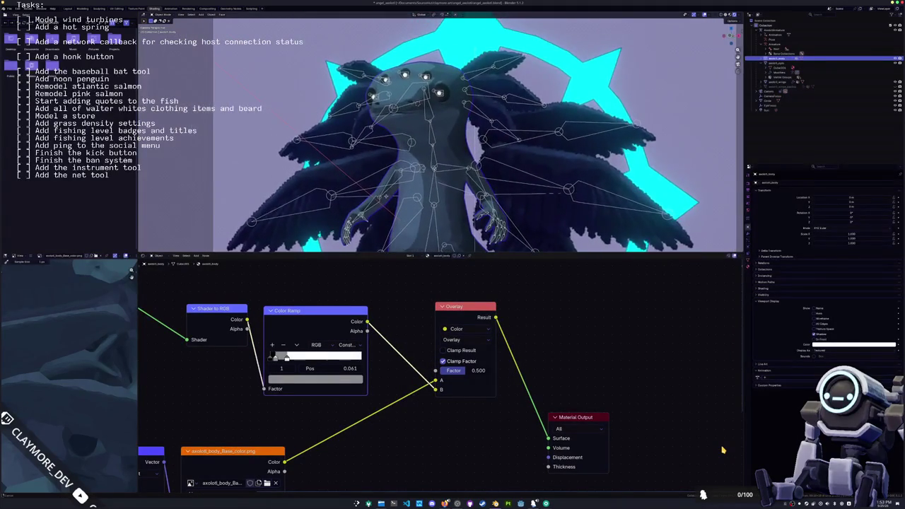
{"action": "scroll", "coordinate": [439, 135], "scroll_direction": "down", "scroll_amount": 2, "text": "shift"}
{"action": "key", "text": "Home"}
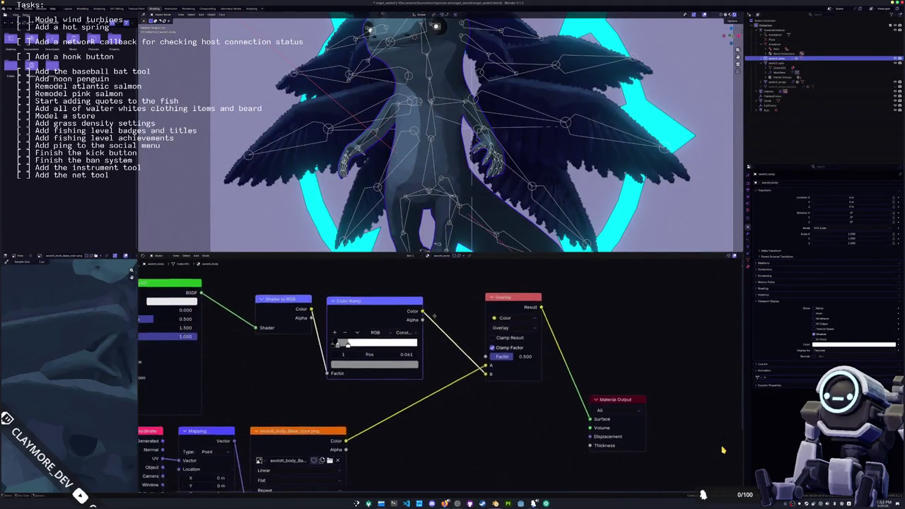
{"action": "scroll", "coordinate": [227, 438], "scroll_direction": "up", "scroll_amount": 1}
{"action": "left_click_drag", "start_coordinate": [354, 327], "coordinate": [350, 327]}
{"action": "left_click", "coordinate": [342, 325]}
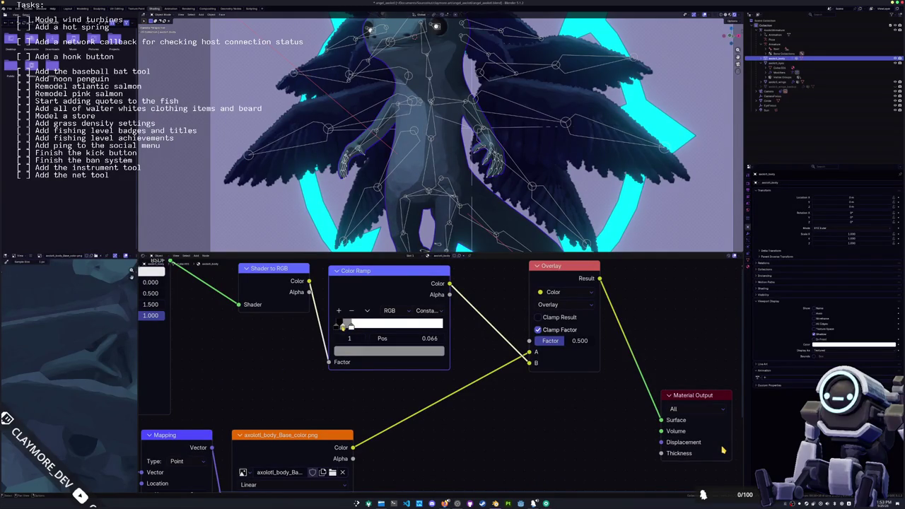
{"action": "key", "text": "Home"}
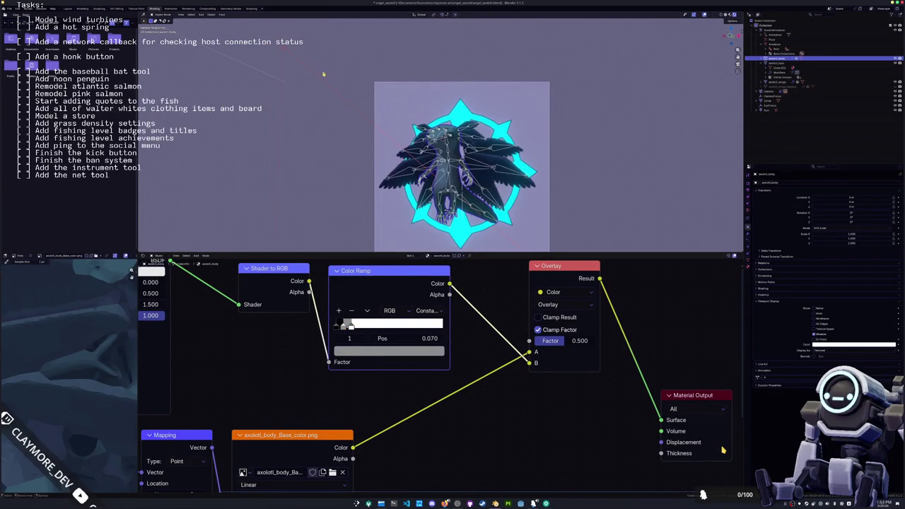
{"action": "left_click", "coordinate": [287, 56]}
Swing the sun lamp to a new angle, then clear its rotation with Alt+R.
{"action": "left_click_drag", "start_coordinate": [302, 62], "coordinate": [283, 207]}
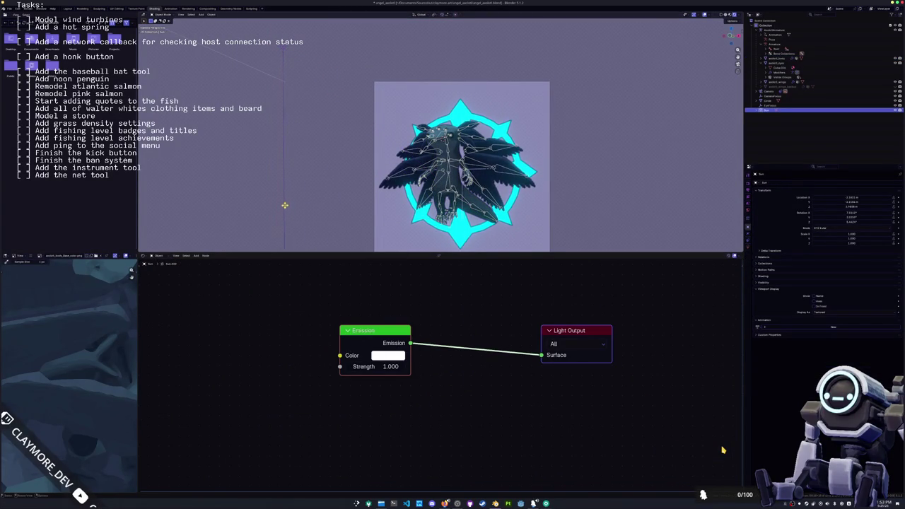
{"action": "key", "text": "alt+r"}
{"action": "scroll", "coordinate": [335, 179], "scroll_direction": "up", "scroll_amount": 5}
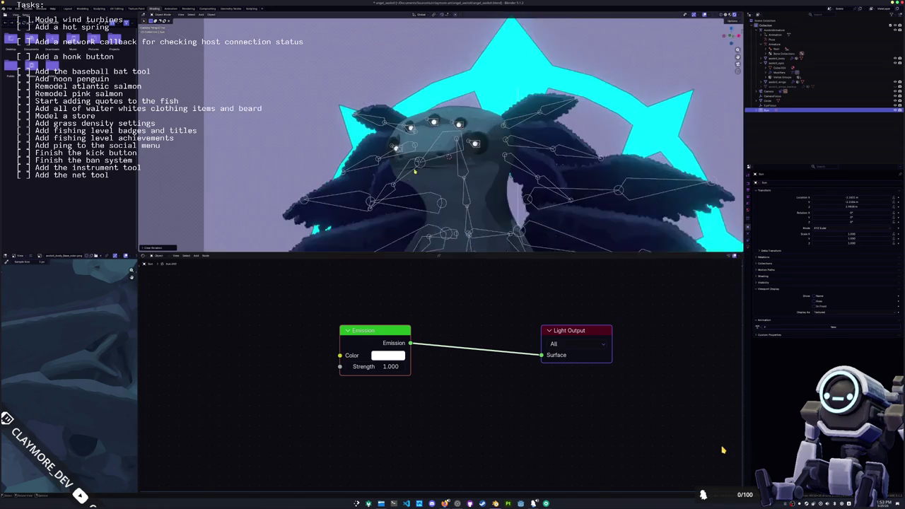
{"action": "scroll", "coordinate": [428, 151], "scroll_direction": "down", "scroll_amount": 2}
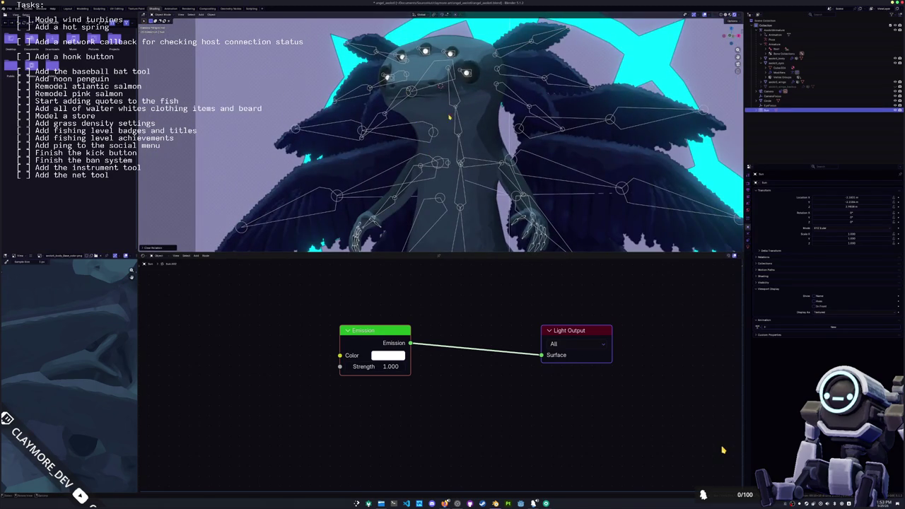
{"action": "scroll", "coordinate": [472, 164], "scroll_direction": "down", "scroll_amount": 2}
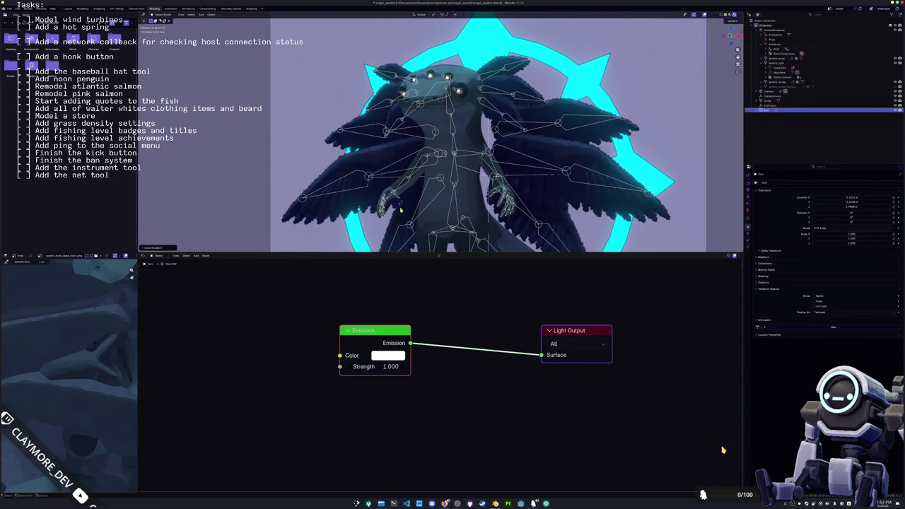
Orbit around the axolotl and select the wings to show their material nodes.
{"action": "middle_click_drag", "start_coordinate": [416, 206], "coordinate": [415, 170]}
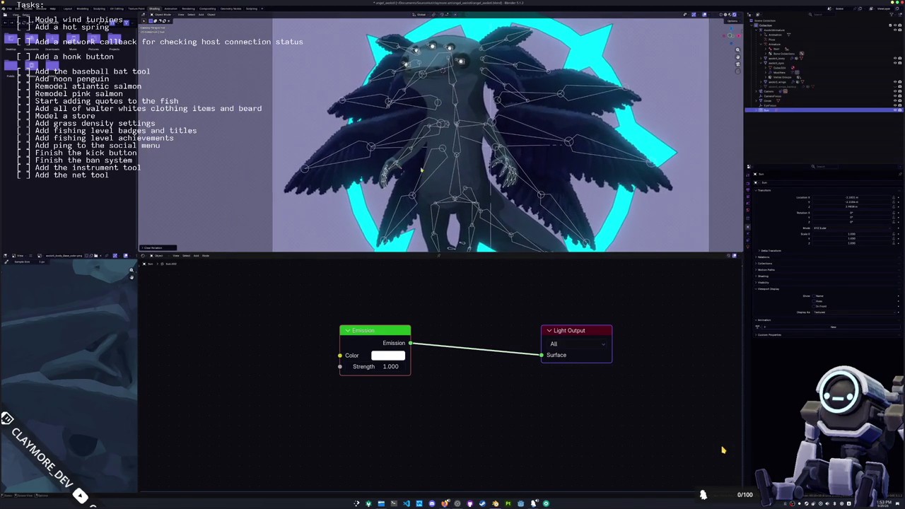
{"action": "middle_click_drag", "start_coordinate": [415, 169], "coordinate": [440, 186]}
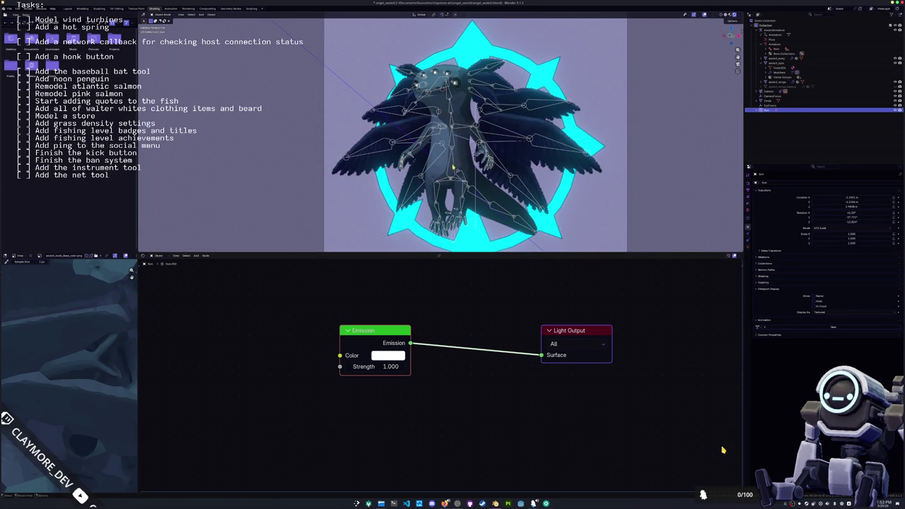
{"action": "key", "text": "ctrl+z"}
{"action": "key", "text": "ctrl+z"}
{"action": "key", "text": "ctrl+z"}
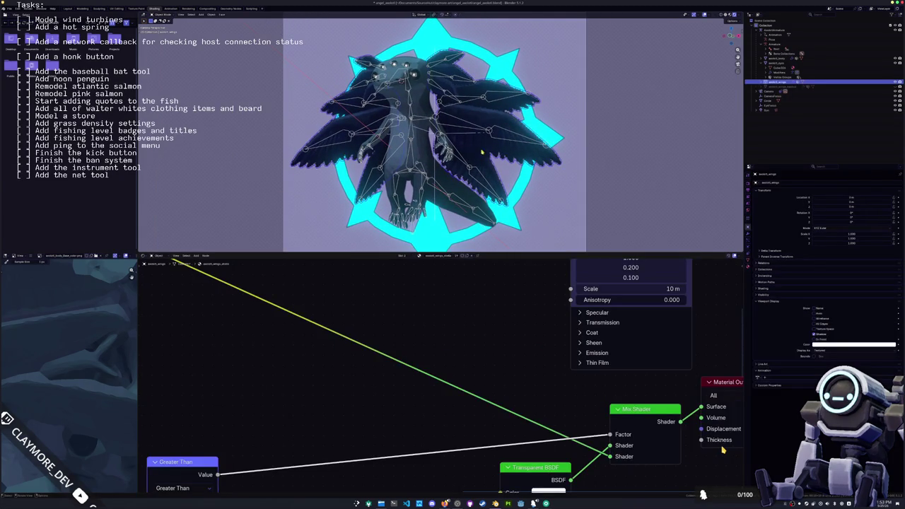
{"action": "key", "text": "ctrl+z"}
Copy the body's Shader to RGB, Color Ramp and Overlay nodes into the wings material.
{"action": "scroll", "coordinate": [723, 450], "scroll_direction": "down", "scroll_amount": 2}
{"action": "scroll", "coordinate": [723, 450], "scroll_direction": "down", "scroll_amount": 1}
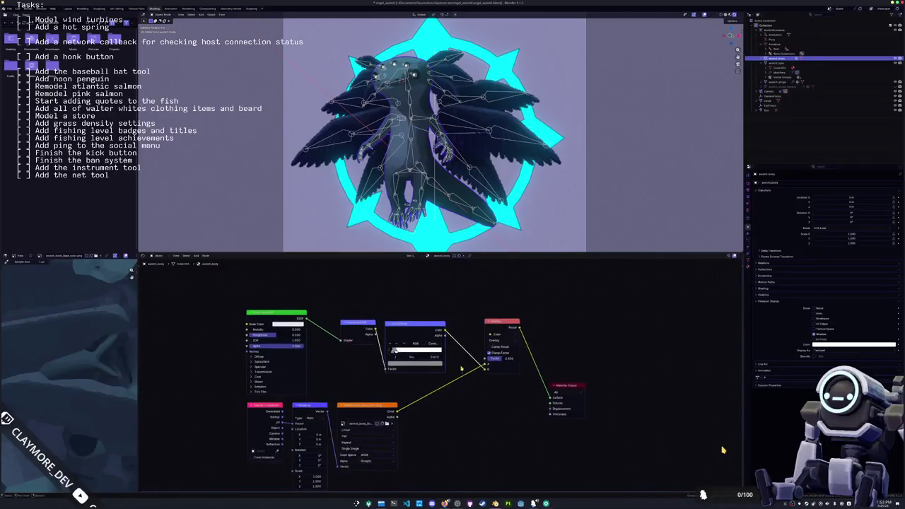
{"action": "scroll", "coordinate": [722, 450], "scroll_direction": "down", "scroll_amount": 1}
{"action": "left_click_drag", "start_coordinate": [539, 360], "coordinate": [225, 266]}
{"action": "key", "text": "ctrl+c"}
{"action": "key", "text": "ctrl+shift+z"}
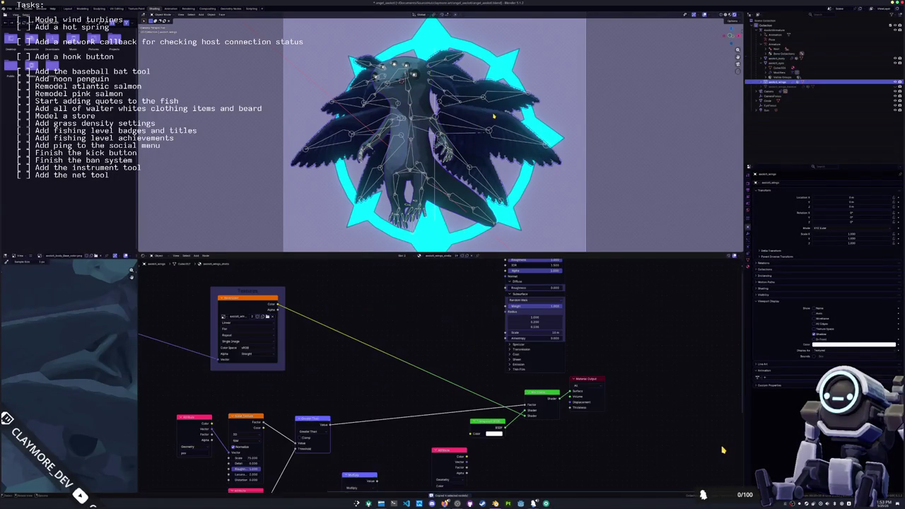
{"action": "mouse_move", "coordinate": [527, 290]}
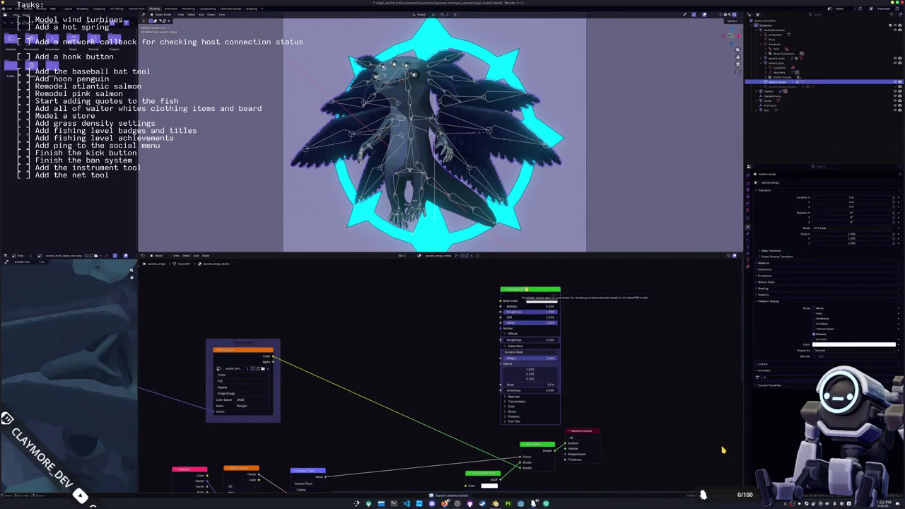
{"action": "key", "text": "ctrl+z"}
{"action": "key", "text": "ctrl+z"}
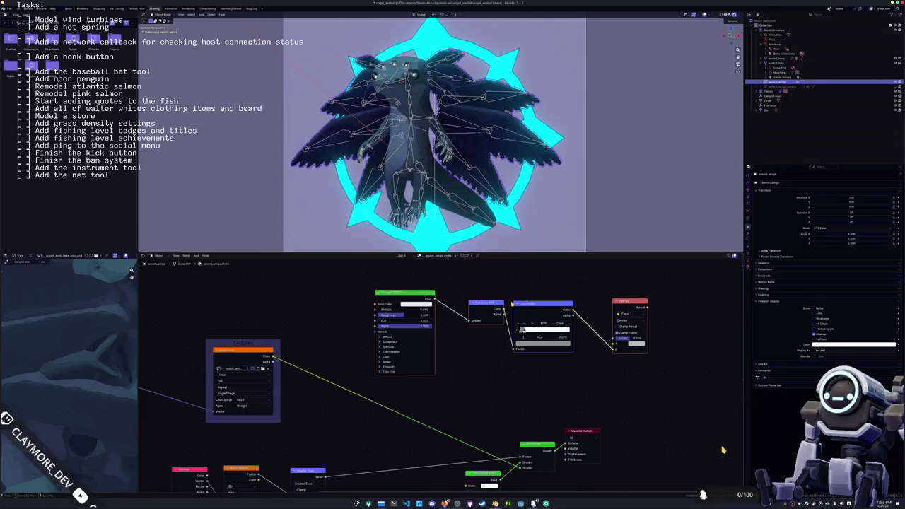
Wire the wing Image Texture into Overlay and Overlay into the Mix Shader, then view through the camera.
{"action": "middle_click_drag", "start_coordinate": [539, 400], "coordinate": [478, 361]}
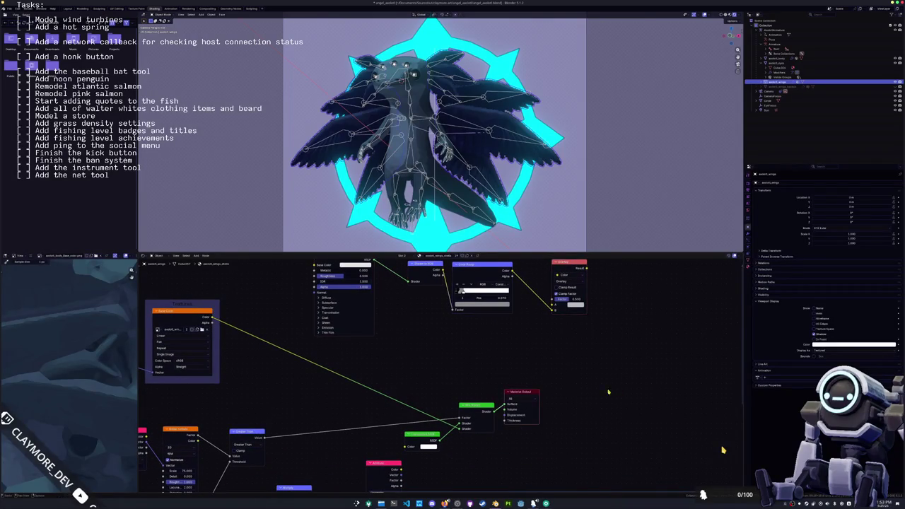
{"action": "left_click_drag", "start_coordinate": [526, 391], "coordinate": [654, 391]}
{"action": "mouse_move", "coordinate": [481, 409]}
{"action": "left_mouse_down"}
{"action": "mouse_move", "coordinate": [562, 417]}
{"action": "mouse_move", "coordinate": [536, 309]}
{"action": "left_mouse_up"}
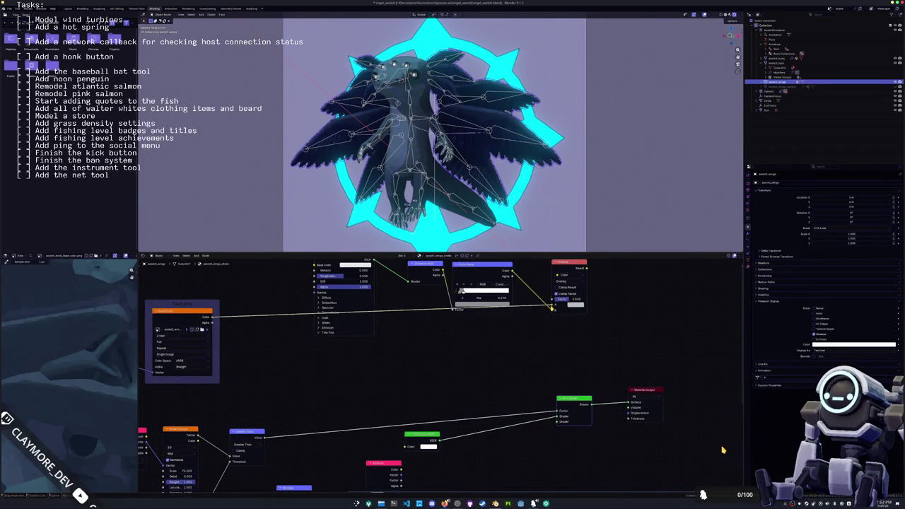
{"action": "mouse_move", "coordinate": [564, 261]}
{"action": "left_mouse_down"}
{"action": "mouse_move", "coordinate": [540, 265]}
{"action": "mouse_move", "coordinate": [557, 411]}
{"action": "mouse_move", "coordinate": [603, 388]}
{"action": "left_mouse_up"}
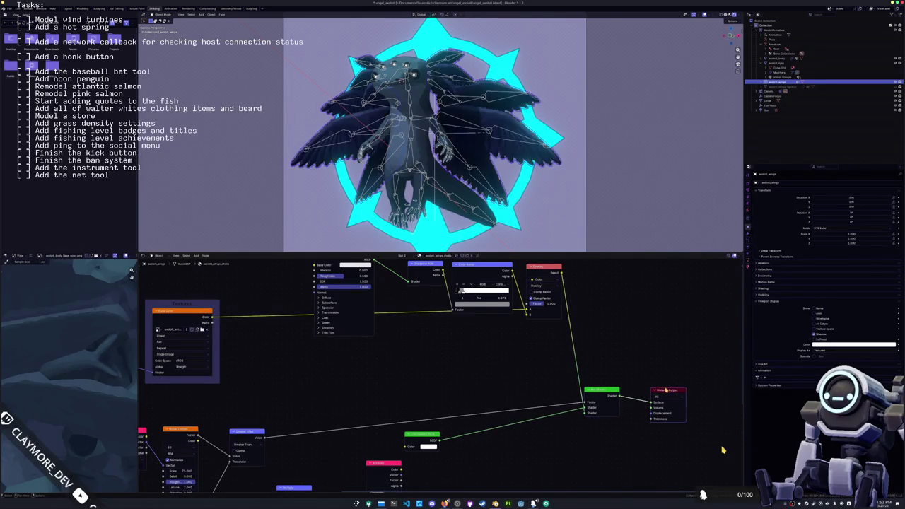
{"action": "left_click_drag", "start_coordinate": [666, 389], "coordinate": [685, 389]}
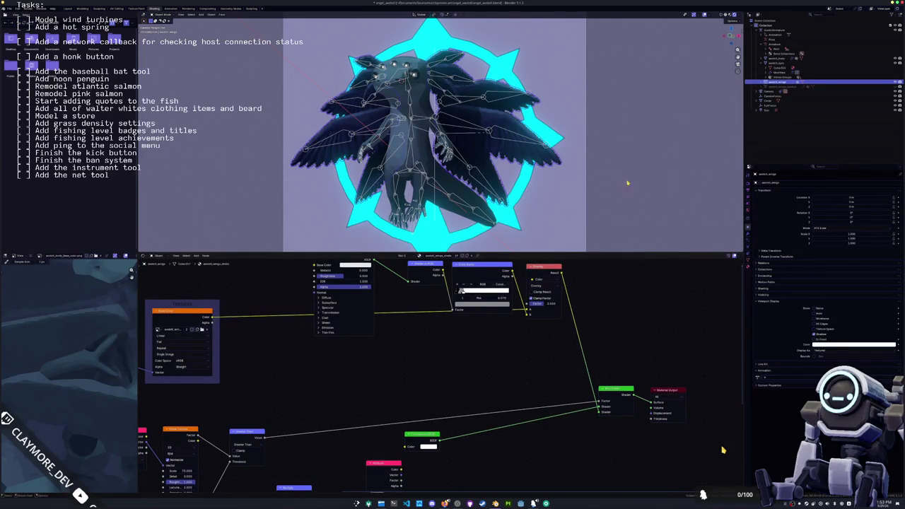
{"action": "scroll", "coordinate": [627, 189], "scroll_direction": "up", "scroll_amount": 2}
{"action": "scroll", "coordinate": [579, 156], "scroll_direction": "up", "scroll_amount": 1}
{"action": "scroll", "coordinate": [533, 123], "scroll_direction": "up", "scroll_amount": 1}
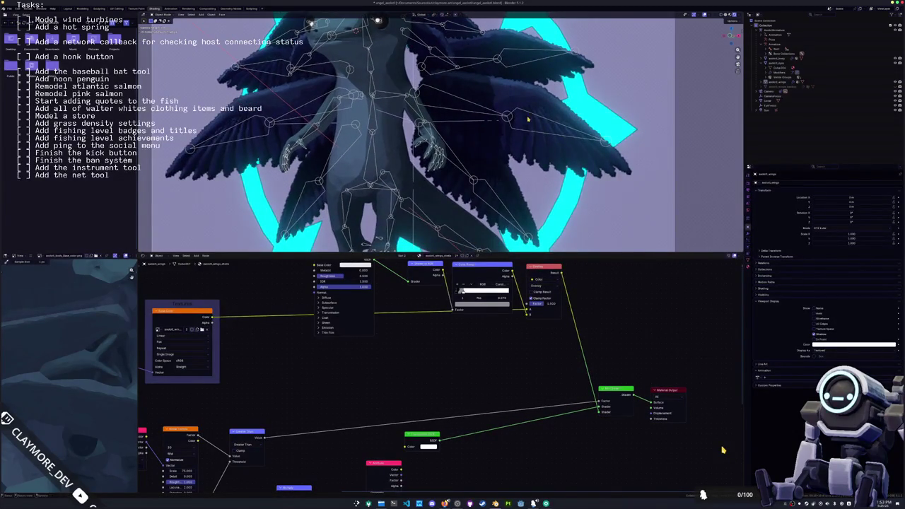
{"action": "scroll", "coordinate": [533, 123], "scroll_direction": "down", "scroll_amount": 2}
{"action": "key", "text": "KP_0"}
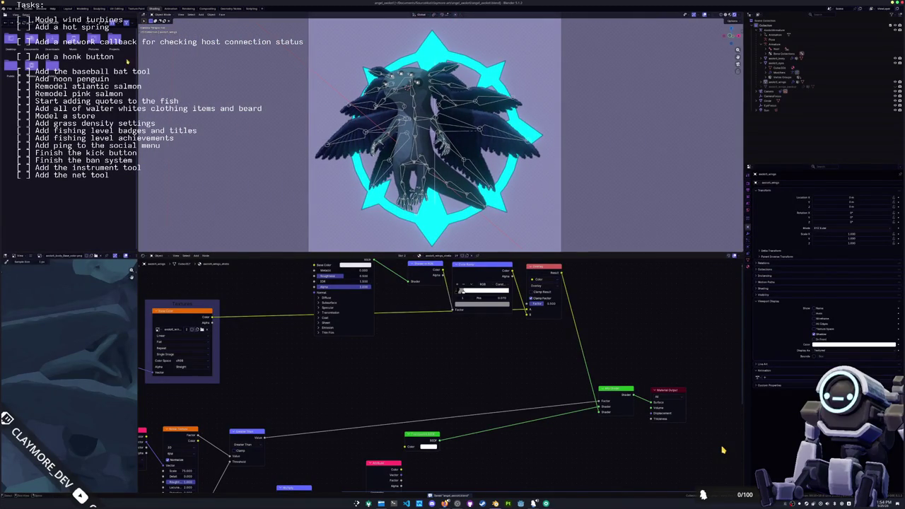
In Layout, select all armature bones, copy the pose, and undo a trial flipped paste.
{"action": "key", "text": "ctrl+Page_Up"}
{"action": "key", "text": "ctrl+Page_Up"}
{"action": "key", "text": "ctrl+Page_Up"}
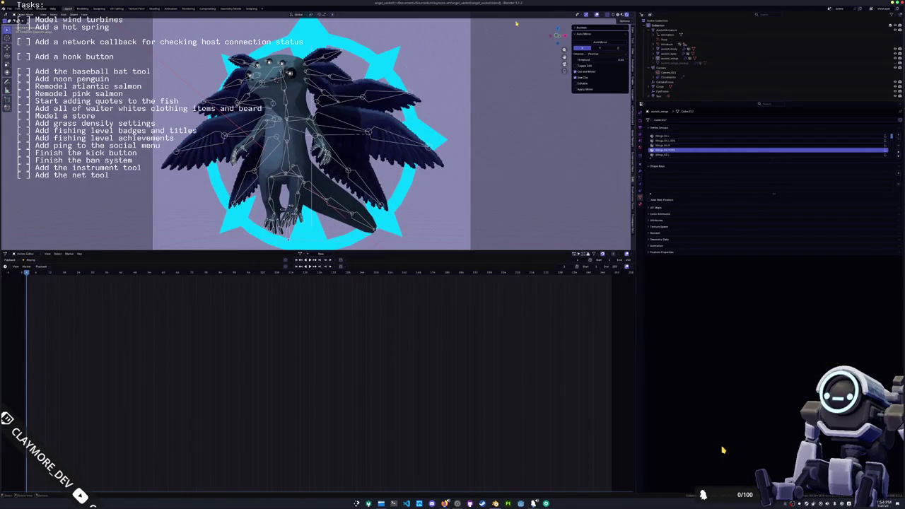
{"action": "left_click", "coordinate": [629, 16]}
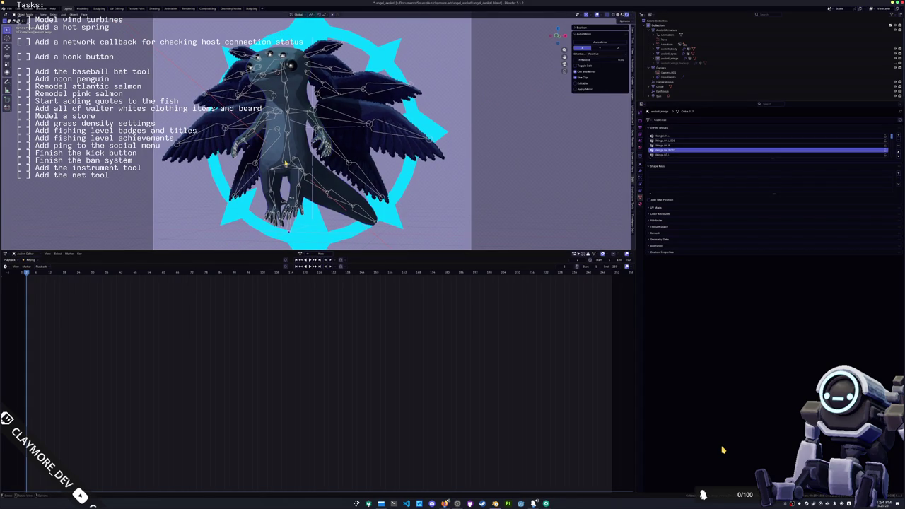
{"action": "key", "text": "ctrl+z"}
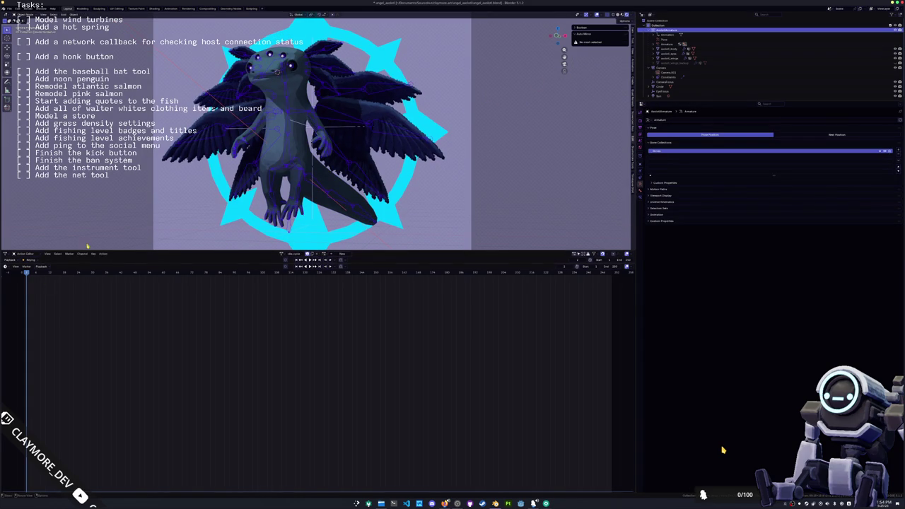
{"action": "key", "text": "ctrl+z"}
{"action": "key", "text": "ctrl+z"}
{"action": "key", "text": "ctrl+z"}
{"action": "key", "text": "ctrl+c"}
{"action": "key", "text": "ctrl+shift+v"}
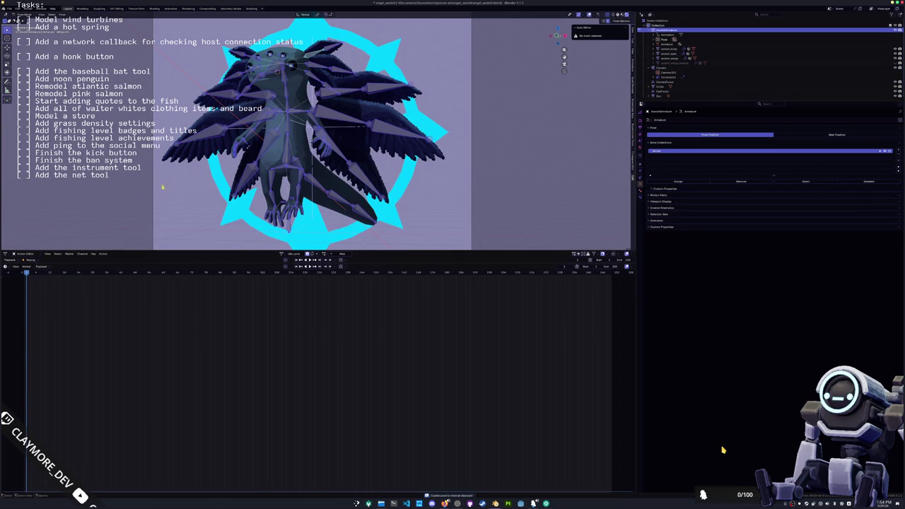
{"action": "key", "text": "ctrl+z"}
At the start frame, paste the pose mirrored across X, then undo back to the original pose.
{"action": "key", "text": "shift+Left"}
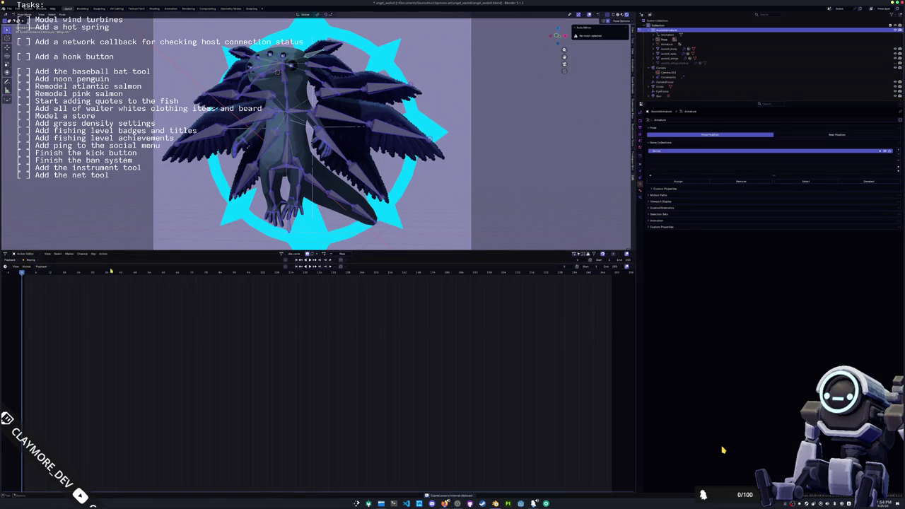
{"action": "key", "text": "ctrl+shift+v"}
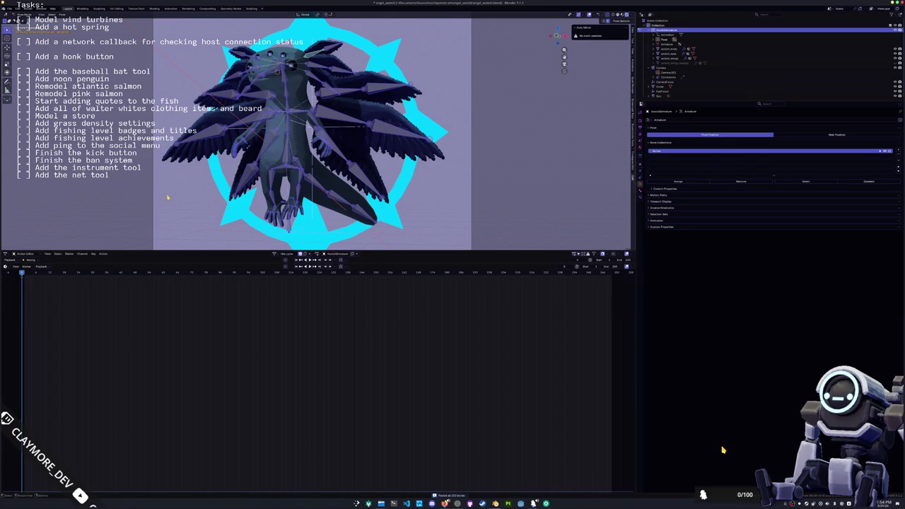
{"action": "key", "text": "ctrl+z"}
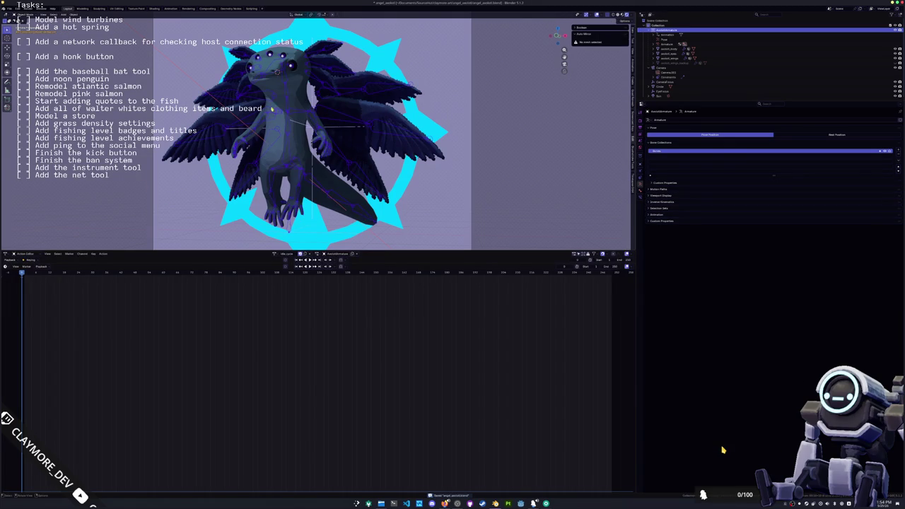
{"action": "key", "text": "ctrl+z"}
{"action": "key", "text": "ctrl+z"}
{"action": "key", "text": "ctrl+z"}
{"action": "key", "text": "ctrl+z"}
{"action": "key", "text": "ctrl+z"}
{"action": "key", "text": "ctrl+z"}
{"action": "key", "text": "ctrl+z"}
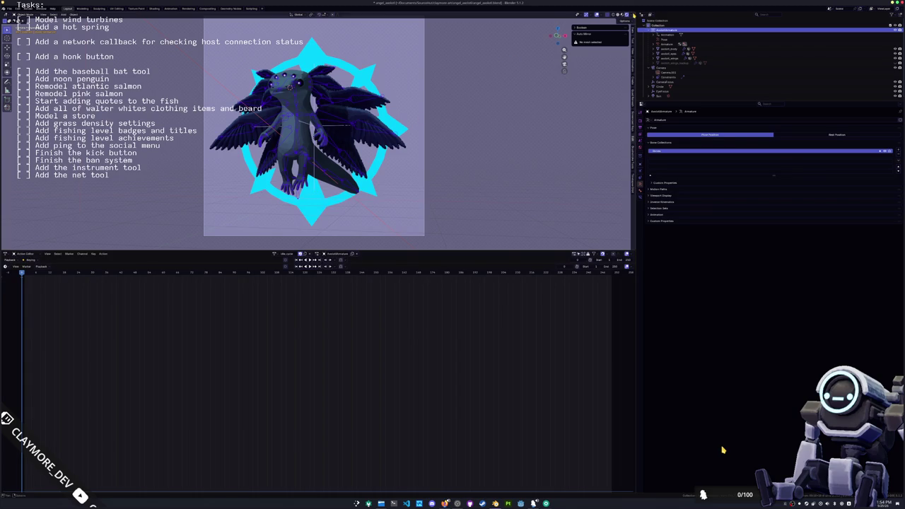
Switch the viewport shading to brighter lighting, orbit the model, then go to Compositing.
{"action": "left_click", "coordinate": [631, 14]}
{"action": "left_click", "coordinate": [649, 85]}
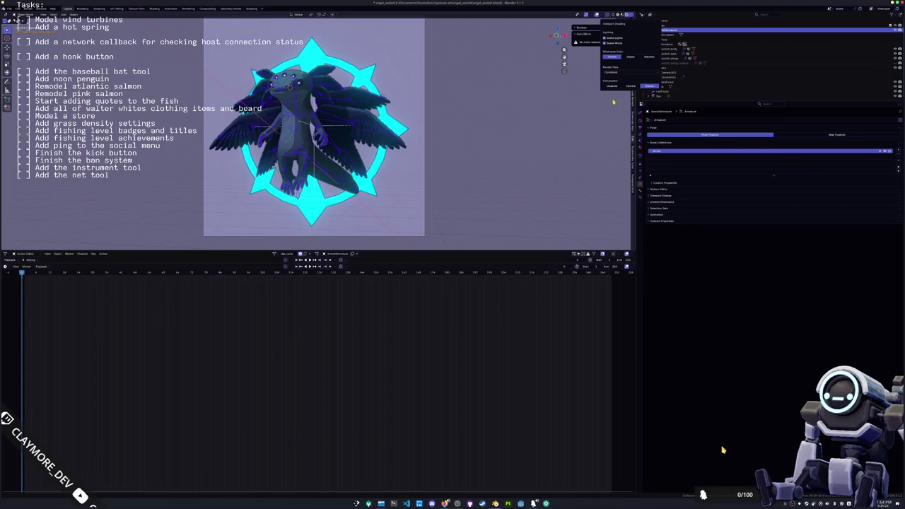
{"action": "scroll", "coordinate": [385, 158], "scroll_direction": "up", "scroll_amount": 3}
{"action": "scroll", "coordinate": [385, 158], "scroll_direction": "up", "scroll_amount": 2}
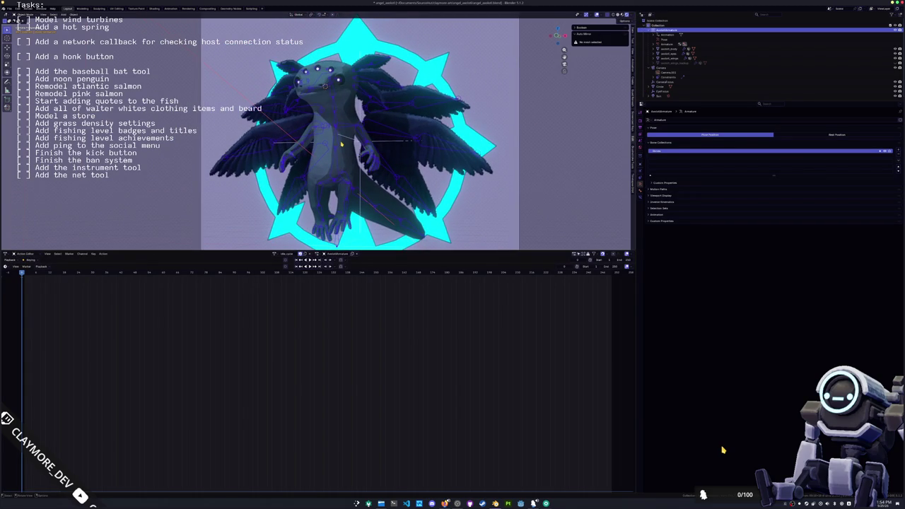
{"action": "scroll", "coordinate": [346, 123], "scroll_direction": "up", "scroll_amount": 2}
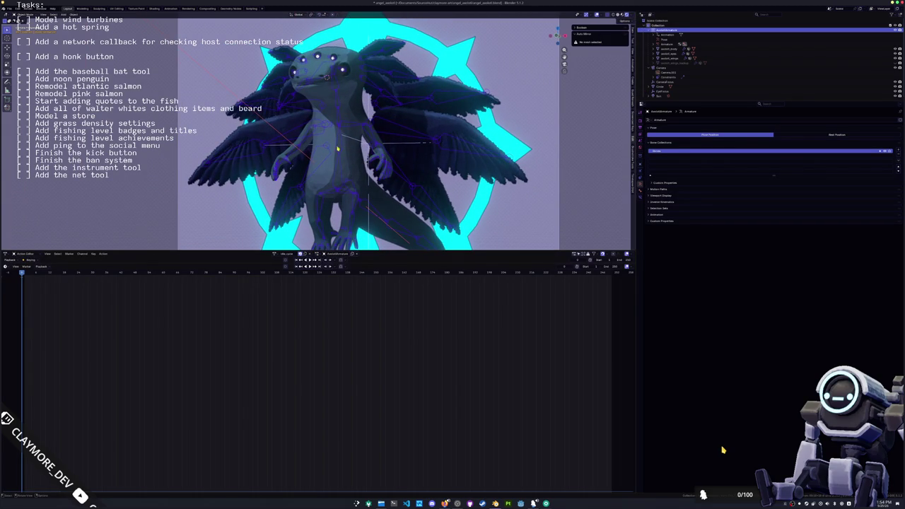
{"action": "middle_click_drag", "start_coordinate": [339, 148], "coordinate": [354, 183]}
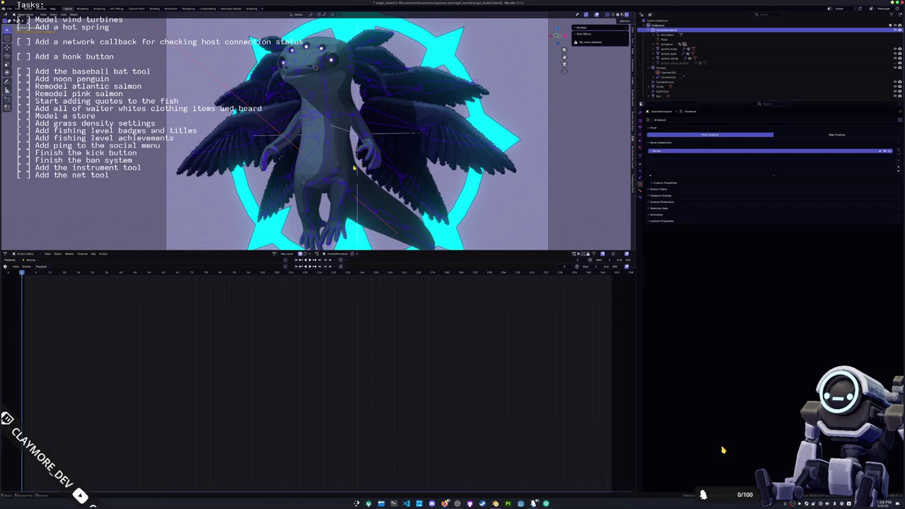
{"action": "left_click", "coordinate": [207, 9]}
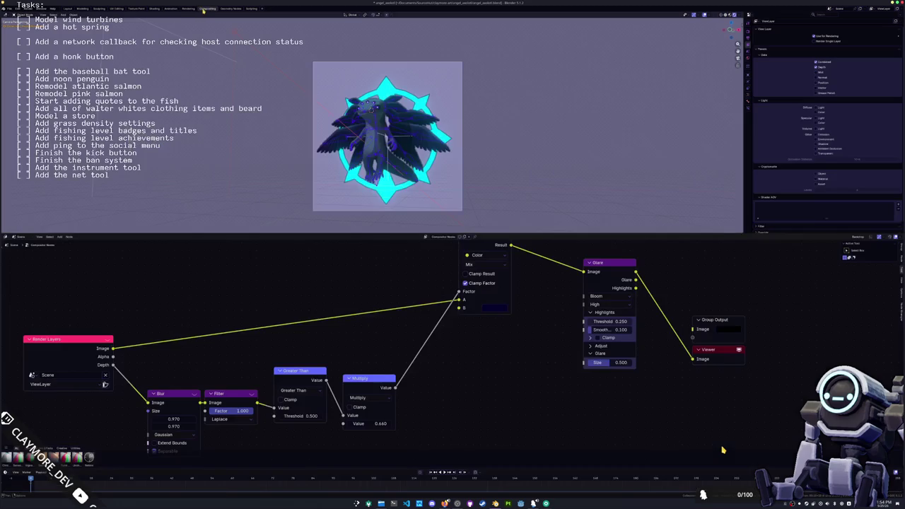
Lower the Greater Than node's Threshold from 0.500 to 0.400, then go back to Layout.
{"action": "middle_click_drag", "start_coordinate": [384, 290], "coordinate": [410, 240]}
{"action": "left_click_drag", "start_coordinate": [315, 325], "coordinate": [314, 331]}
{"action": "scroll", "coordinate": [358, 389], "scroll_direction": "up", "scroll_amount": 2}
{"action": "scroll", "coordinate": [358, 389], "scroll_direction": "up", "scroll_amount": 1}
{"action": "mouse_move", "coordinate": [346, 376]}
{"action": "left_mouse_down"}
{"action": "mouse_move", "coordinate": [311, 376]}
{"action": "mouse_move", "coordinate": [350, 386]}
{"action": "left_mouse_up"}
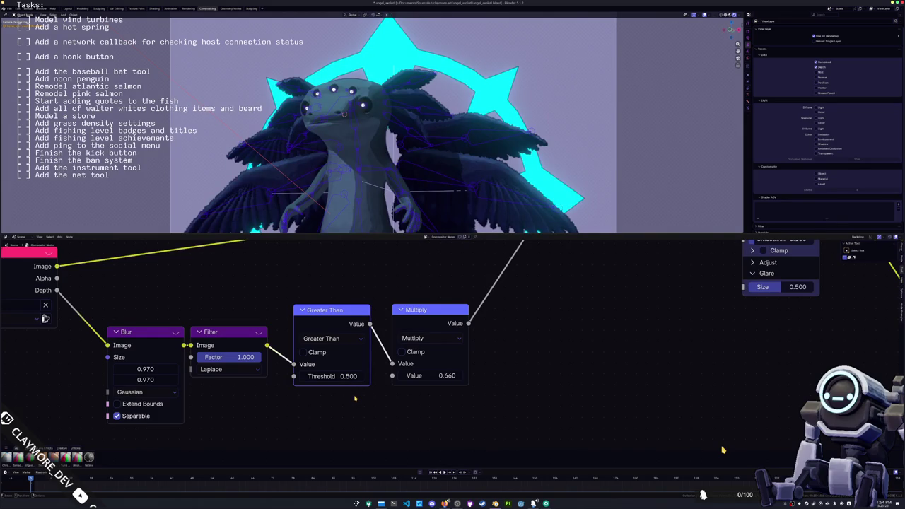
{"action": "left_click", "coordinate": [347, 376]}
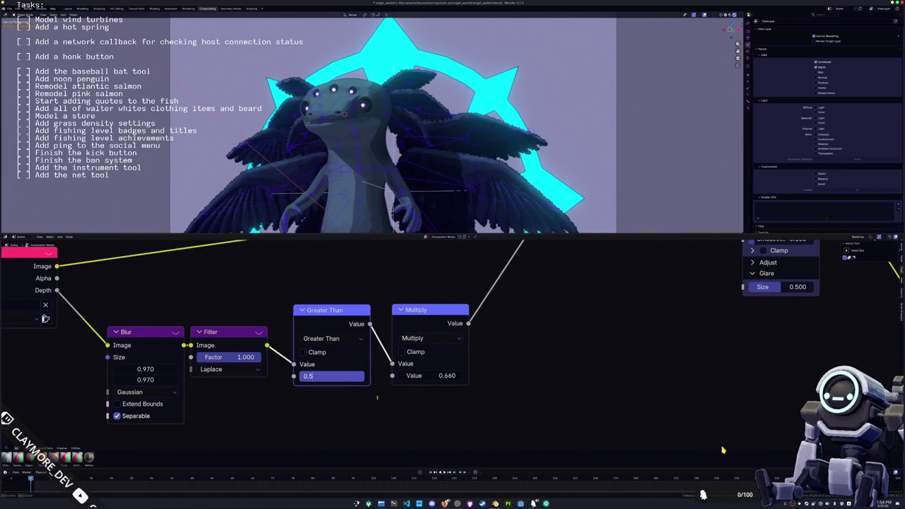
{"action": "type", "text": "4"}
{"action": "key", "text": "Return"}
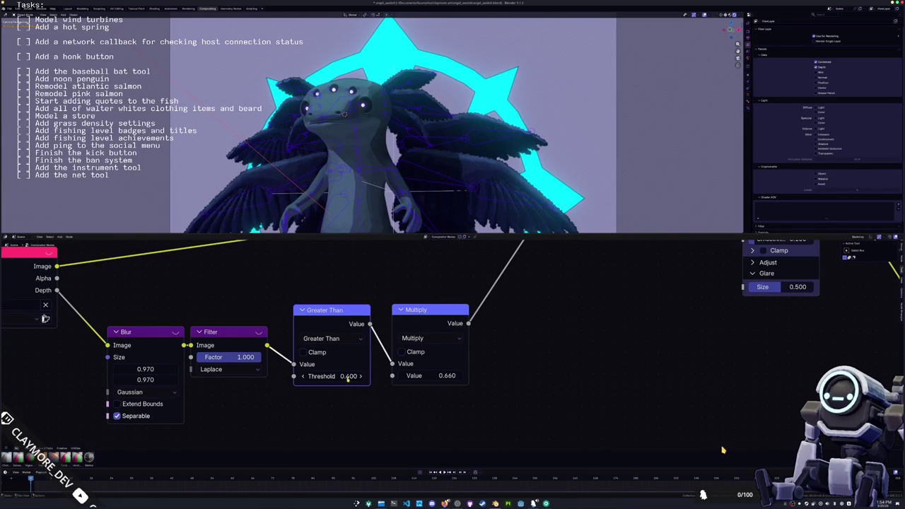
{"action": "scroll", "coordinate": [350, 382], "scroll_direction": "down", "scroll_amount": 2}
{"action": "scroll", "coordinate": [385, 130], "scroll_direction": "down", "scroll_amount": 3}
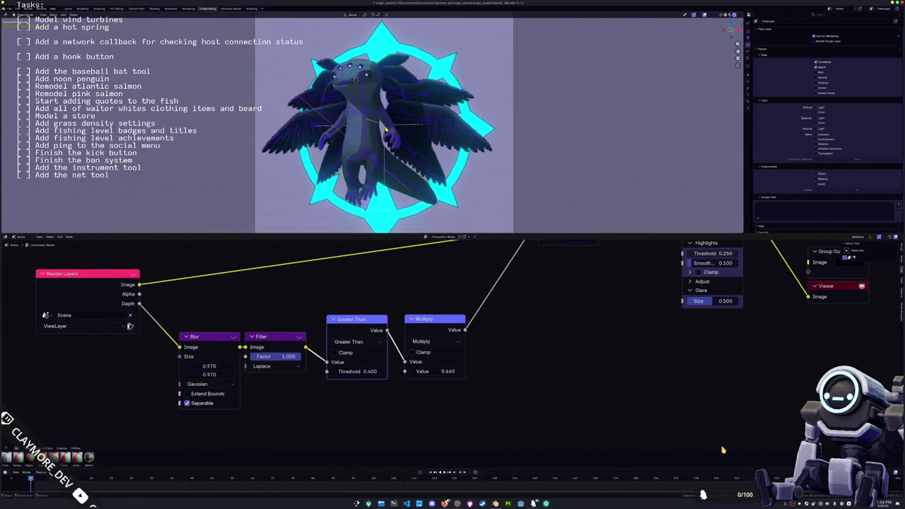
{"action": "key", "text": "ctrl+Page_Up"}
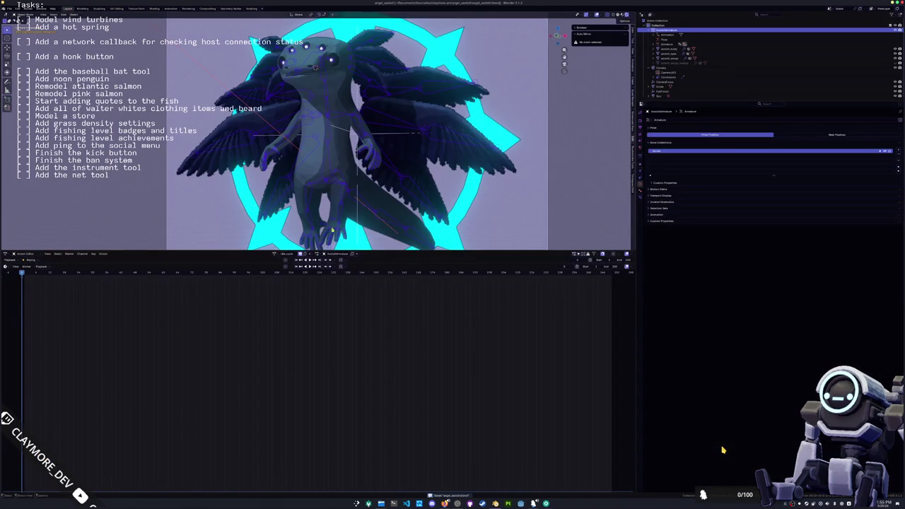
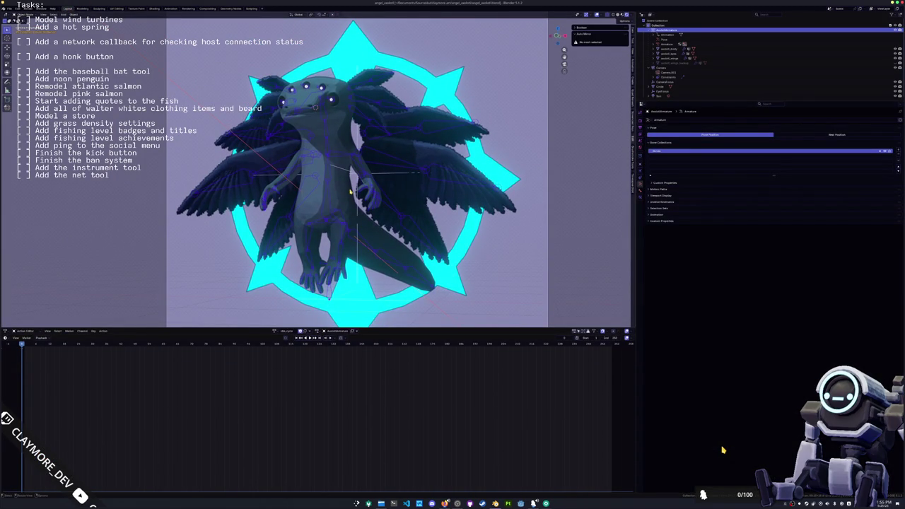
Show the armature bones for posing and change the scene frame rate from 24 to 30 fps.
{"action": "key", "text": "ctrl+Tab"}
{"action": "key", "text": "ctrl+z"}
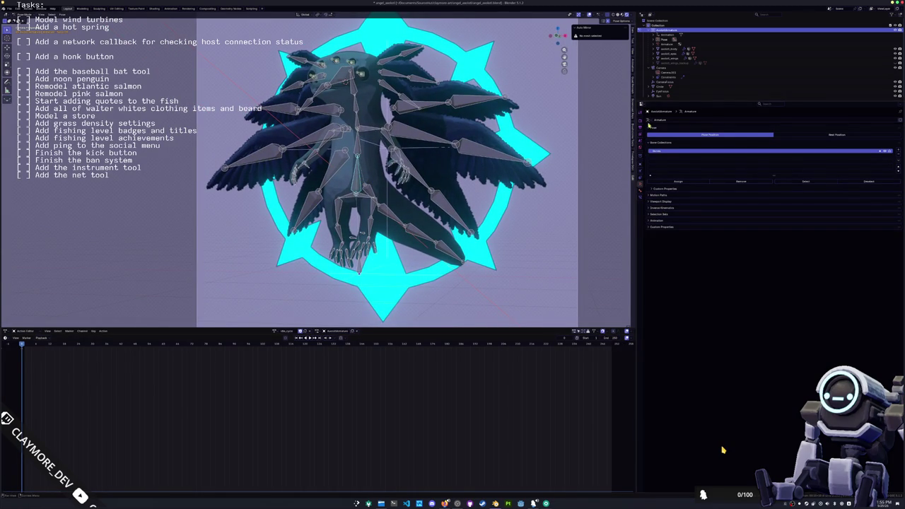
{"action": "left_click", "coordinate": [647, 120]}
{"action": "left_click", "coordinate": [641, 130]}
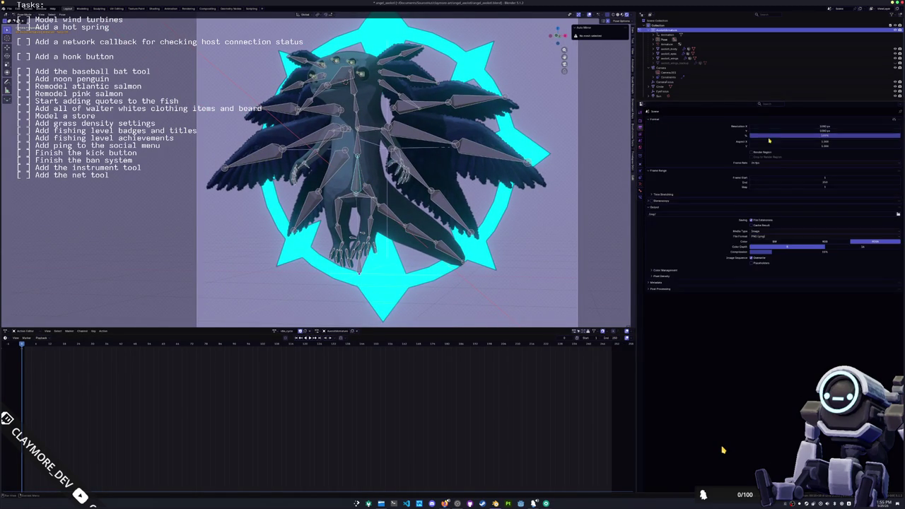
{"action": "left_click", "coordinate": [770, 163]}
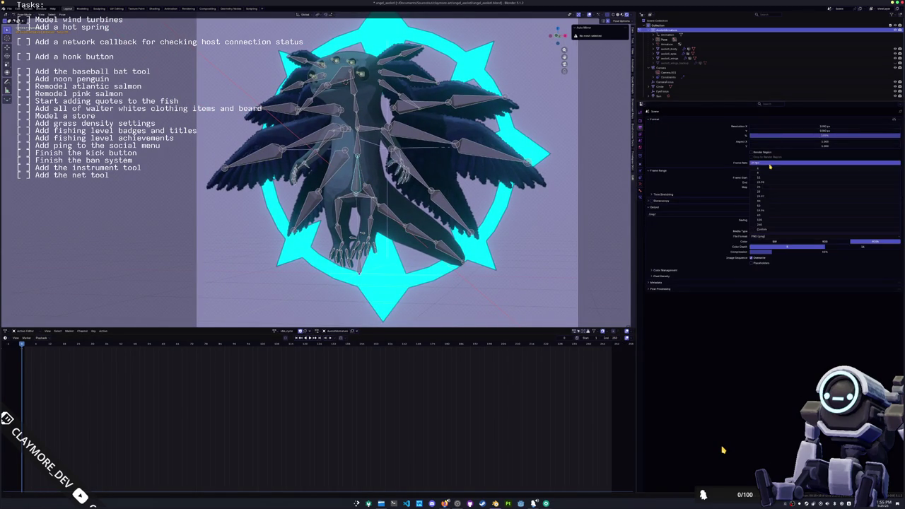
{"action": "left_click", "coordinate": [760, 201]}
{"action": "scroll", "coordinate": [364, 407], "scroll_direction": "down", "scroll_amount": 1}
{"action": "scroll", "coordinate": [396, 390], "scroll_direction": "left", "scroll_amount": 2, "text": "ctrl"}
Set the animation's End frame to 300.
{"action": "left_click", "coordinate": [608, 340]}
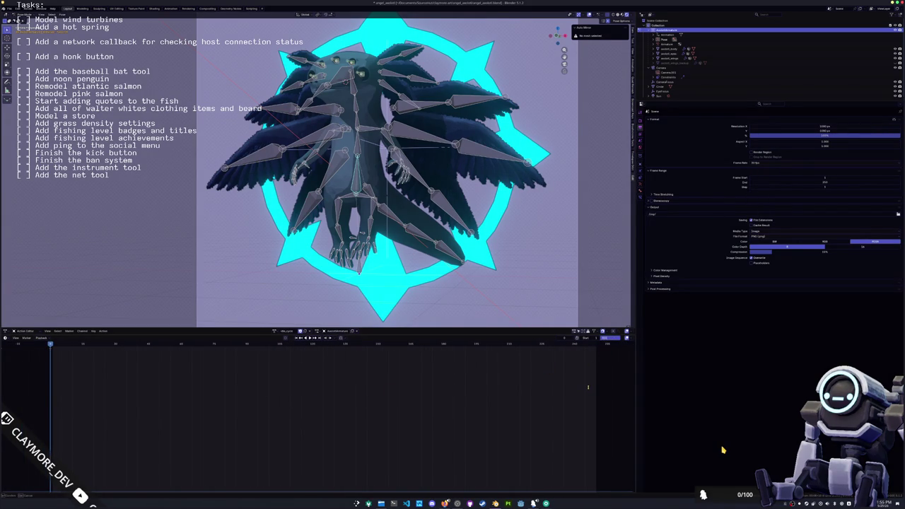
{"action": "type", "text": "300"}
{"action": "key", "text": "Return"}
{"action": "scroll", "coordinate": [598, 382], "scroll_direction": "right", "scroll_amount": 2, "text": "ctrl"}
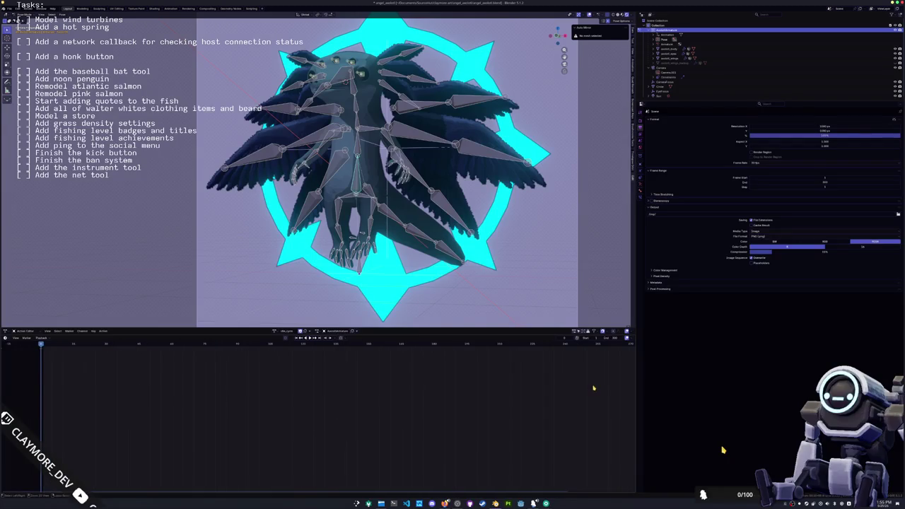
{"action": "scroll", "coordinate": [592, 389], "scroll_direction": "right", "scroll_amount": 2, "text": "ctrl"}
{"action": "scroll", "coordinate": [571, 391], "scroll_direction": "right", "scroll_amount": 2, "text": "ctrl"}
{"action": "scroll", "coordinate": [571, 391], "scroll_direction": "down", "scroll_amount": 2}
{"action": "scroll", "coordinate": [551, 385], "scroll_direction": "down", "scroll_amount": 3}
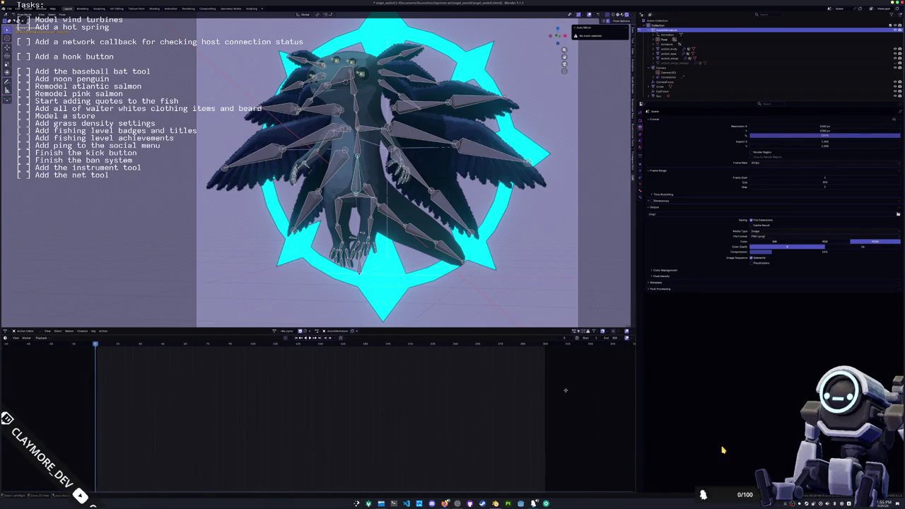
{"action": "scroll", "coordinate": [476, 237], "scroll_direction": "down", "scroll_amount": 1}
Enter pose mode, test a Z-axis bone move and cancel it, then play the animation.
{"action": "key", "text": "ctrl+Tab"}
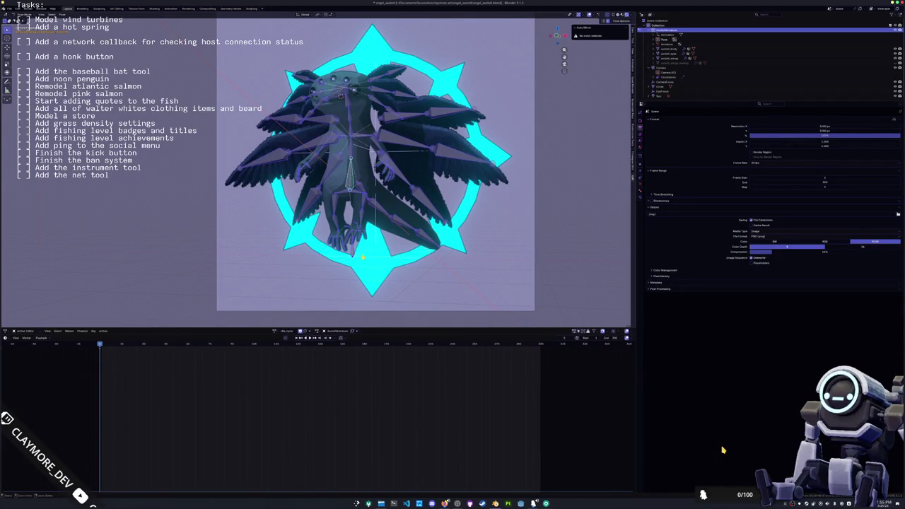
{"action": "scroll", "coordinate": [356, 186], "scroll_direction": "up", "scroll_amount": 2}
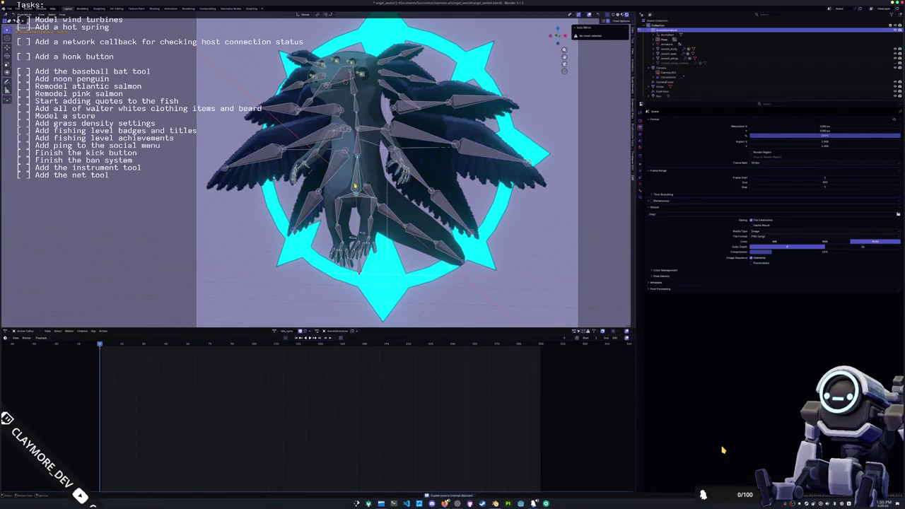
{"action": "scroll", "coordinate": [356, 186], "scroll_direction": "up", "scroll_amount": 1}
{"action": "key", "text": "g"}
{"action": "key", "text": "z"}
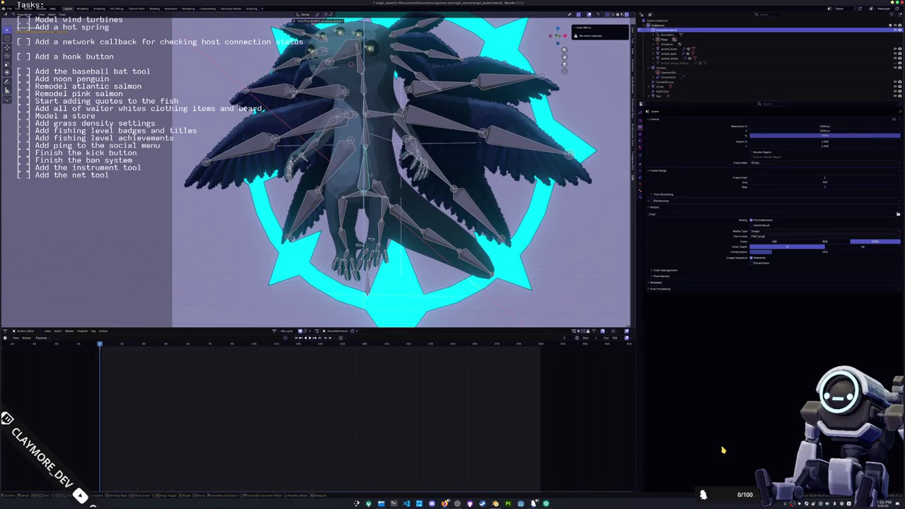
{"action": "key", "text": "Escape"}
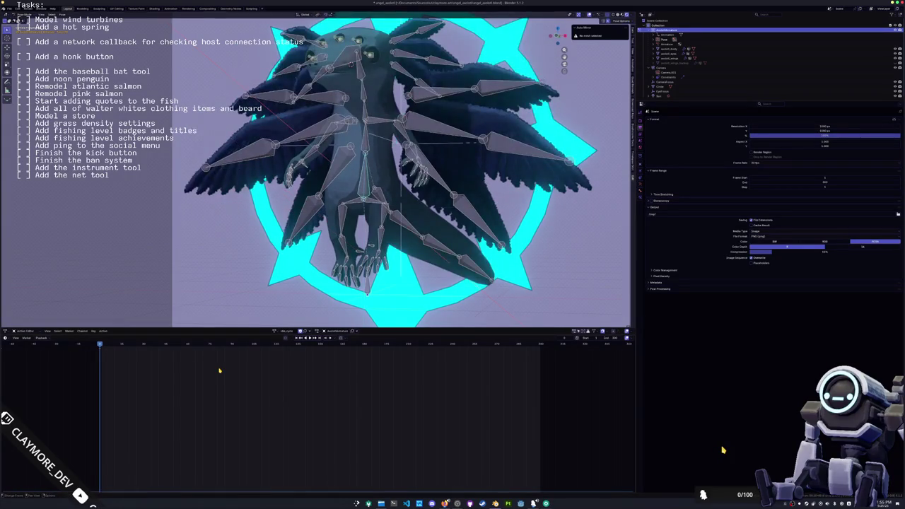
{"action": "scroll", "coordinate": [275, 264], "scroll_direction": "down", "scroll_amount": 2}
{"action": "key", "text": "Tab"}
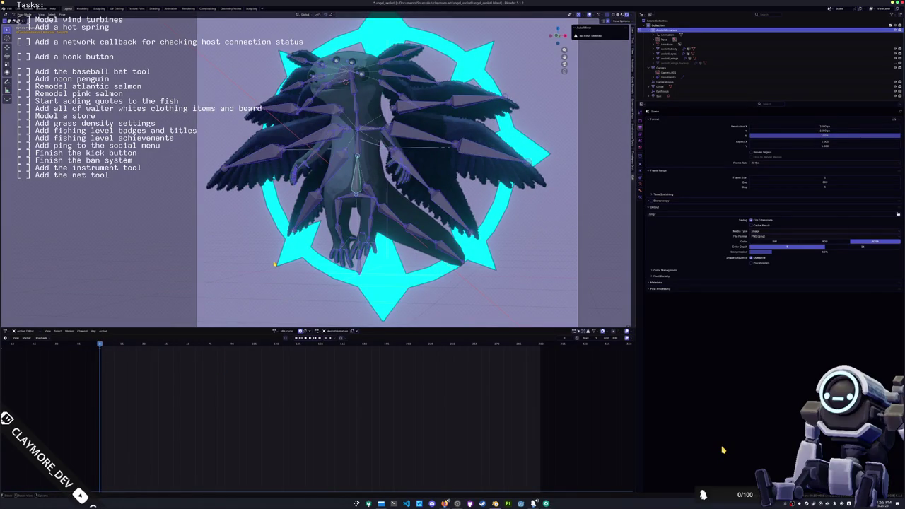
{"action": "key", "text": "Tab"}
{"action": "key", "text": "space"}
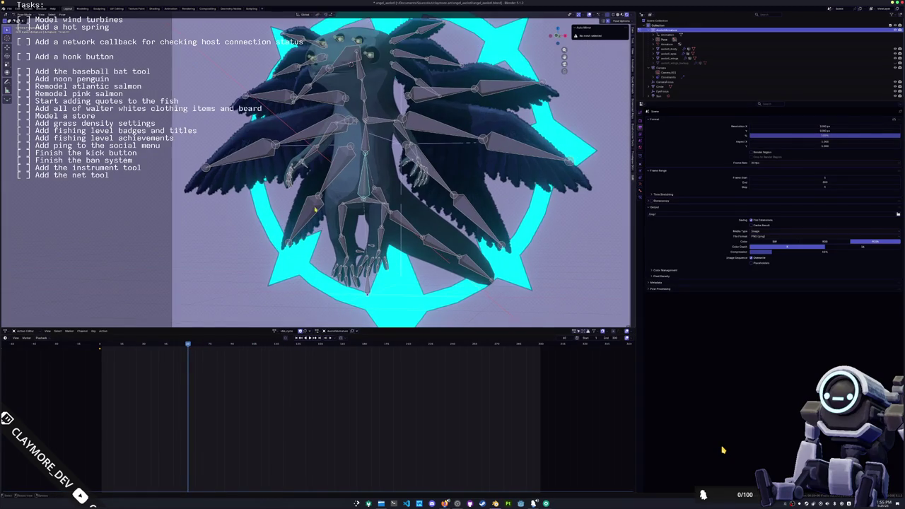
Move the wing bone along Z, keyframe the pose, and play back from the start.
{"action": "key", "text": "g"}
{"action": "key", "text": "z"}
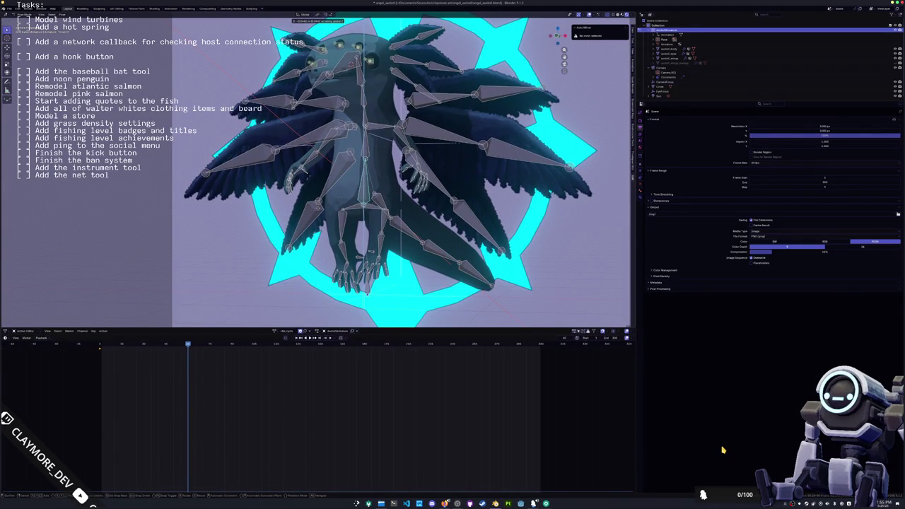
{"action": "left_click", "coordinate": [319, 210]}
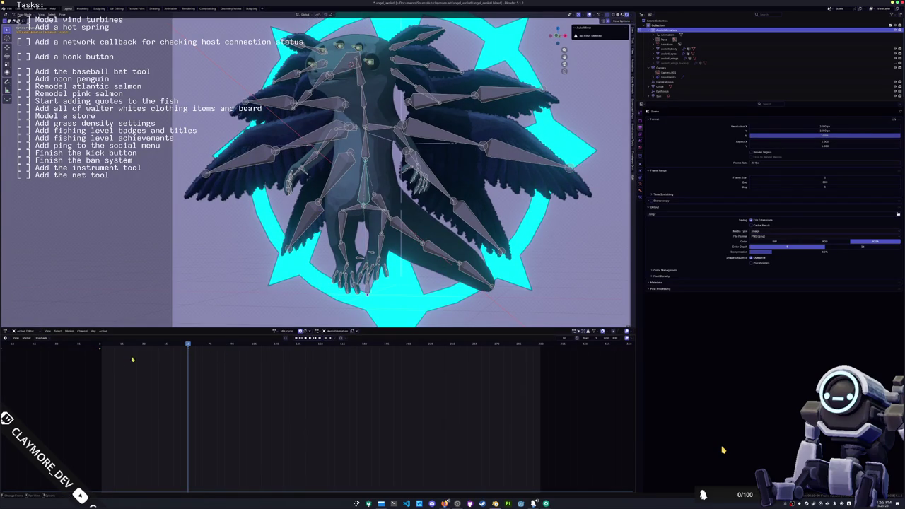
{"action": "key", "text": "i"}
{"action": "left_click", "coordinate": [232, 345]}
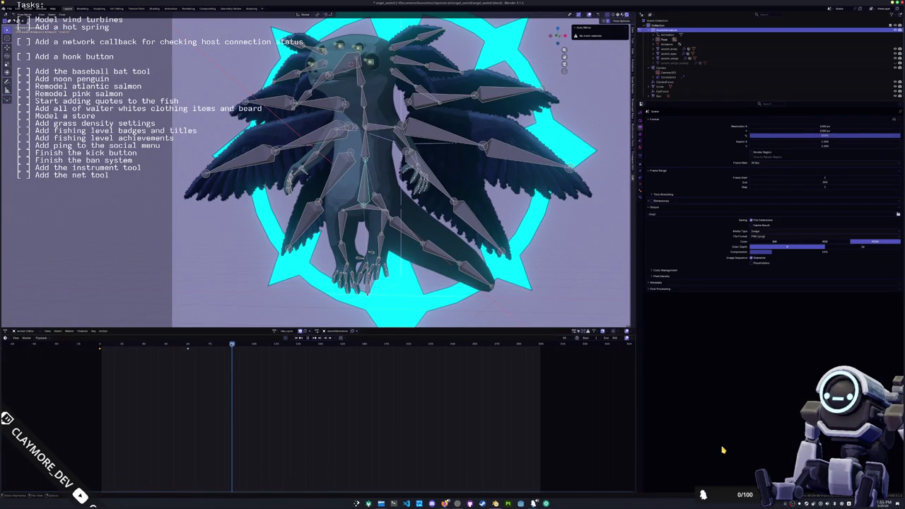
{"action": "key", "text": "Left"}
{"action": "key", "text": "shift+Left"}
{"action": "key", "text": "space"}
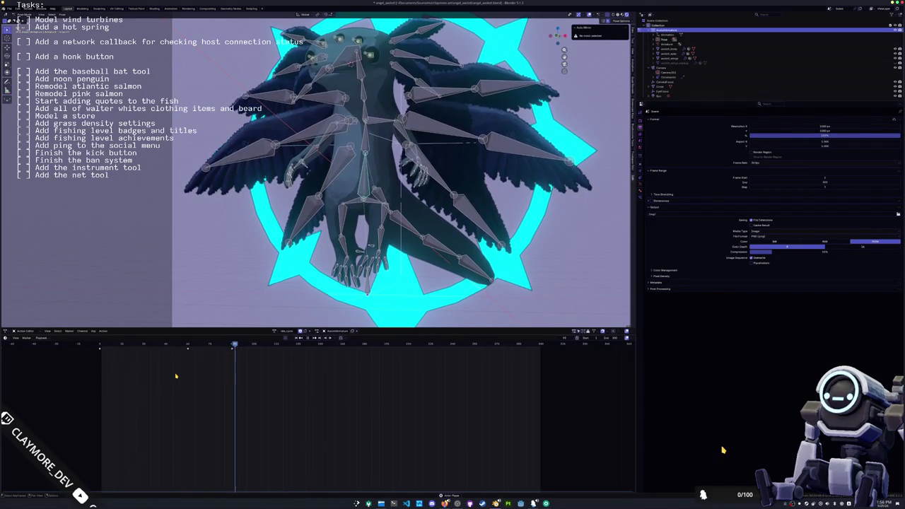
Paste the copied wing keyframes at later frames along the timeline.
{"action": "left_click", "coordinate": [231, 346]}
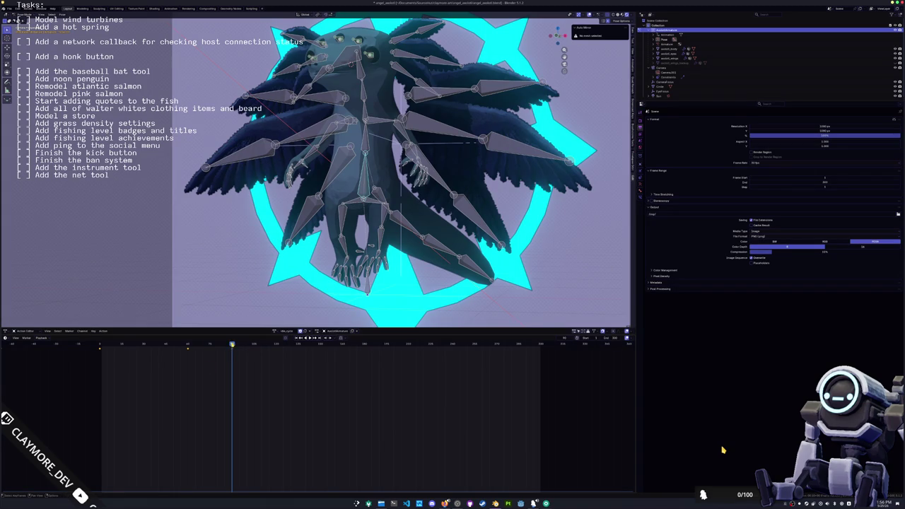
{"action": "key", "text": "ctrl+v"}
{"action": "left_click", "coordinate": [365, 345]}
{"action": "left_click", "coordinate": [496, 345]}
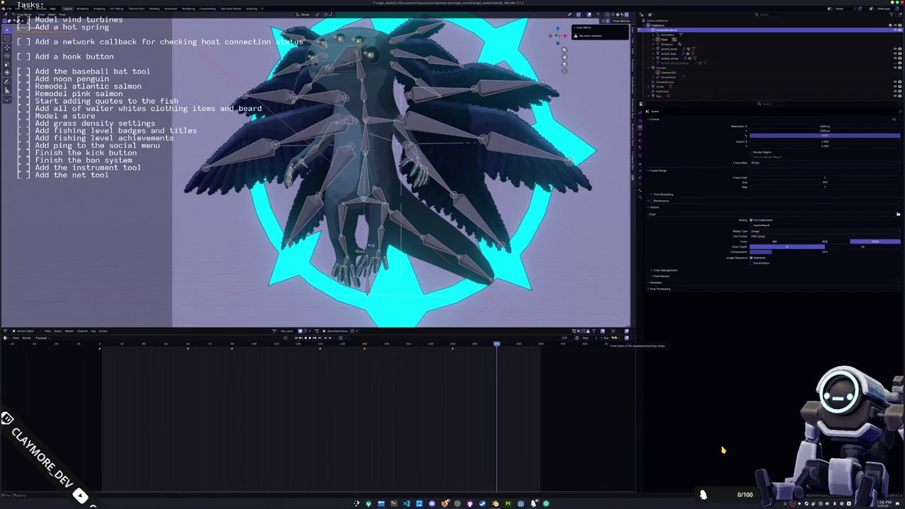
Change the End frame to 270 and scrub back to the first frame.
{"action": "left_click", "coordinate": [610, 338]}
{"action": "key", "text": "Return"}
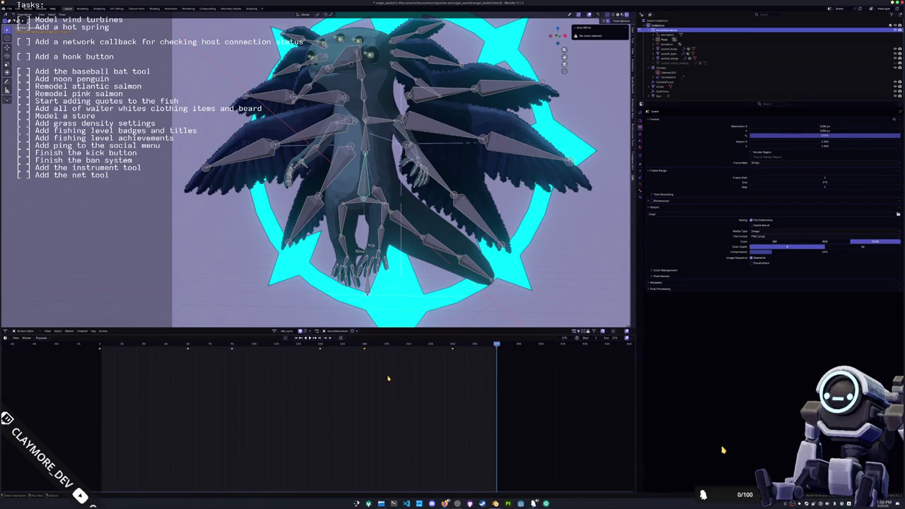
{"action": "left_click_drag", "start_coordinate": [293, 346], "coordinate": [99, 364]}
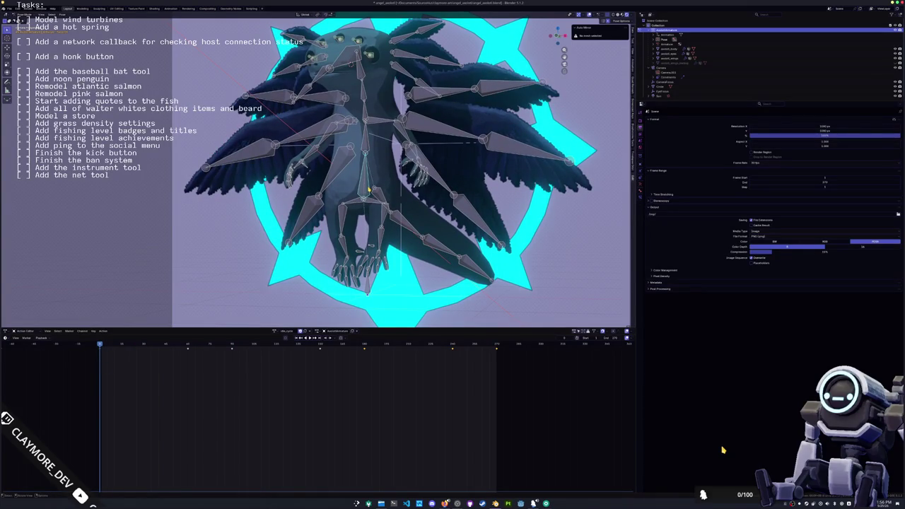
{"action": "key", "text": "Home"}
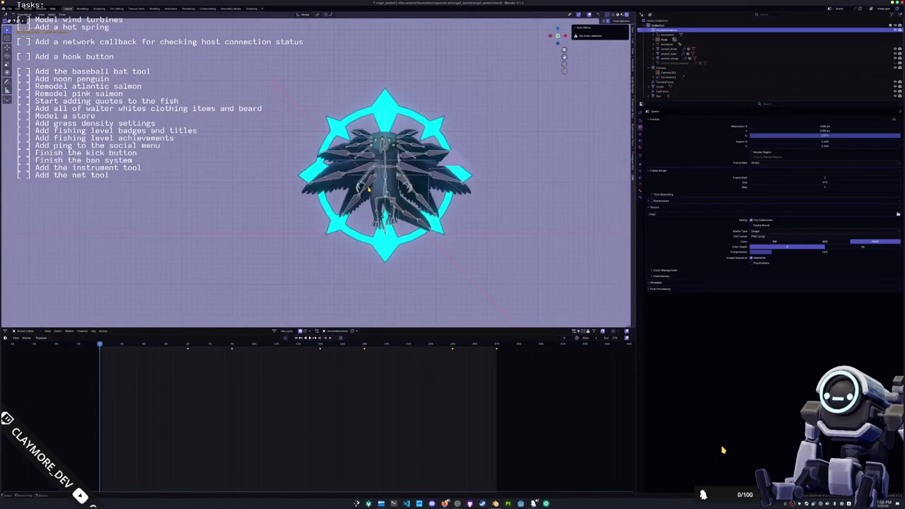
Show the Bone and Bone Constraints properties for the selected bone.
{"action": "scroll", "coordinate": [368, 188], "scroll_direction": "up", "scroll_amount": 1}
{"action": "scroll", "coordinate": [368, 188], "scroll_direction": "up", "scroll_amount": 4}
{"action": "scroll", "coordinate": [361, 141], "scroll_direction": "down", "scroll_amount": 1}
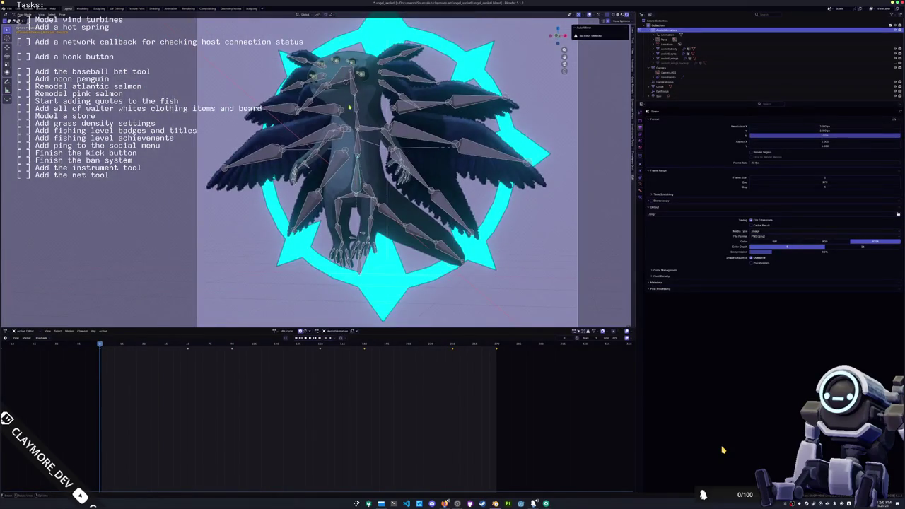
{"action": "scroll", "coordinate": [389, 165], "scroll_direction": "down", "scroll_amount": 3}
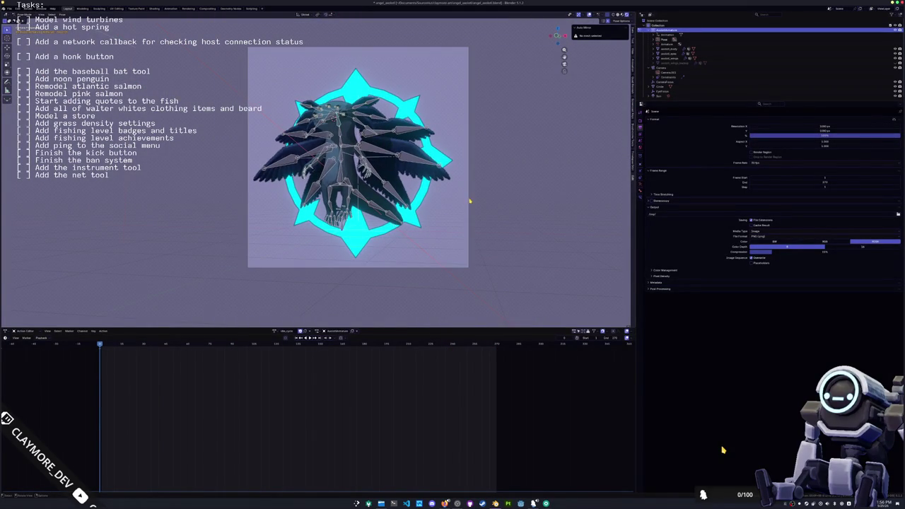
{"action": "scroll", "coordinate": [390, 188], "scroll_direction": "up", "scroll_amount": 2}
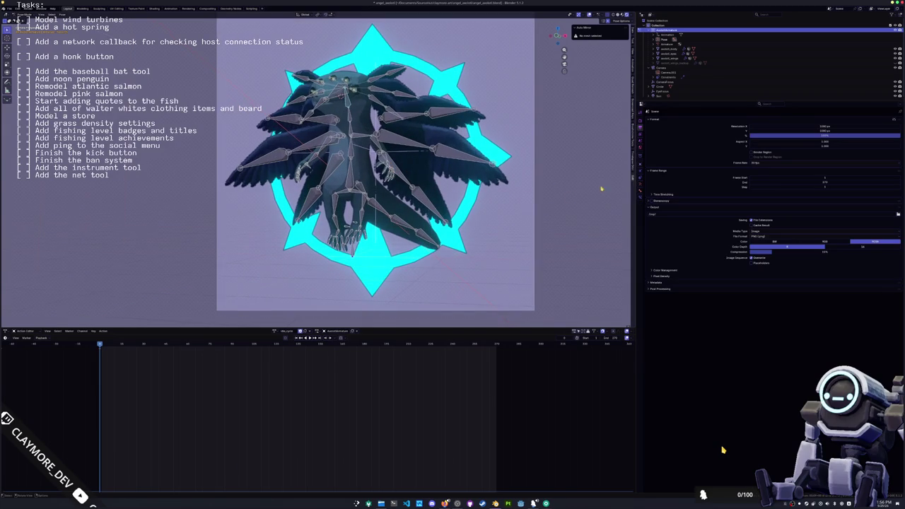
{"action": "left_click", "coordinate": [640, 190]}
{"action": "left_click", "coordinate": [640, 177]}
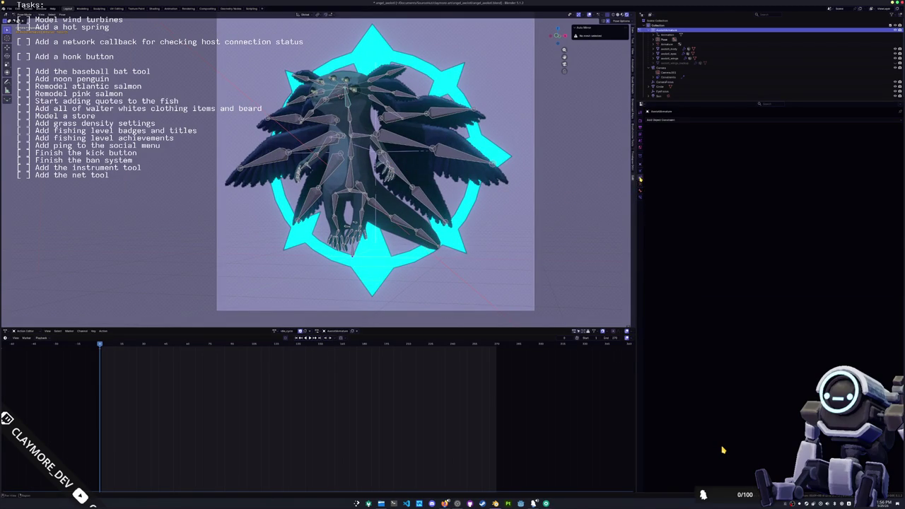
Add a Track To bone constraint targeting the EyeFocus empty.
{"action": "left_click", "coordinate": [670, 120]}
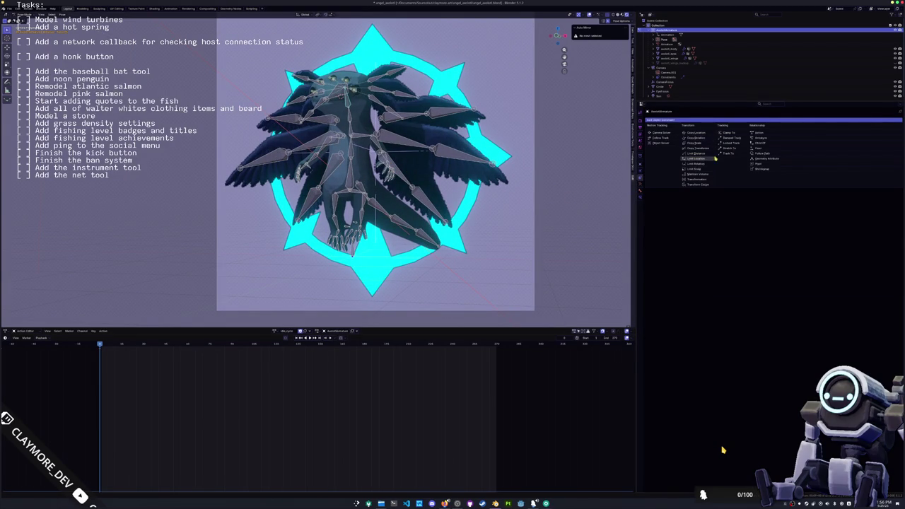
{"action": "left_click", "coordinate": [640, 195]}
{"action": "left_click", "coordinate": [670, 121]}
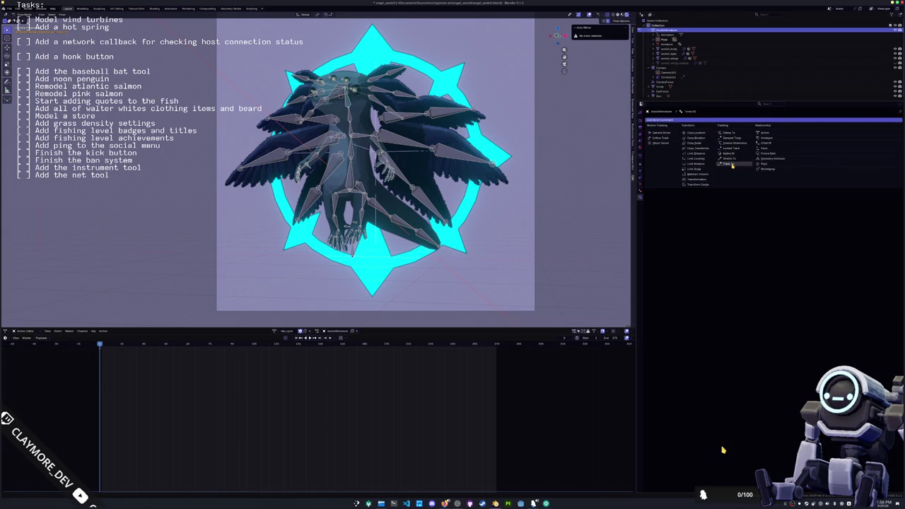
{"action": "left_click", "coordinate": [729, 163]}
{"action": "scroll", "coordinate": [507, 198], "scroll_direction": "down", "scroll_amount": 3}
{"action": "middle_click_drag", "start_coordinate": [507, 198], "coordinate": [456, 202]}
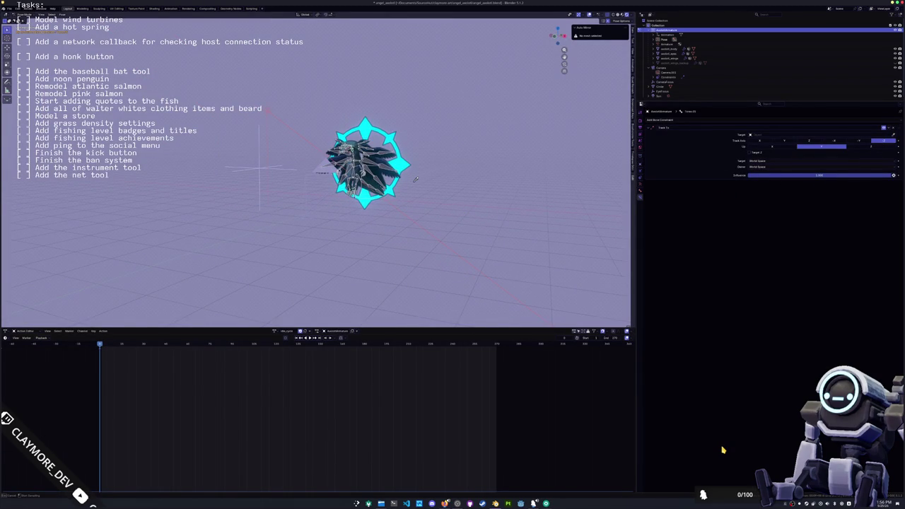
{"action": "left_click", "coordinate": [665, 91]}
{"action": "scroll", "coordinate": [437, 204], "scroll_direction": "up", "scroll_amount": 2}
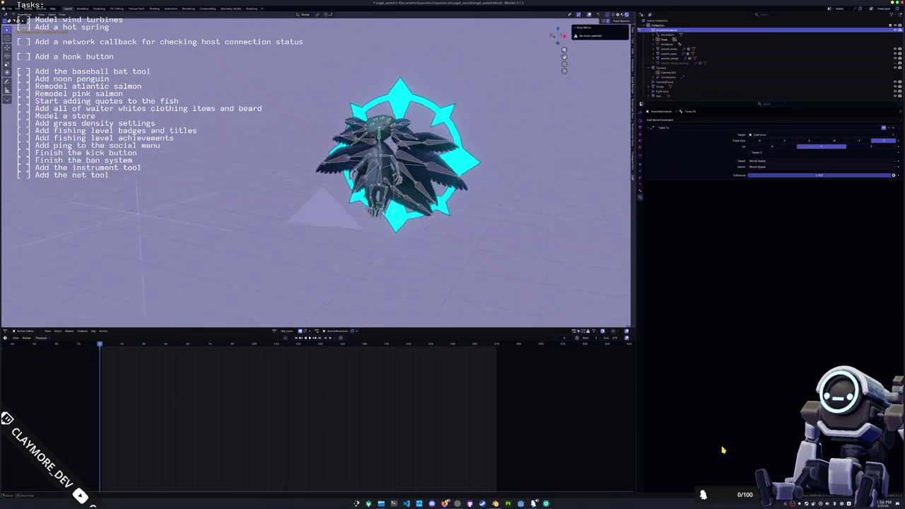
{"action": "scroll", "coordinate": [438, 204], "scroll_direction": "up", "scroll_amount": 4}
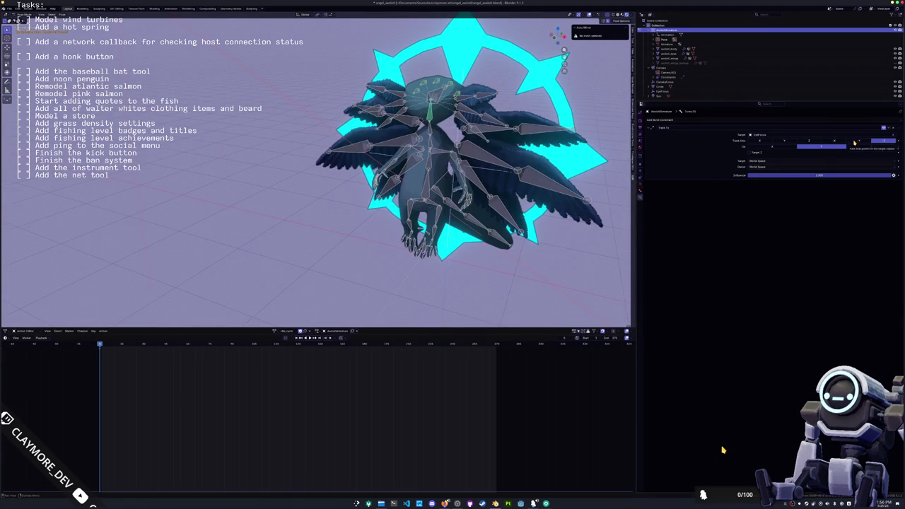
Set the Track To axis to Y, trying and reverting a different Up axis.
{"action": "left_click", "coordinate": [783, 141]}
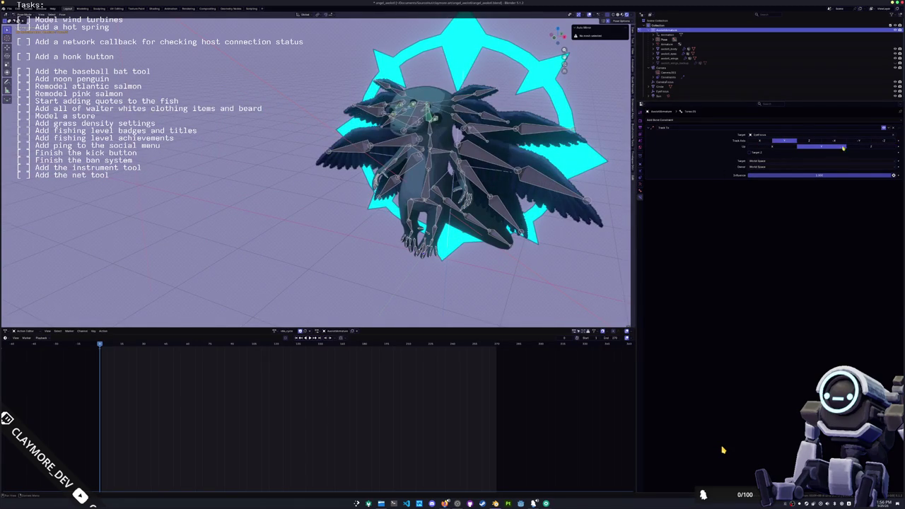
{"action": "left_click", "coordinate": [868, 148]}
{"action": "key", "text": "ctrl+z"}
{"action": "scroll", "coordinate": [396, 156], "scroll_direction": "down", "scroll_amount": 3}
{"action": "scroll", "coordinate": [396, 155], "scroll_direction": "down", "scroll_amount": 2}
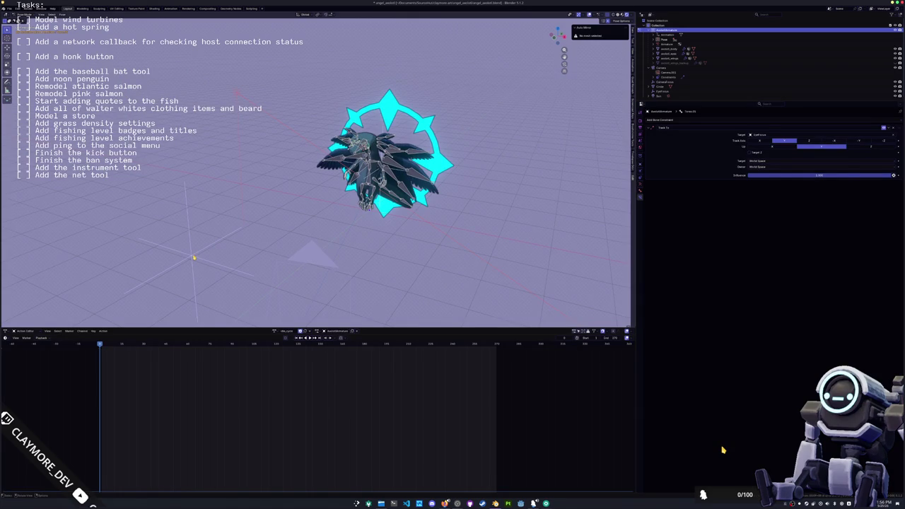
{"action": "left_click", "coordinate": [798, 175]}
Set the Track To influence to 0.5 and shift the EyeFocus target along X.
{"action": "type", "text": ".5"}
{"action": "key", "text": "Return"}
{"action": "key", "text": "ctrl+Tab"}
{"action": "key", "text": "KP_Decimal"}
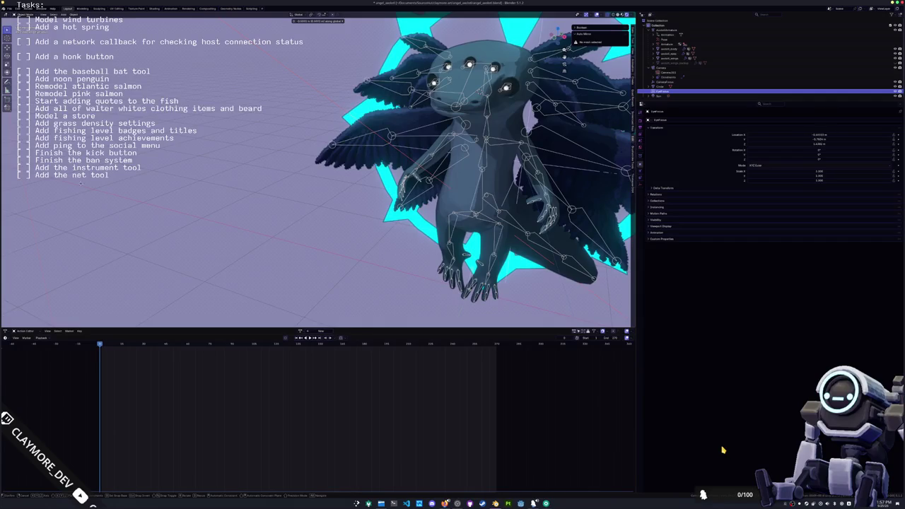
{"action": "key", "text": "Return"}
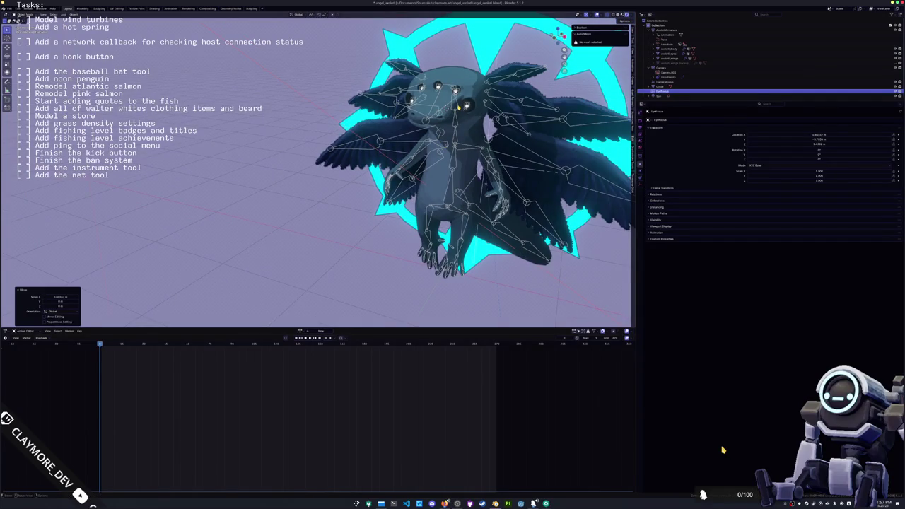
{"action": "key", "text": "ctrl+z"}
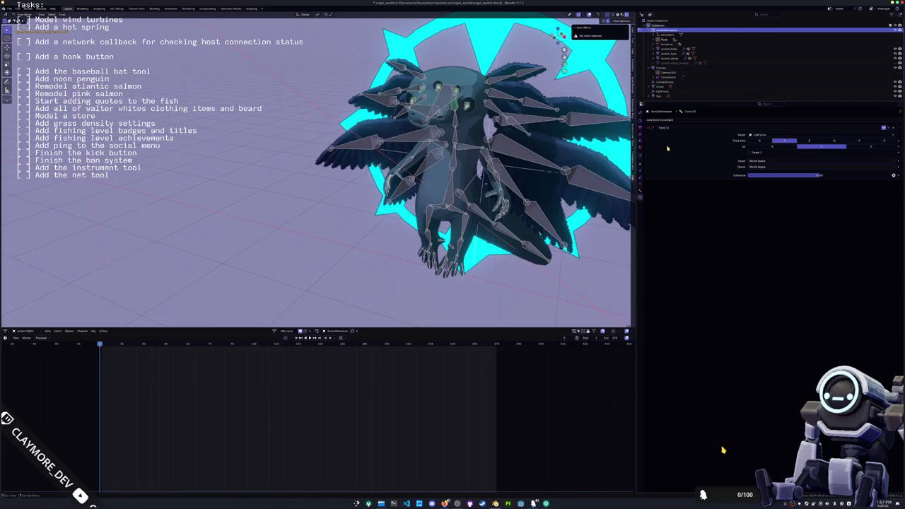
Cycle through Track Axis and Up options, settling on X tracking for the head.
{"action": "left_click", "coordinate": [869, 148]}
{"action": "left_click", "coordinate": [771, 147]}
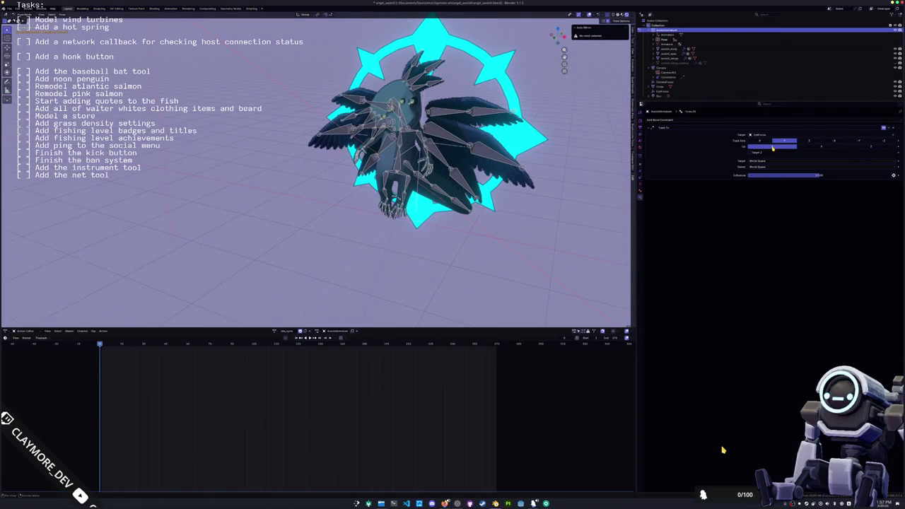
{"action": "left_click", "coordinate": [814, 143]}
{"action": "left_click", "coordinate": [862, 144]}
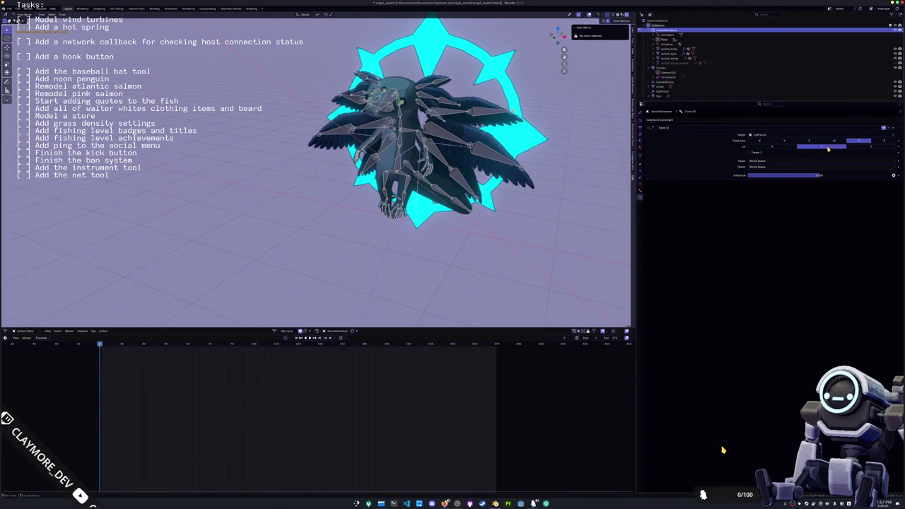
{"action": "left_click", "coordinate": [862, 147]}
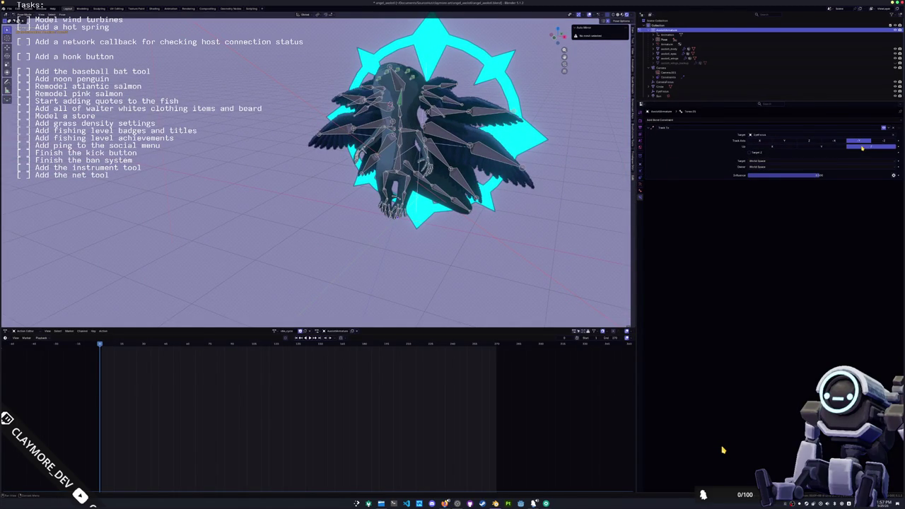
{"action": "left_click", "coordinate": [776, 147]}
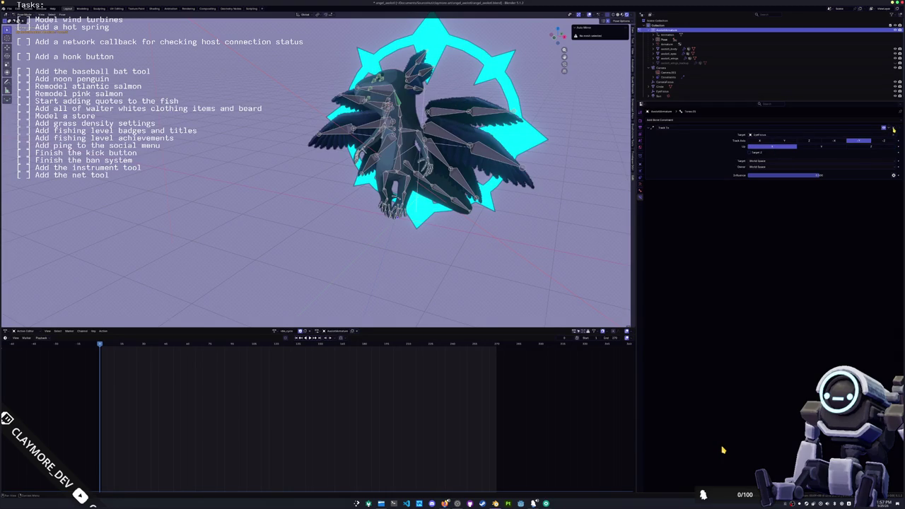
{"action": "left_click", "coordinate": [763, 142]}
{"action": "left_click", "coordinate": [785, 141]}
{"action": "left_click", "coordinate": [760, 141]}
Move the EyeFocus empty along X, then reselect the armature in pose mode.
{"action": "mouse_move", "coordinate": [425, 212]}
{"action": "middle_mouse_down"}
{"action": "mouse_move", "coordinate": [455, 174]}
{"action": "mouse_move", "coordinate": [492, 220]}
{"action": "middle_mouse_up"}
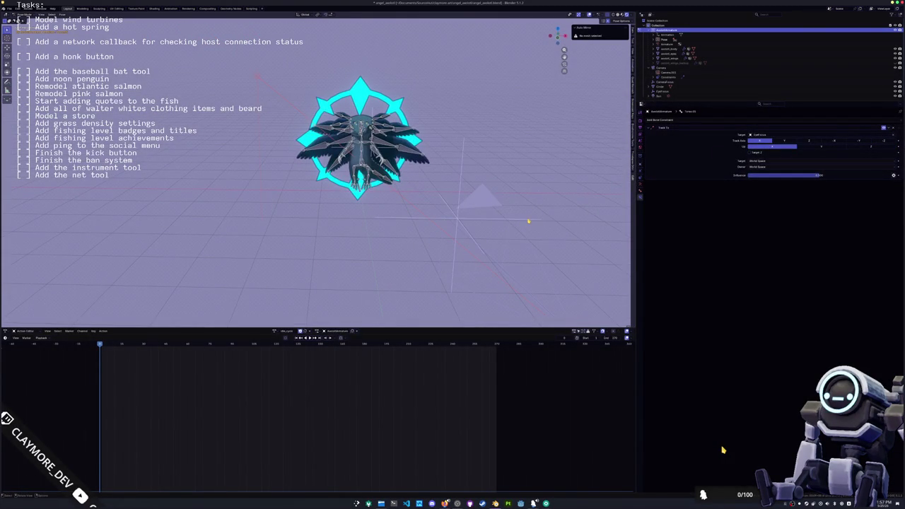
{"action": "key", "text": "ctrl+Tab"}
{"action": "left_click", "coordinate": [525, 218]}
{"action": "key", "text": "g"}
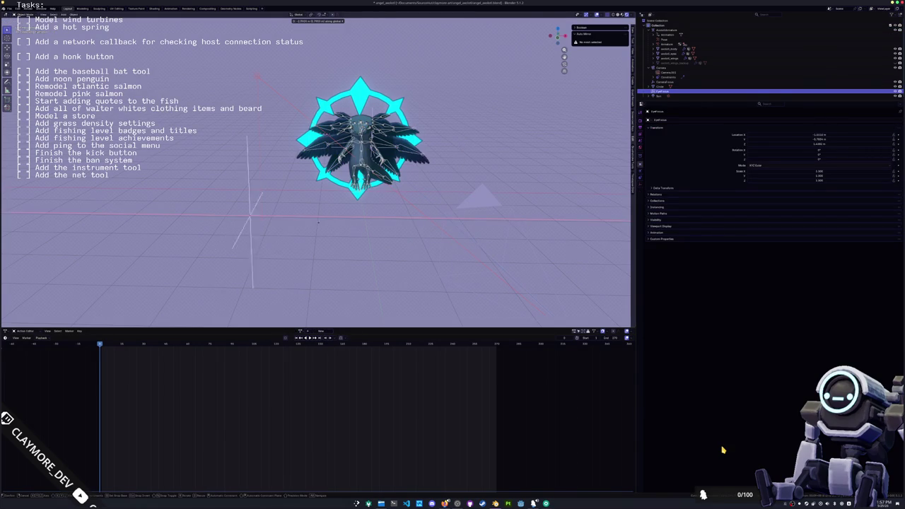
{"action": "key", "text": "x"}
{"action": "left_click", "coordinate": [565, 197]}
{"action": "mouse_move", "coordinate": [564, 196]}
{"action": "middle_mouse_down"}
{"action": "mouse_move", "coordinate": [368, 281]}
{"action": "mouse_move", "coordinate": [501, 184]}
{"action": "middle_mouse_up"}
{"action": "left_click", "coordinate": [417, 141]}
{"action": "key", "text": "ctrl+Tab"}
Zoom the view and check the Viewport Shading options.
{"action": "scroll", "coordinate": [501, 184], "scroll_direction": "down", "scroll_amount": 4}
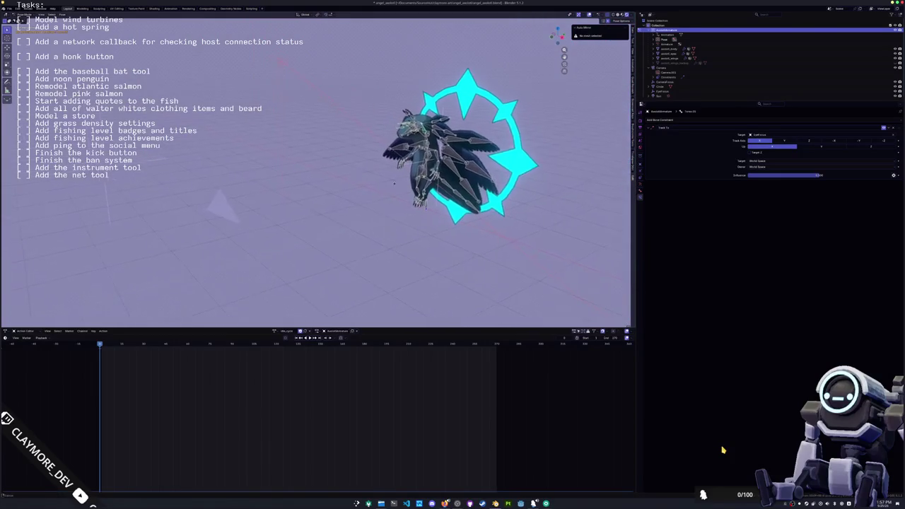
{"action": "scroll", "coordinate": [501, 184], "scroll_direction": "up", "scroll_amount": 2}
{"action": "scroll", "coordinate": [507, 178], "scroll_direction": "up", "scroll_amount": 1}
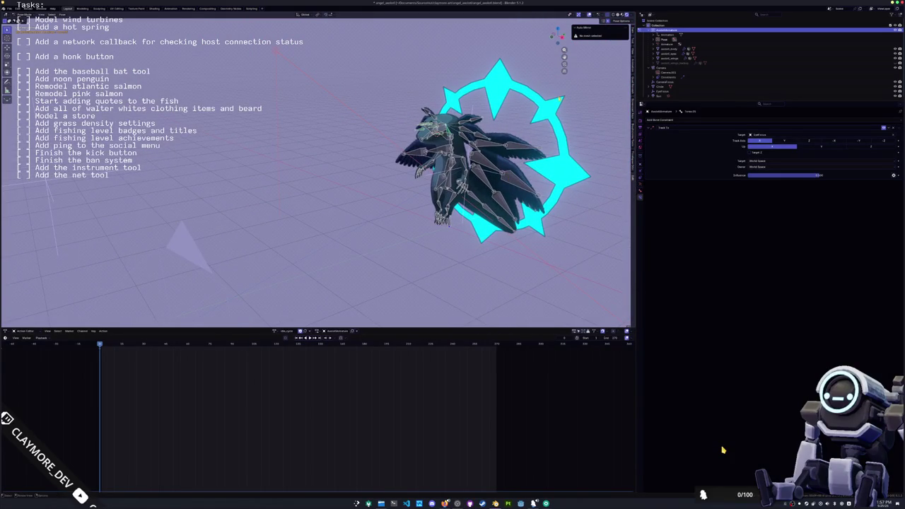
{"action": "left_click", "coordinate": [632, 14]}
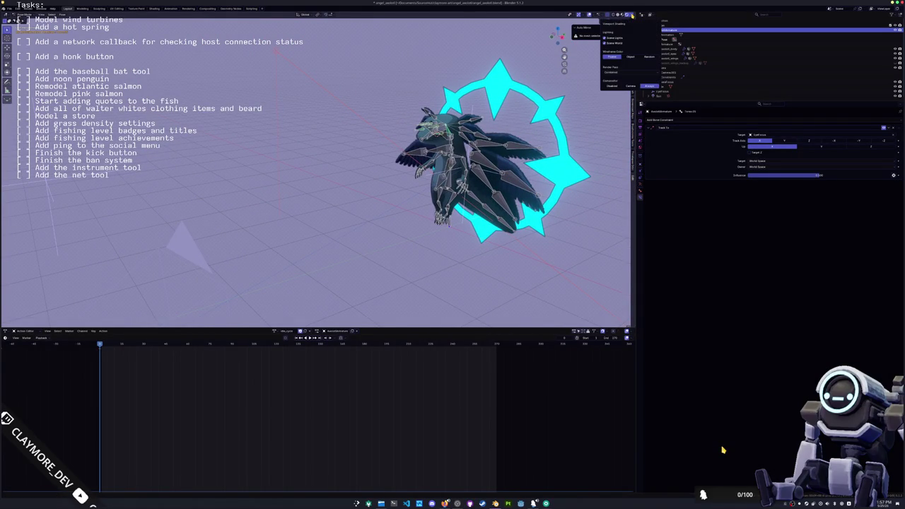
{"action": "left_click", "coordinate": [632, 14]}
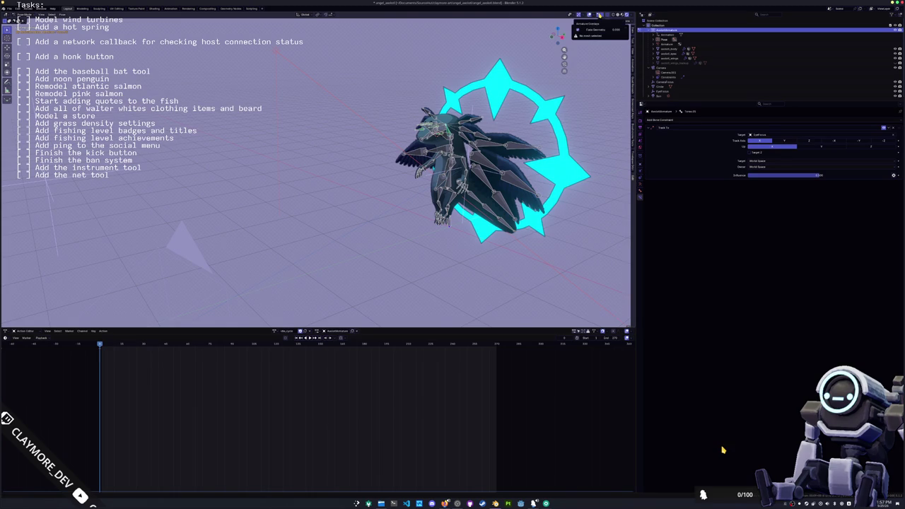
{"action": "left_click", "coordinate": [595, 14]}
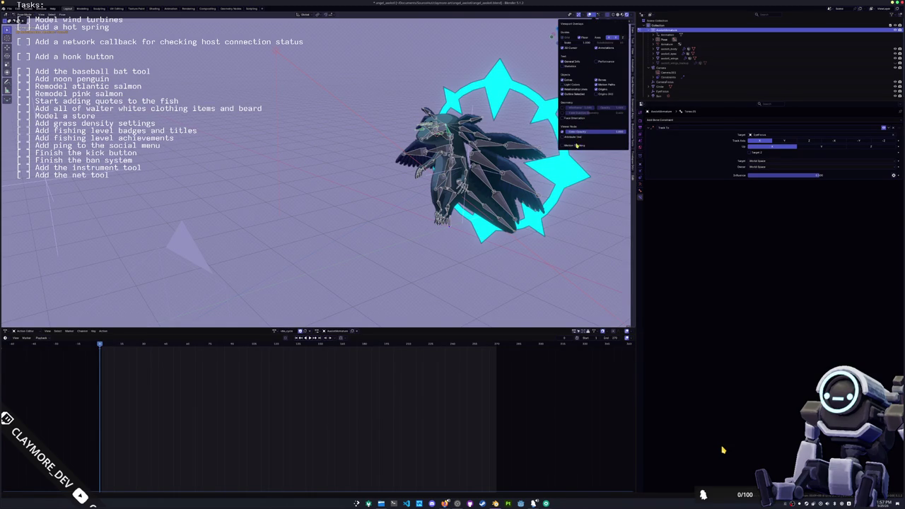
{"action": "left_click", "coordinate": [584, 14]}
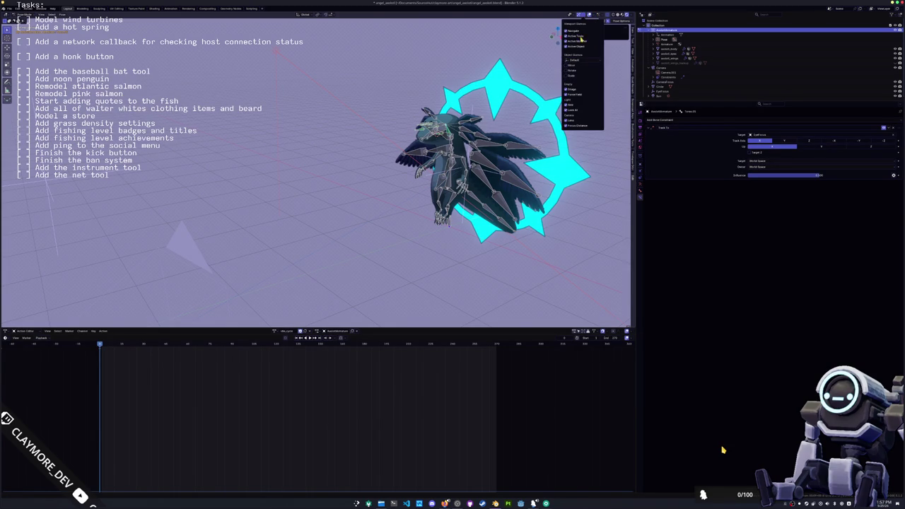
{"action": "left_click", "coordinate": [576, 15]}
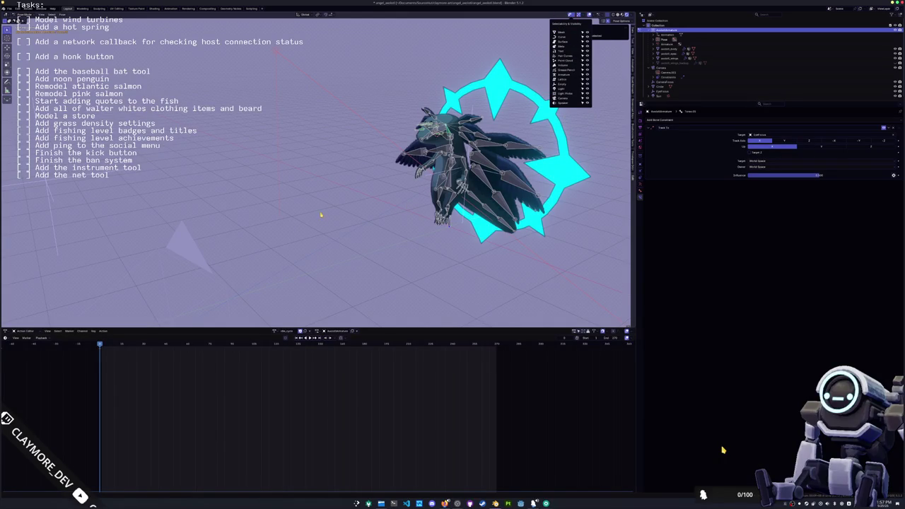
{"action": "middle_click_drag", "start_coordinate": [328, 214], "coordinate": [353, 233]}
{"action": "scroll", "coordinate": [354, 234], "scroll_direction": "up", "scroll_amount": 5}
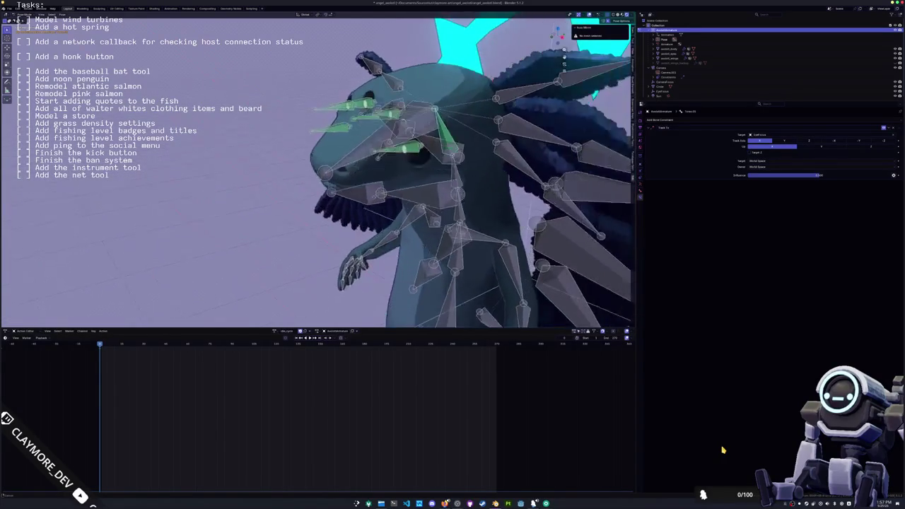
Expand the bone's display settings and all Armature Data sections.
{"action": "left_click", "coordinate": [640, 188]}
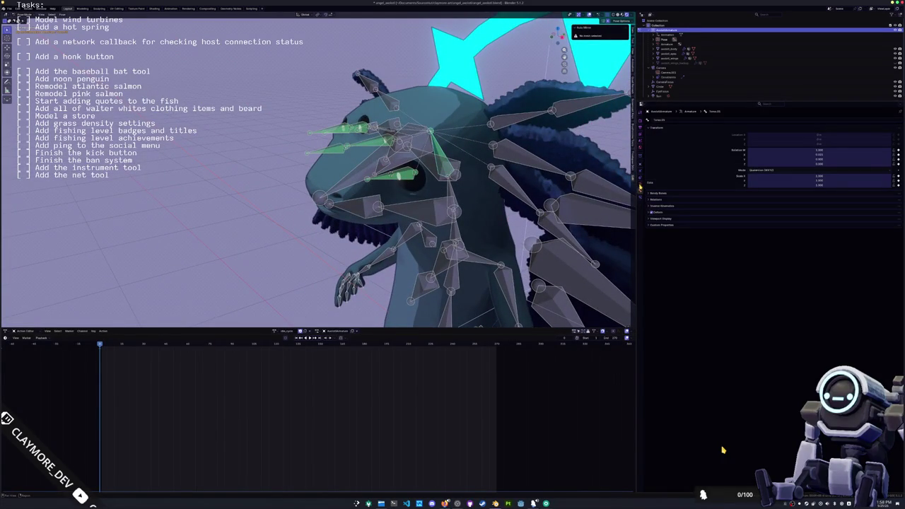
{"action": "left_click", "coordinate": [657, 220]}
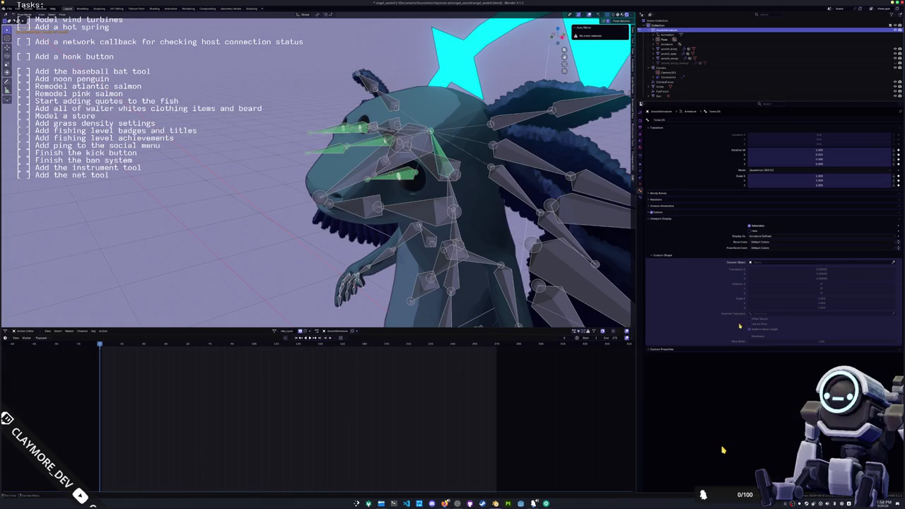
{"action": "left_click", "coordinate": [641, 186]}
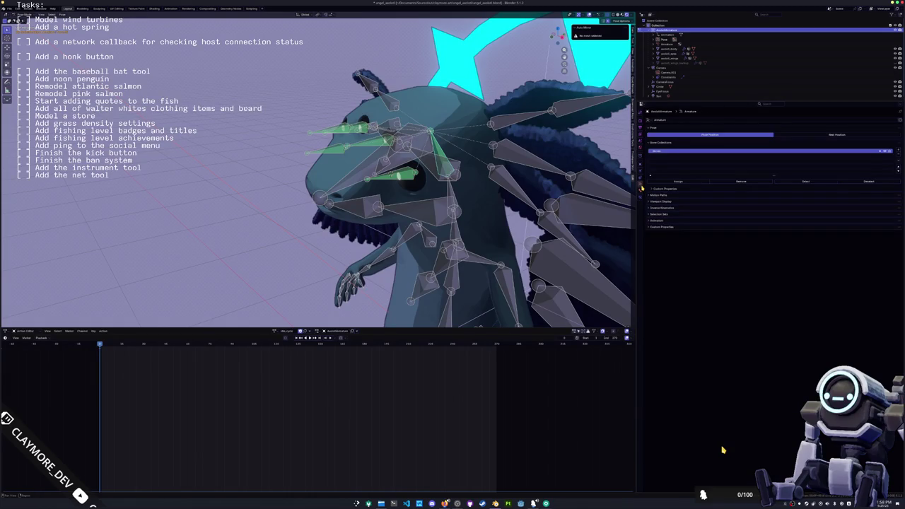
{"action": "left_click_drag", "start_coordinate": [657, 223], "coordinate": [662, 200]}
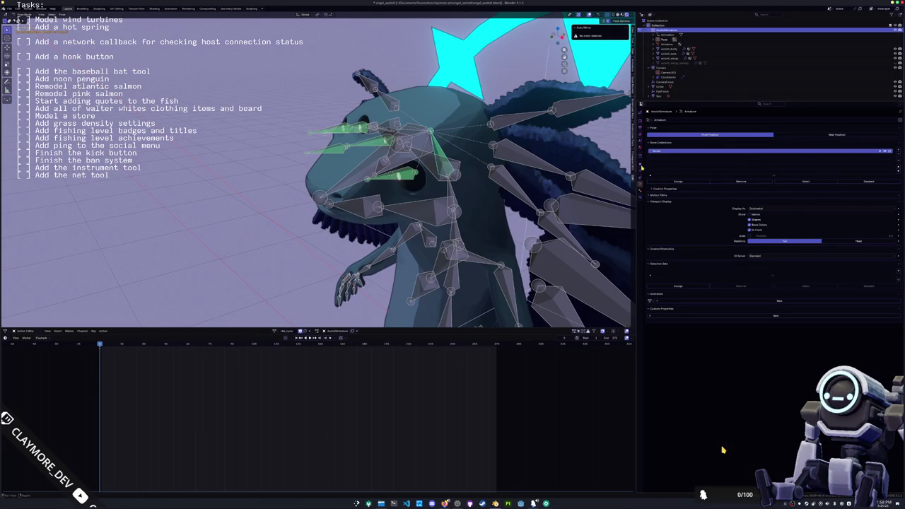
Expand the armature object's Visibility, Viewport Display and Animation panels.
{"action": "left_click", "coordinate": [641, 167]}
{"action": "left_click", "coordinate": [675, 214]}
{"action": "left_click", "coordinate": [667, 255]}
{"action": "left_click", "coordinate": [700, 292]}
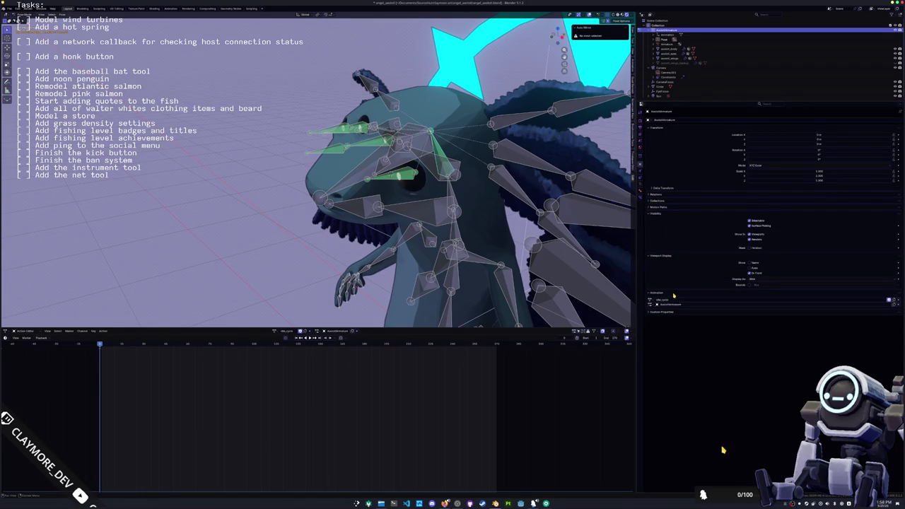
Search F3 for 'visible' in pose mode, cancel, and orbit around the axolotl's head.
{"action": "key", "text": "ctrl+Tab"}
{"action": "key", "text": "F3"}
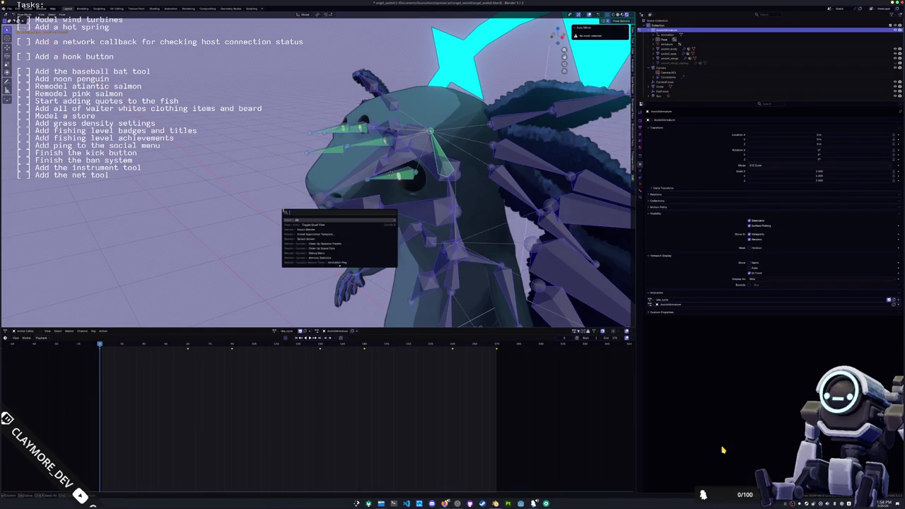
{"action": "type", "text": "visible"}
{"action": "key", "text": "BackSpace"}
{"action": "key", "text": "BackSpace"}
{"action": "key", "text": "BackSpace"}
{"action": "key", "text": "ctrl+a"}
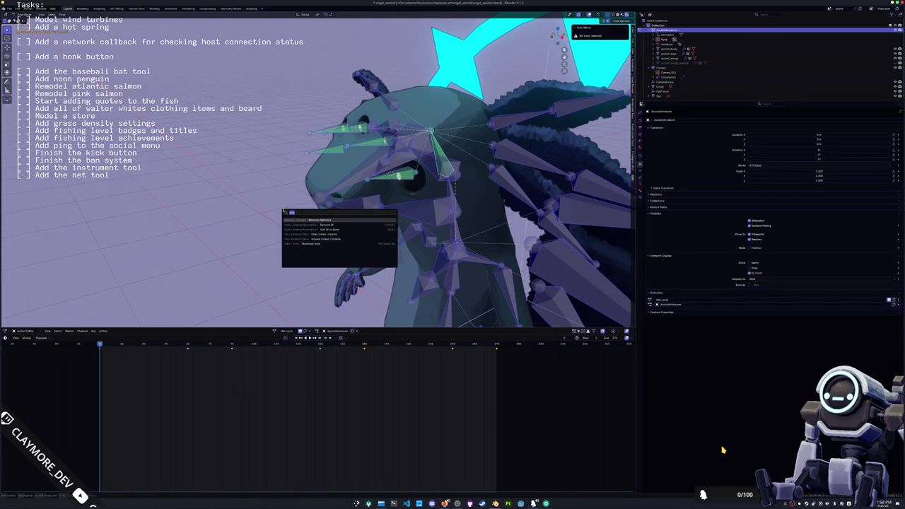
{"action": "key", "text": "Escape"}
{"action": "middle_click_drag", "start_coordinate": [288, 208], "coordinate": [254, 213]}
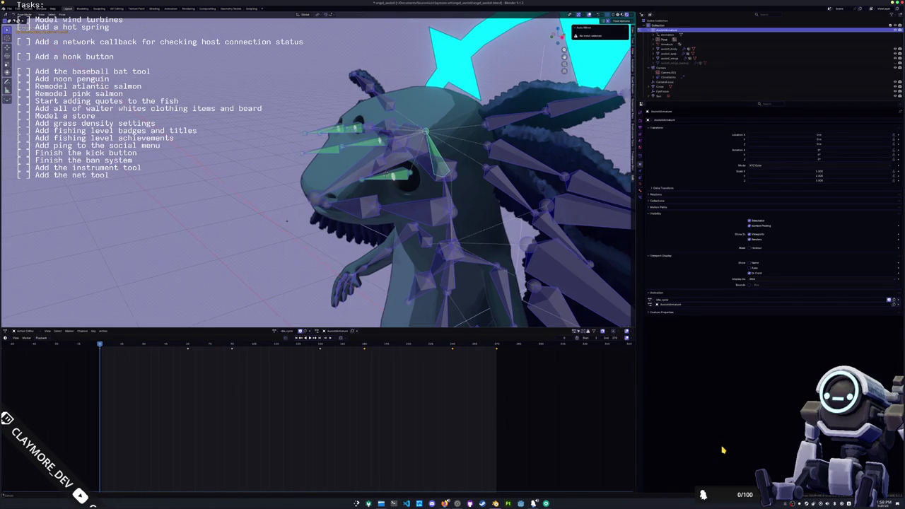
{"action": "left_click", "coordinate": [633, 15]}
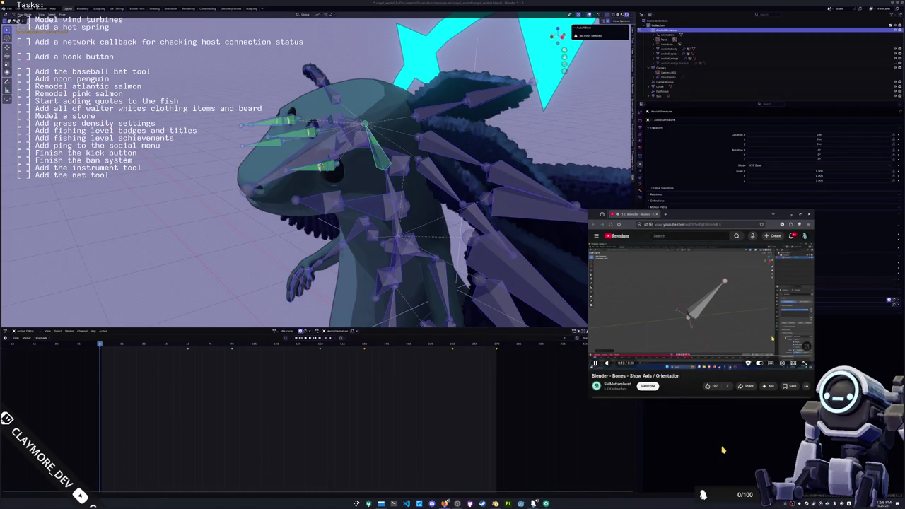
Pause the 'Show Axis / Orientation' tutorial and close its window.
{"action": "left_click", "coordinate": [770, 342]}
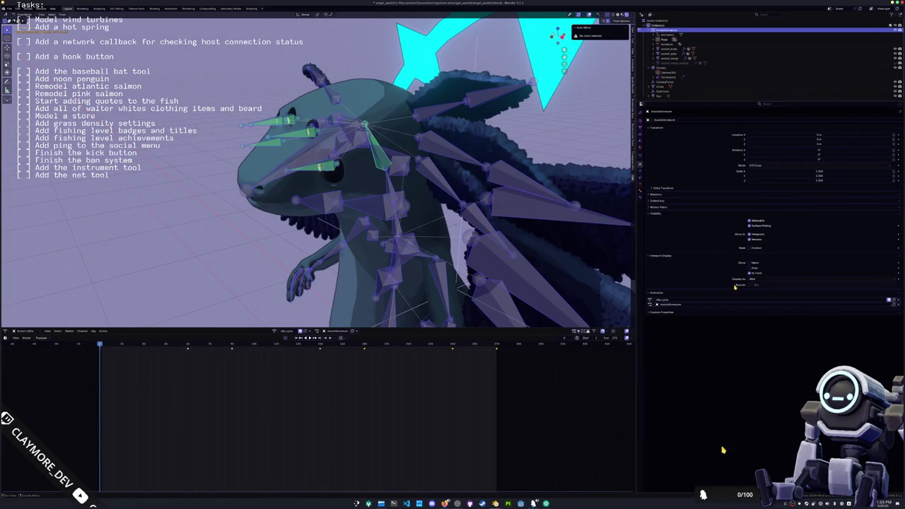
Select only the green head bone, leave pose mode, and keep bone display Armature Defined.
{"action": "left_click", "coordinate": [641, 187]}
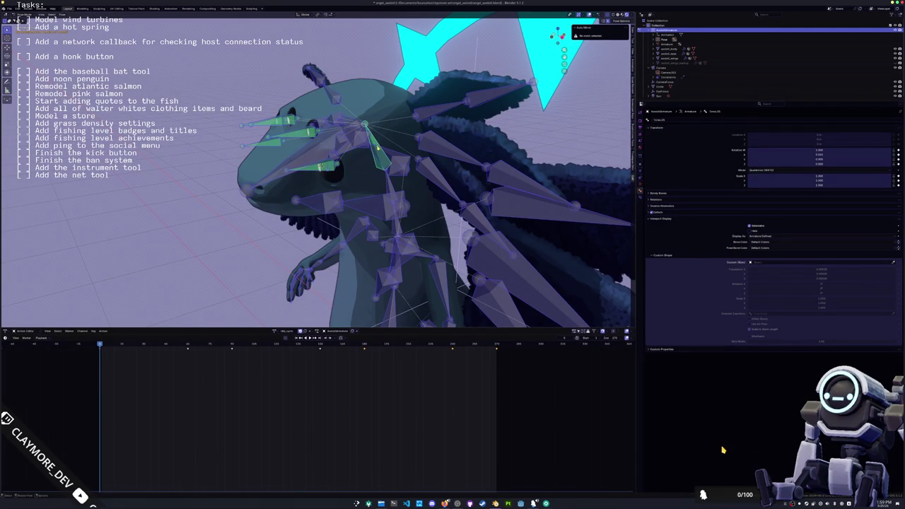
{"action": "left_click", "coordinate": [382, 157]}
{"action": "key", "text": "ctrl+Tab"}
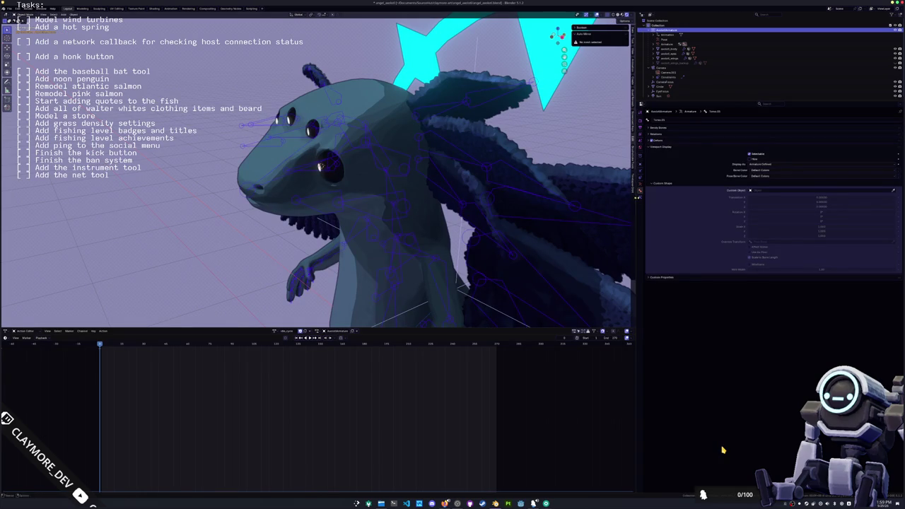
{"action": "left_click", "coordinate": [757, 164]}
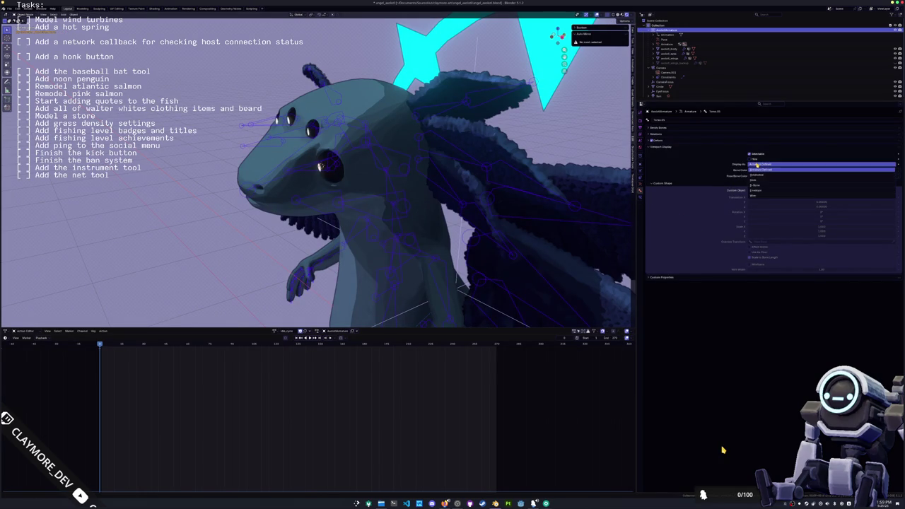
{"action": "left_click", "coordinate": [757, 164]}
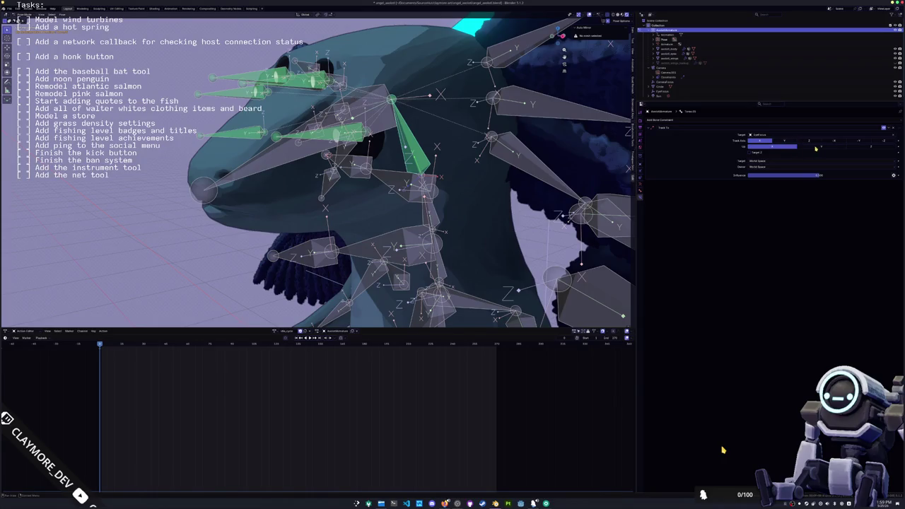
{"action": "left_click", "coordinate": [865, 147]}
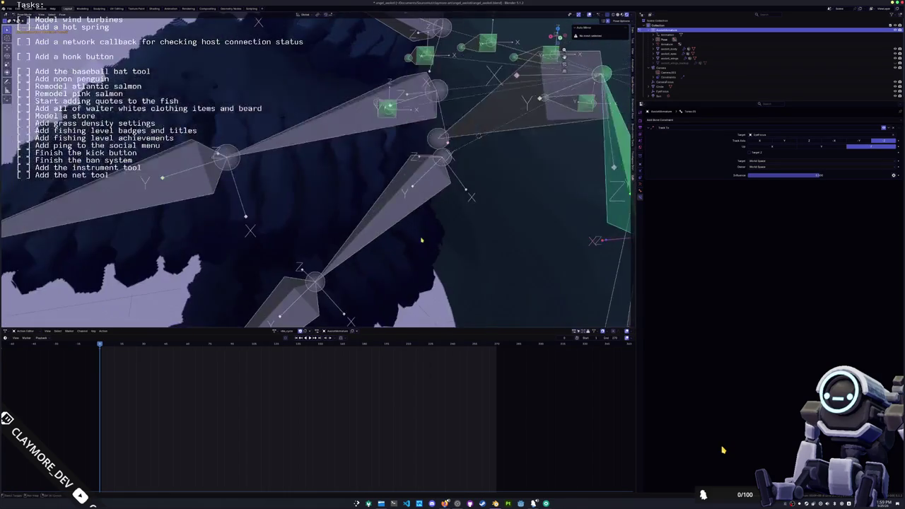
Inspect the green head bone from several angles, then try another Up axis on its Track To.
{"action": "mouse_move", "coordinate": [420, 241]}
{"action": "middle_mouse_down"}
{"action": "mouse_move", "coordinate": [373, 225]}
{"action": "mouse_move", "coordinate": [374, 233]}
{"action": "middle_mouse_up"}
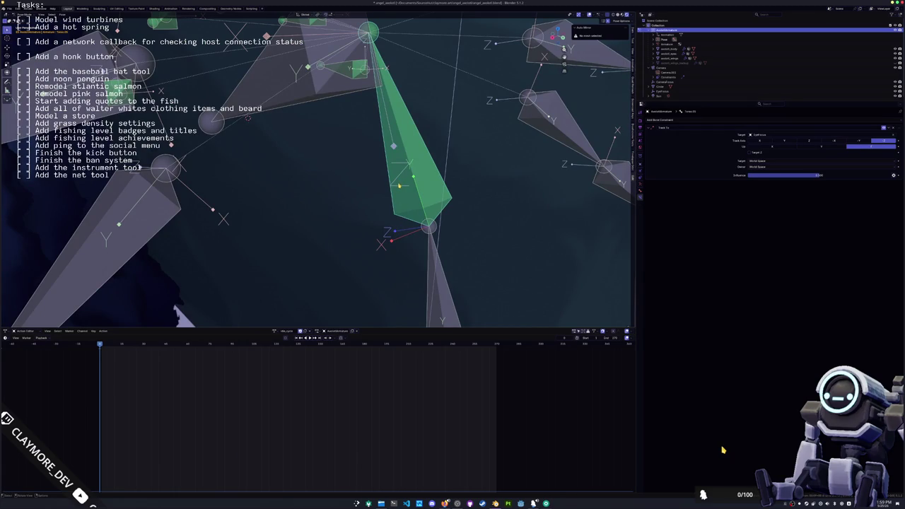
{"action": "middle_click_drag", "start_coordinate": [408, 200], "coordinate": [424, 209]}
{"action": "scroll", "coordinate": [424, 209], "scroll_direction": "up", "scroll_amount": 3}
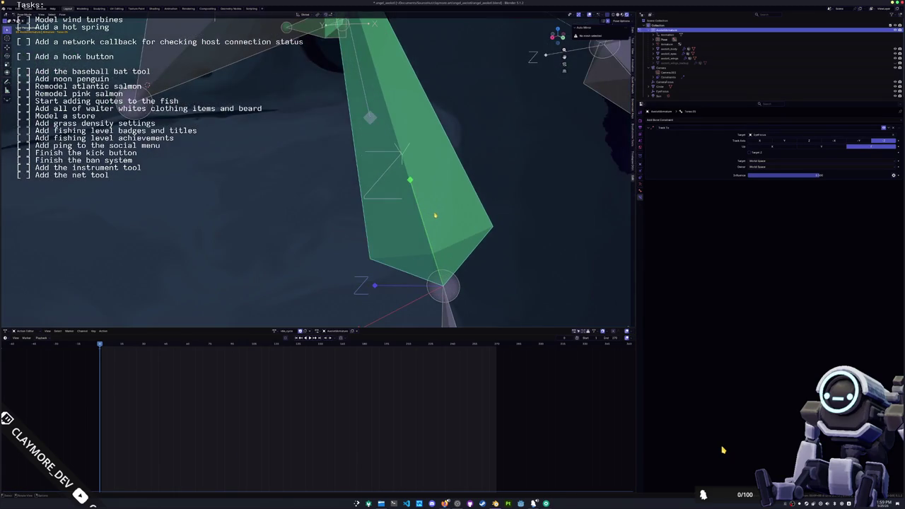
{"action": "scroll", "coordinate": [438, 218], "scroll_direction": "down", "scroll_amount": 3}
{"action": "scroll", "coordinate": [438, 219], "scroll_direction": "down", "scroll_amount": 2}
{"action": "scroll", "coordinate": [439, 219], "scroll_direction": "down", "scroll_amount": 2}
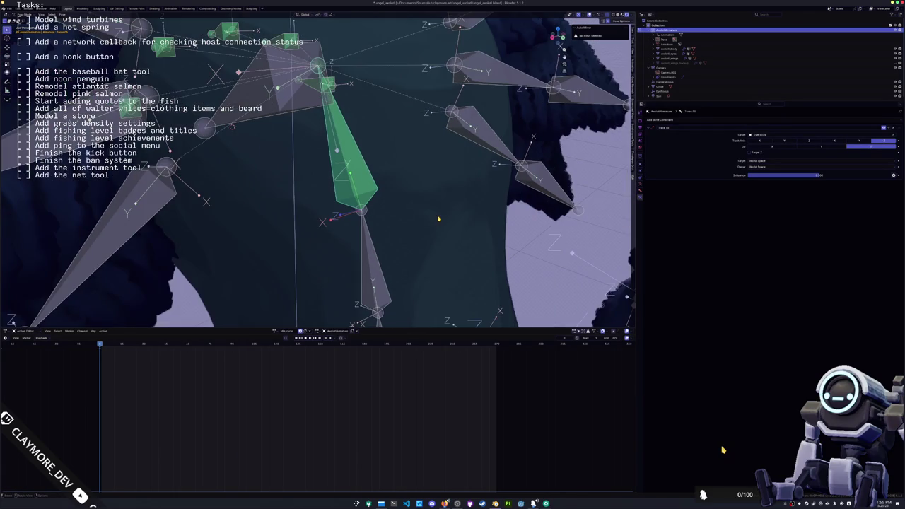
{"action": "scroll", "coordinate": [440, 220], "scroll_direction": "down", "scroll_amount": 3}
{"action": "mouse_move", "coordinate": [440, 220]}
{"action": "middle_mouse_down"}
{"action": "mouse_move", "coordinate": [406, 230]}
{"action": "mouse_move", "coordinate": [424, 227]}
{"action": "middle_mouse_up"}
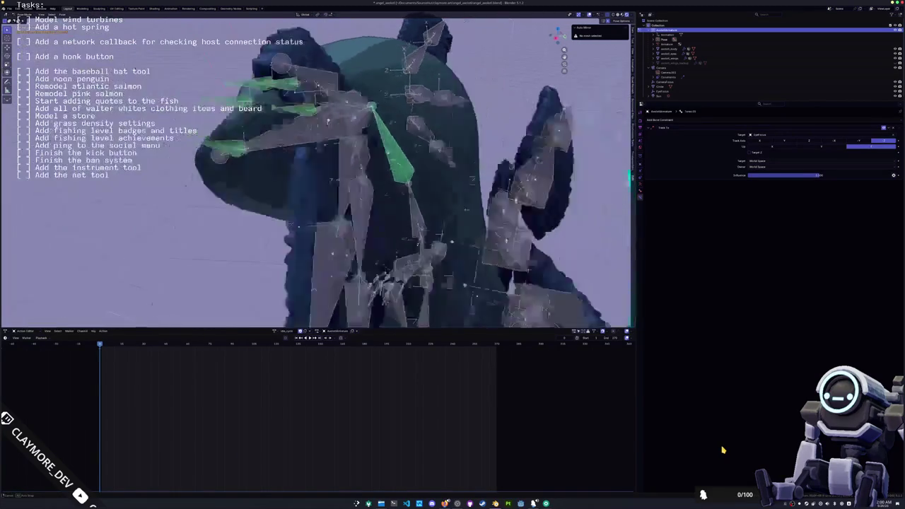
{"action": "mouse_move", "coordinate": [400, 164]}
{"action": "middle_mouse_down"}
{"action": "mouse_move", "coordinate": [406, 192]}
{"action": "mouse_move", "coordinate": [433, 146]}
{"action": "mouse_move", "coordinate": [396, 154]}
{"action": "middle_mouse_up"}
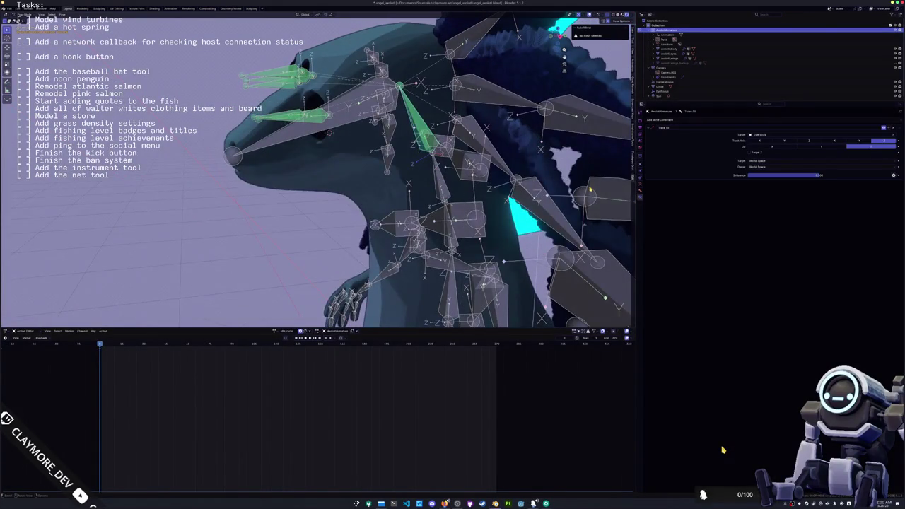
{"action": "left_click", "coordinate": [829, 147]}
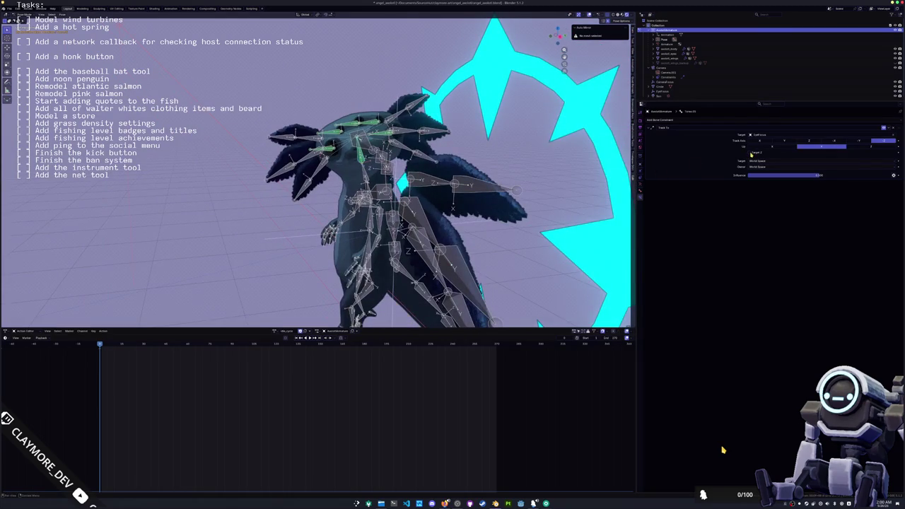
Raise the head Track To constraint's Influence to 1.0 and switch its track and up axes.
{"action": "middle_click_drag", "start_coordinate": [396, 212], "coordinate": [339, 184]}
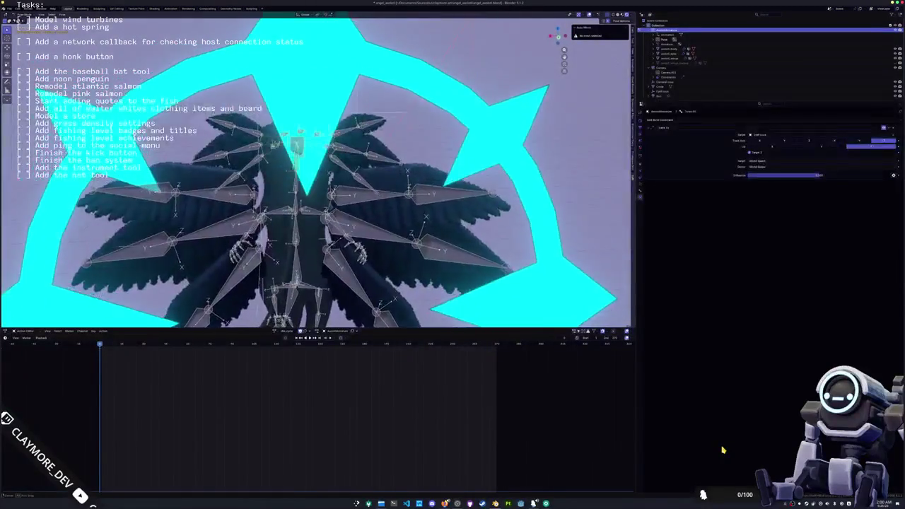
{"action": "left_click_drag", "start_coordinate": [819, 175], "coordinate": [880, 175]}
{"action": "left_click", "coordinate": [866, 142]}
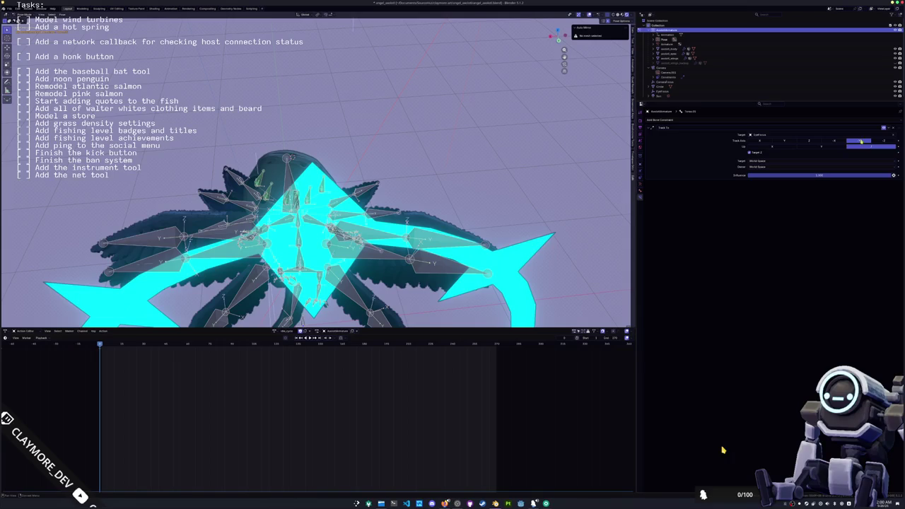
{"action": "left_click", "coordinate": [828, 146]}
Try several up-axis and track-axis combinations on the head's Track To constraint.
{"action": "middle_click_drag", "start_coordinate": [622, 177], "coordinate": [597, 213]}
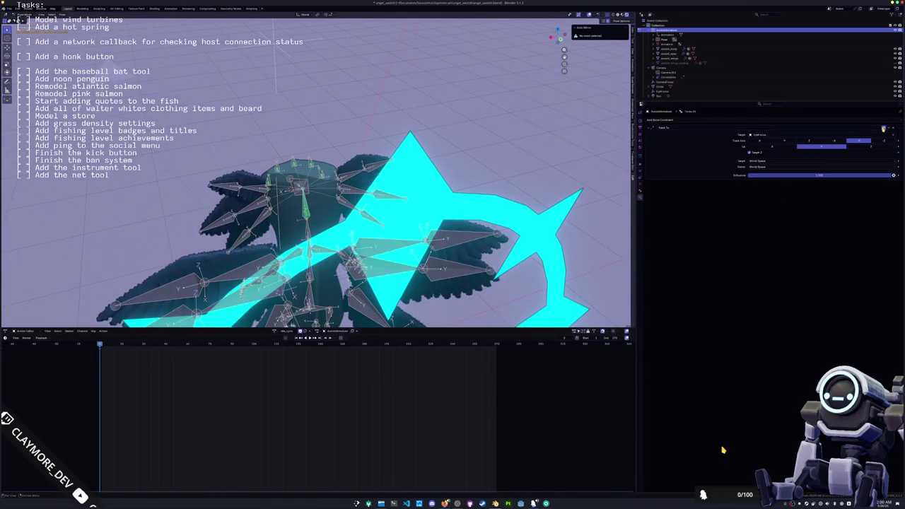
{"action": "left_click", "coordinate": [780, 145]}
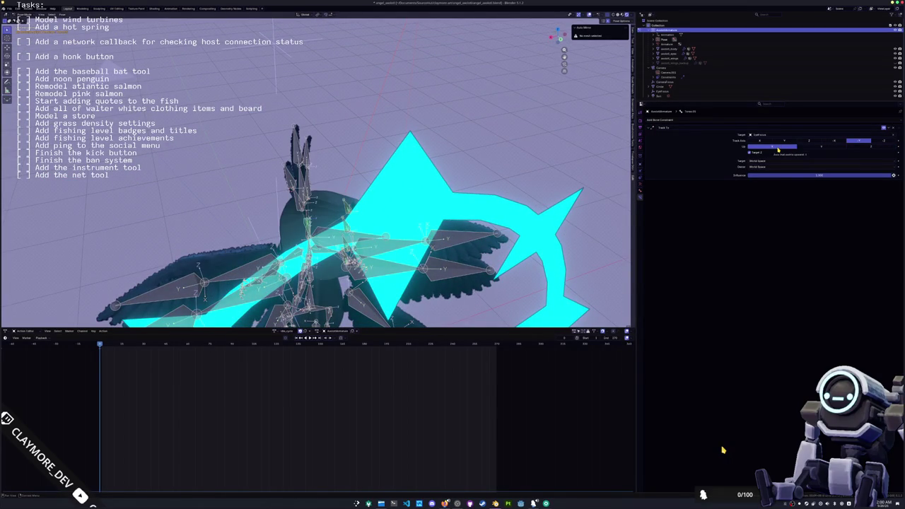
{"action": "left_click", "coordinate": [820, 147]}
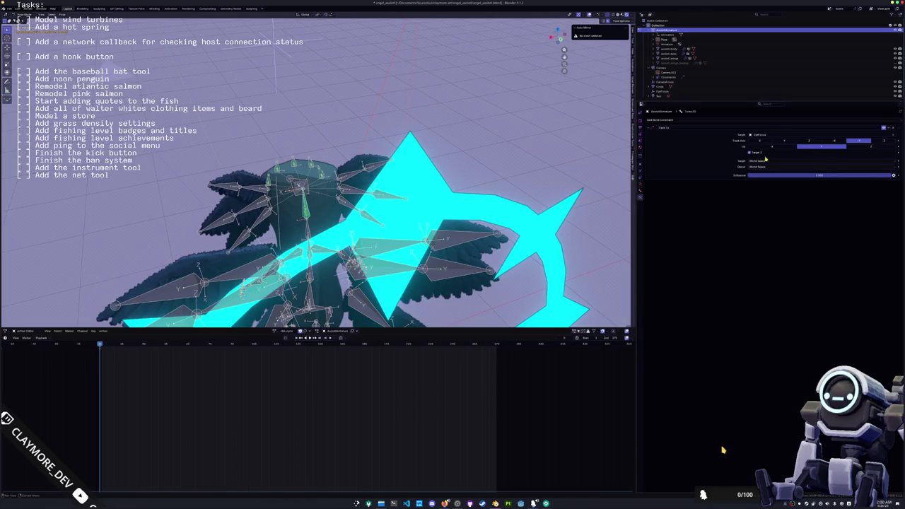
{"action": "left_click", "coordinate": [806, 141]}
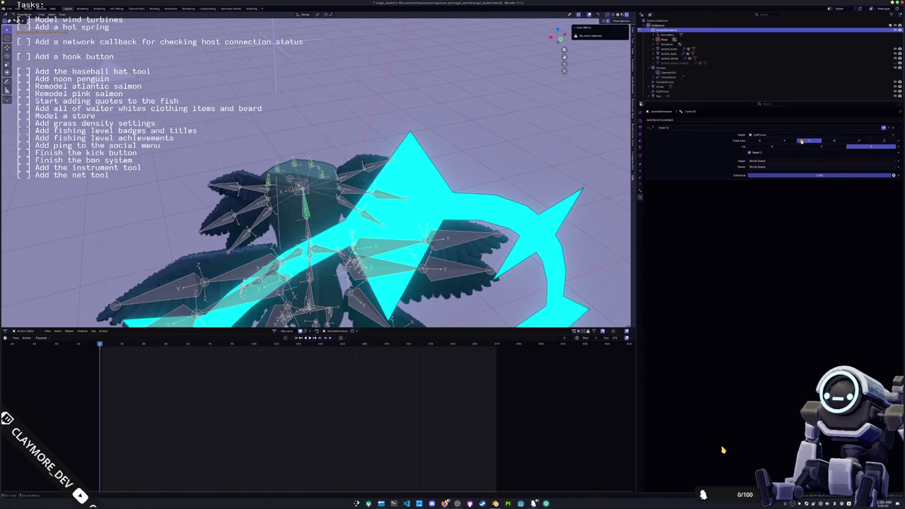
{"action": "left_click", "coordinate": [773, 142]}
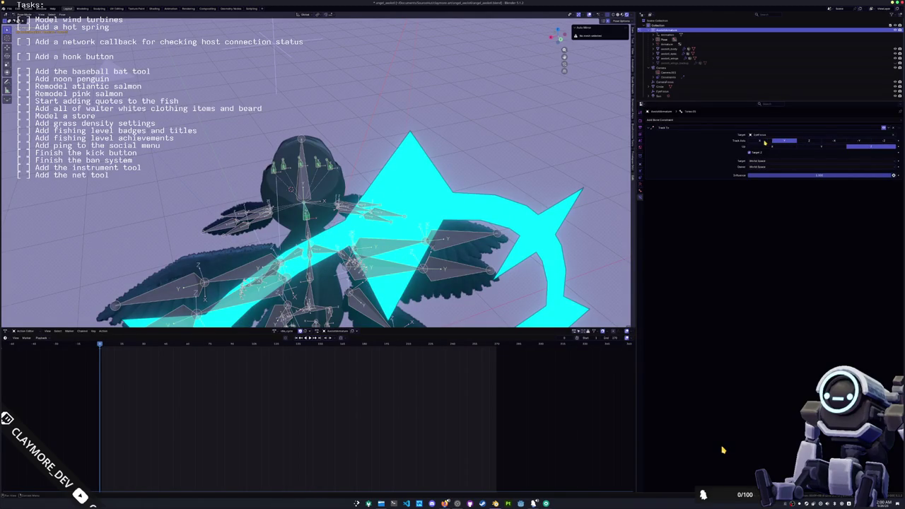
{"action": "left_click", "coordinate": [764, 143]}
{"action": "left_click", "coordinate": [785, 142]}
{"action": "left_click", "coordinate": [772, 143]}
Keep cycling track and up axes until settling on a final track axis for the head.
{"action": "left_click", "coordinate": [790, 147]}
{"action": "left_click", "coordinate": [806, 142]}
{"action": "left_click", "coordinate": [820, 142]}
{"action": "left_click", "coordinate": [831, 141]}
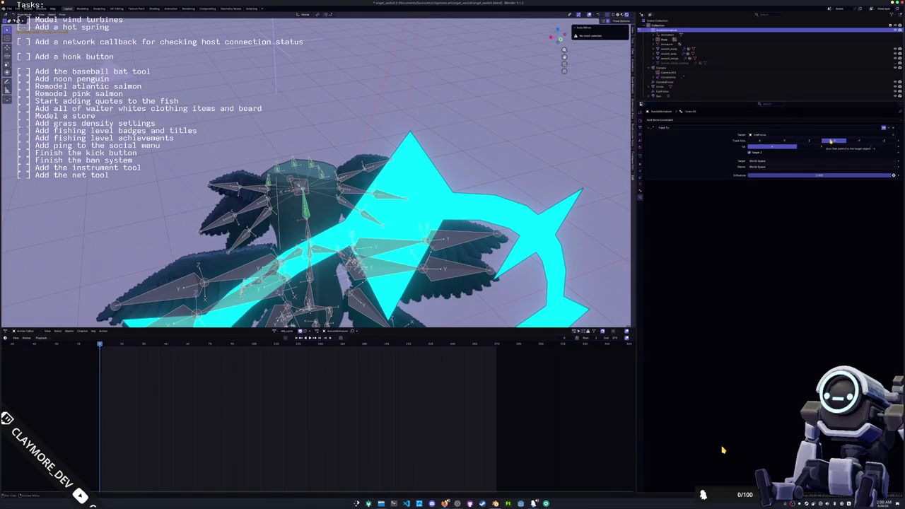
{"action": "left_click", "coordinate": [857, 142]}
{"action": "left_click", "coordinate": [884, 140]}
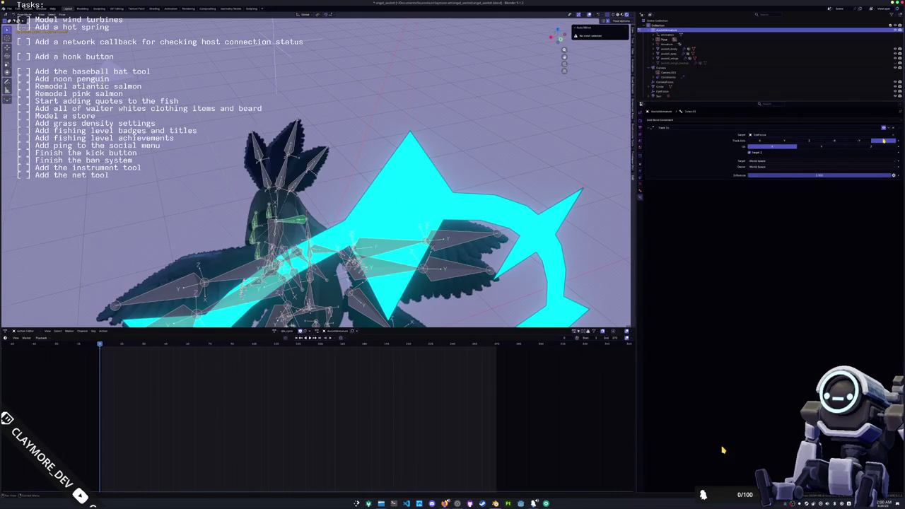
{"action": "left_click", "coordinate": [820, 148]}
{"action": "left_click", "coordinate": [785, 141]}
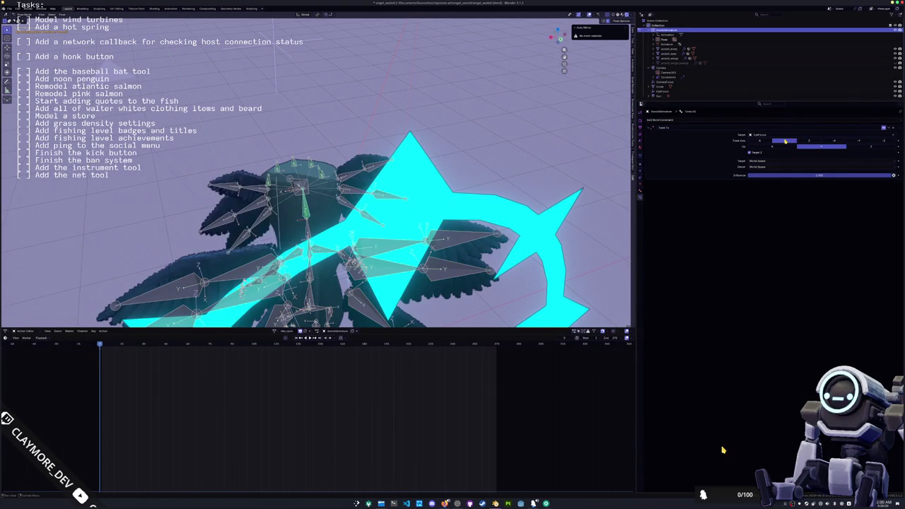
{"action": "left_click", "coordinate": [812, 141]}
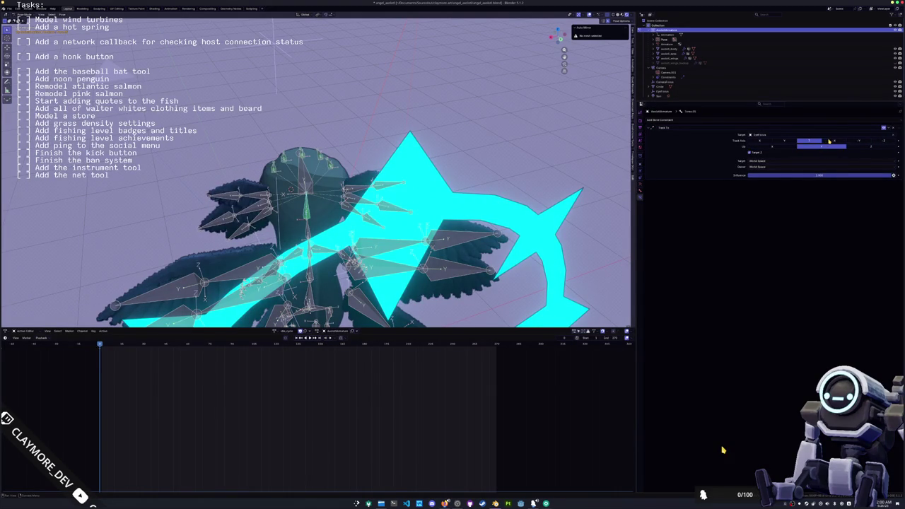
{"action": "mouse_move", "coordinate": [452, 212]}
{"action": "middle_mouse_down"}
{"action": "mouse_move", "coordinate": [506, 189]}
{"action": "mouse_move", "coordinate": [351, 238]}
{"action": "middle_mouse_up"}
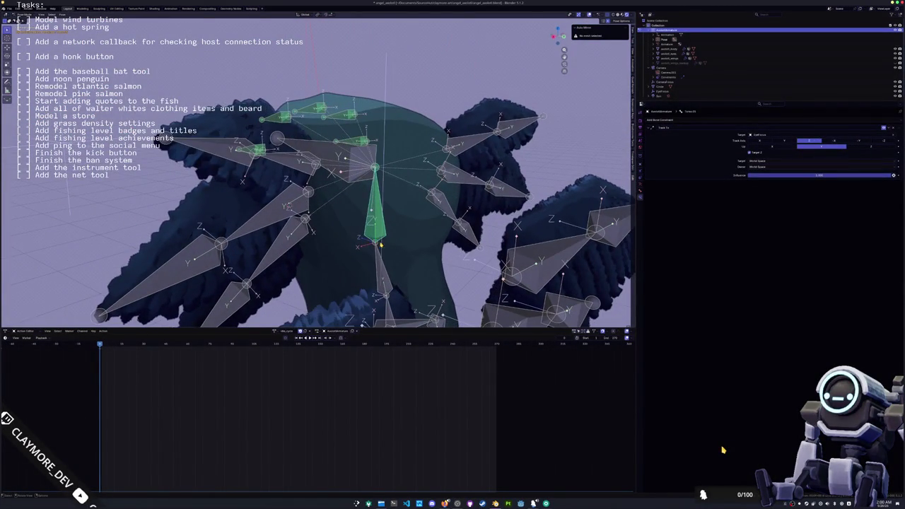
Pull the view back to see the whole creature, then set the Track To influence to 1.
{"action": "scroll", "coordinate": [379, 244], "scroll_direction": "up", "scroll_amount": 3}
{"action": "scroll", "coordinate": [396, 254], "scroll_direction": "up", "scroll_amount": 2}
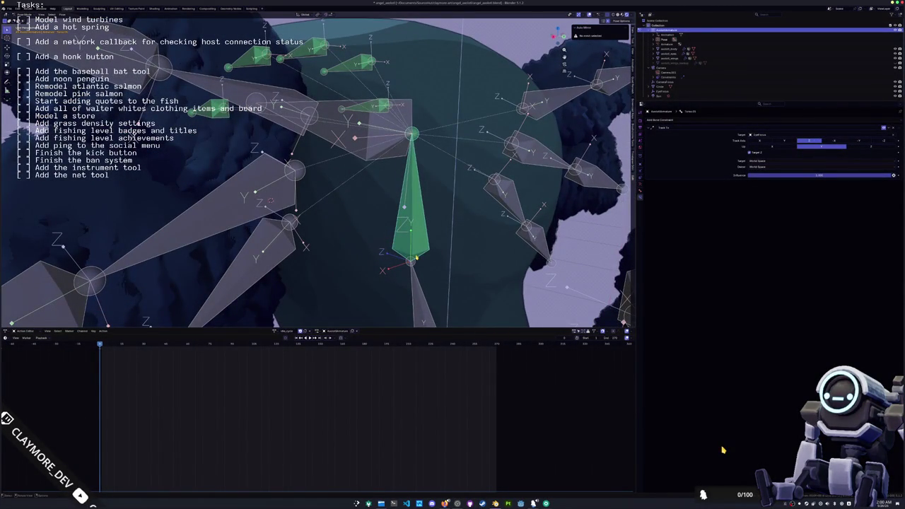
{"action": "scroll", "coordinate": [409, 252], "scroll_direction": "down", "scroll_amount": 5}
{"action": "middle_click_drag", "start_coordinate": [409, 252], "coordinate": [281, 222]}
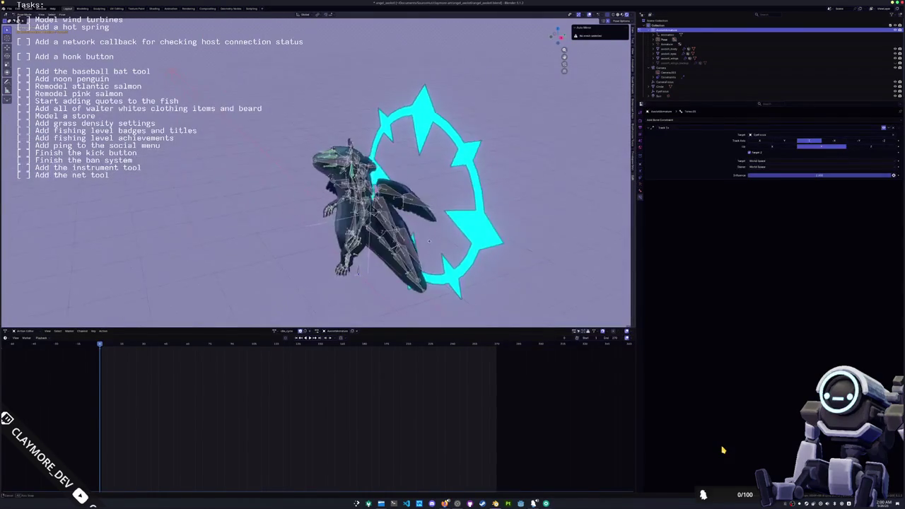
{"action": "left_click_drag", "start_coordinate": [820, 174], "coordinate": [751, 174]}
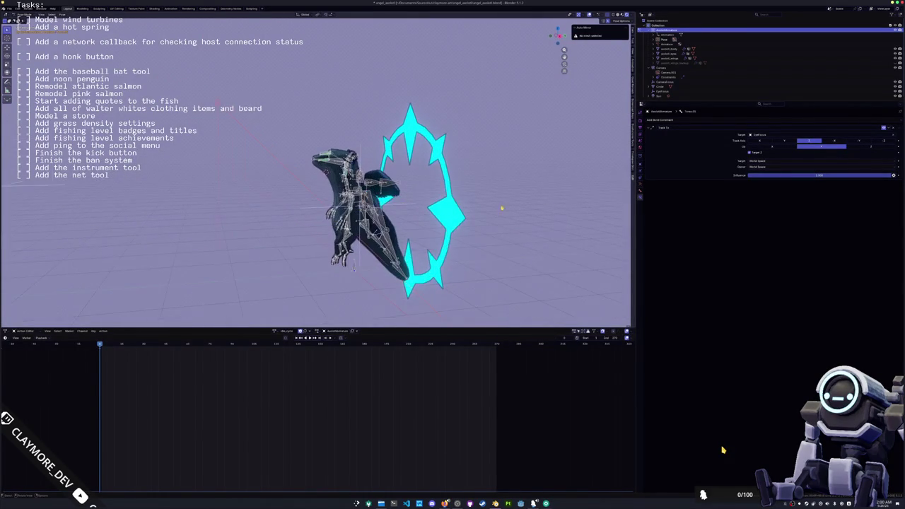
{"action": "left_click", "coordinate": [818, 175]}
{"action": "type", "text": "1"}
{"action": "key", "text": "Return"}
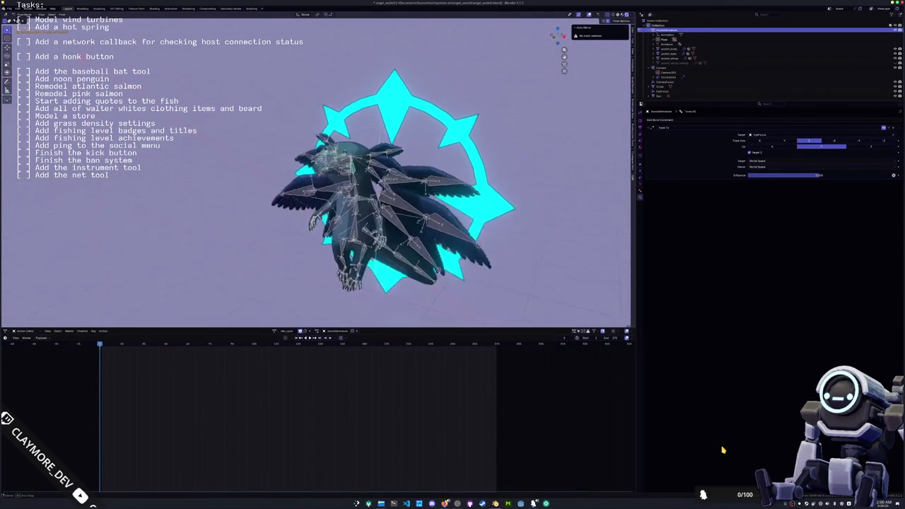
Lower the head Track To constraint's influence to 0.2.
{"action": "left_click_drag", "start_coordinate": [820, 175], "coordinate": [775, 175]}
{"action": "left_click", "coordinate": [792, 174]}
{"action": "type", "text": ".2"}
{"action": "key", "text": "Return"}
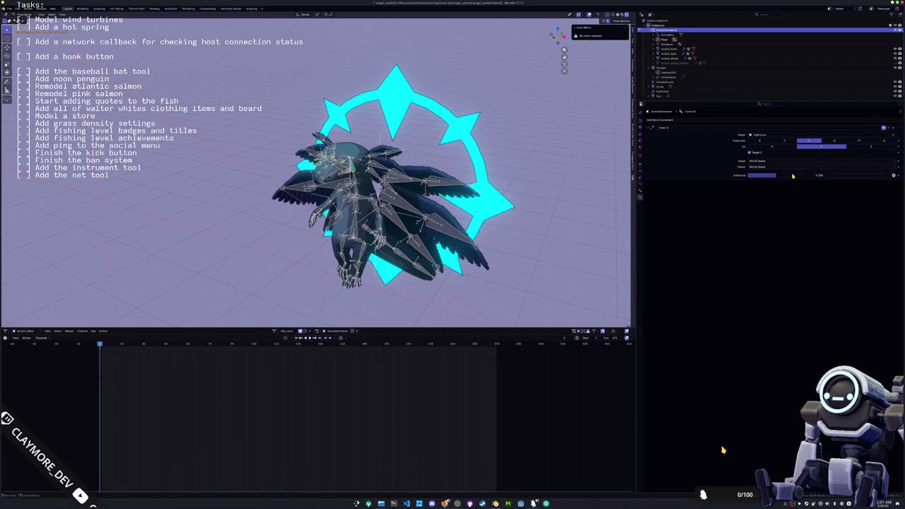
{"action": "scroll", "coordinate": [497, 213], "scroll_direction": "down", "scroll_amount": 3}
Look through the scene camera and zoom the camera frame in and back out.
{"action": "key", "text": "KP_0"}
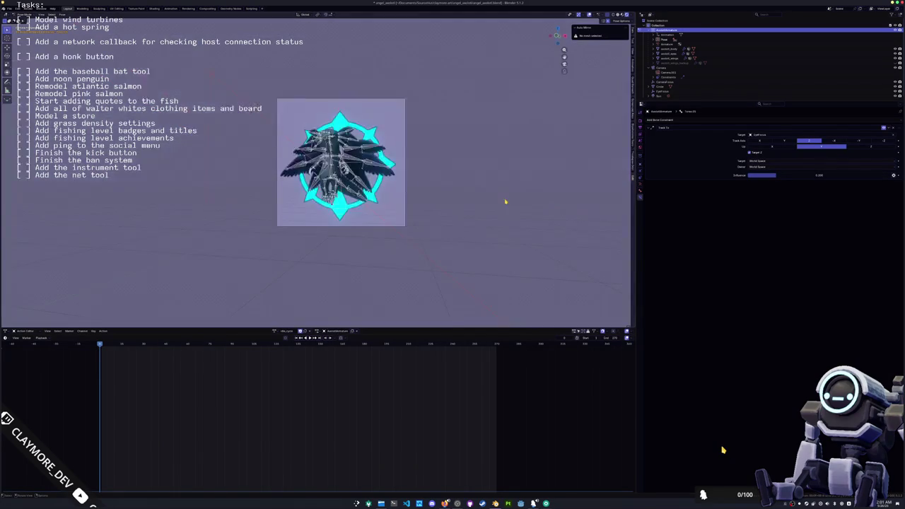
{"action": "scroll", "coordinate": [505, 201], "scroll_direction": "up", "scroll_amount": 3}
{"action": "scroll", "coordinate": [205, 133], "scroll_direction": "down", "scroll_amount": 2}
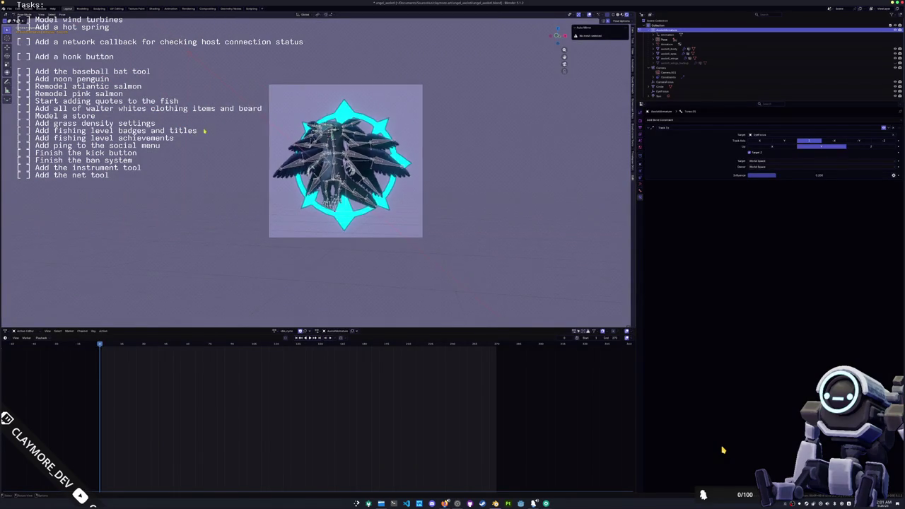
Move the EyeFocus target vertically along Z to a new height.
{"action": "scroll", "coordinate": [191, 138], "scroll_direction": "down", "scroll_amount": 1}
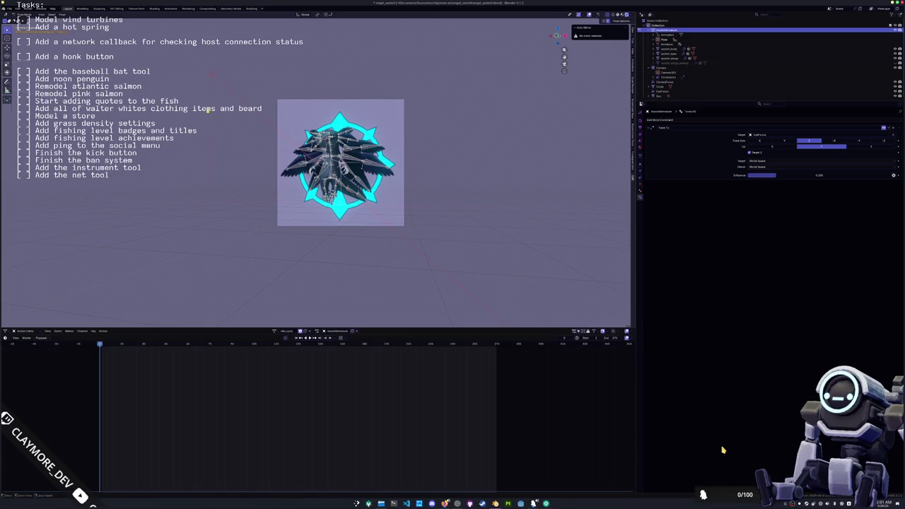
{"action": "left_click", "coordinate": [218, 110]}
{"action": "key", "text": "g"}
{"action": "key", "text": "z"}
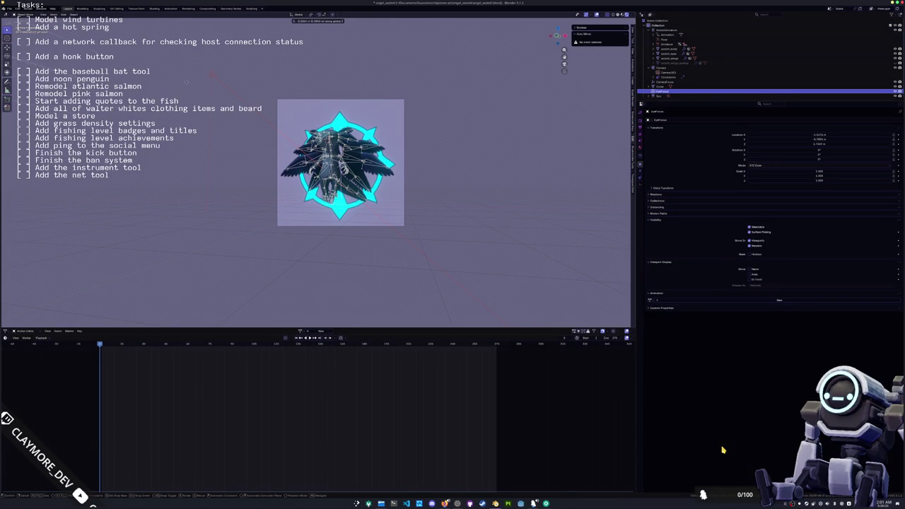
{"action": "key", "text": "Return"}
Fit the camera frame to the viewport and undo back to posing the armature.
{"action": "scroll", "coordinate": [307, 205], "scroll_direction": "up", "scroll_amount": 6}
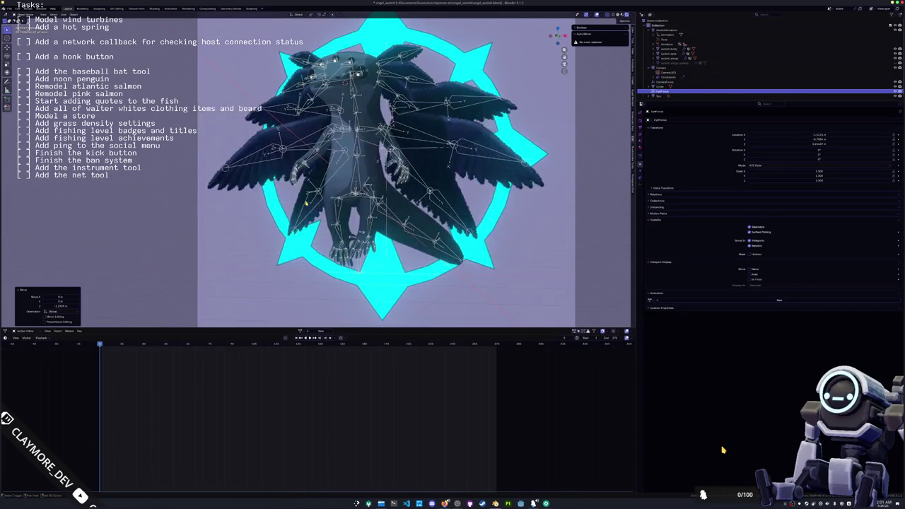
{"action": "scroll", "coordinate": [332, 169], "scroll_direction": "down", "scroll_amount": 3}
{"action": "key", "text": "Home"}
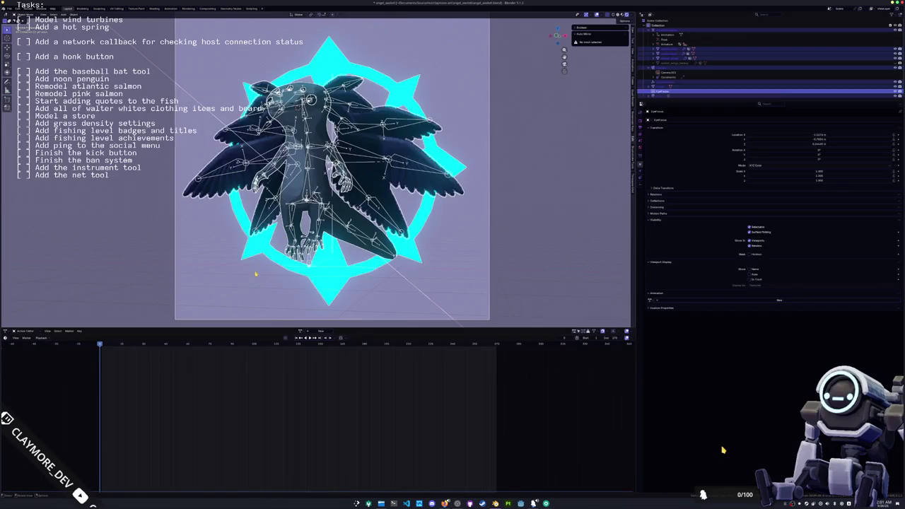
{"action": "key", "text": "ctrl+z"}
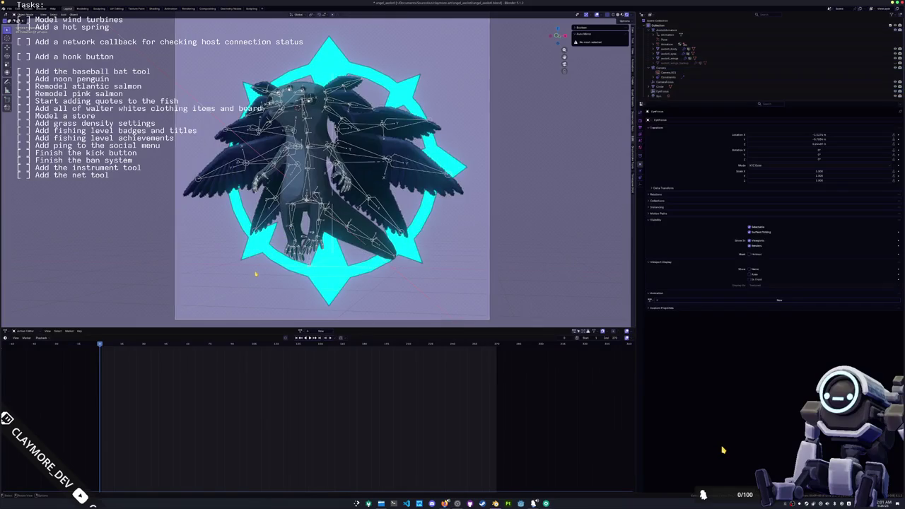
{"action": "key", "text": "ctrl+z"}
{"action": "key", "text": "ctrl+z"}
{"action": "key", "text": "ctrl+z"}
Play the animation, rewind to the first frame, and start rotating the Wings.D.L bone.
{"action": "key", "text": "space"}
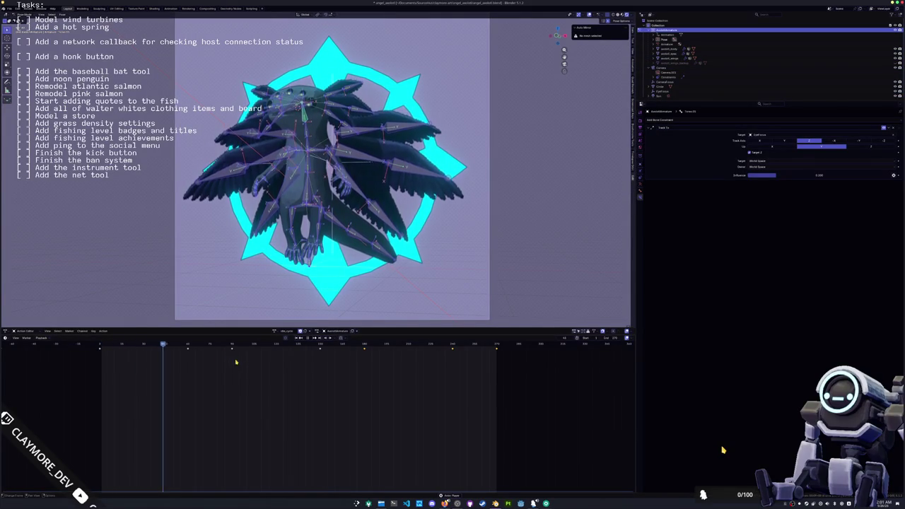
{"action": "key", "text": "Escape"}
{"action": "key", "text": "Left"}
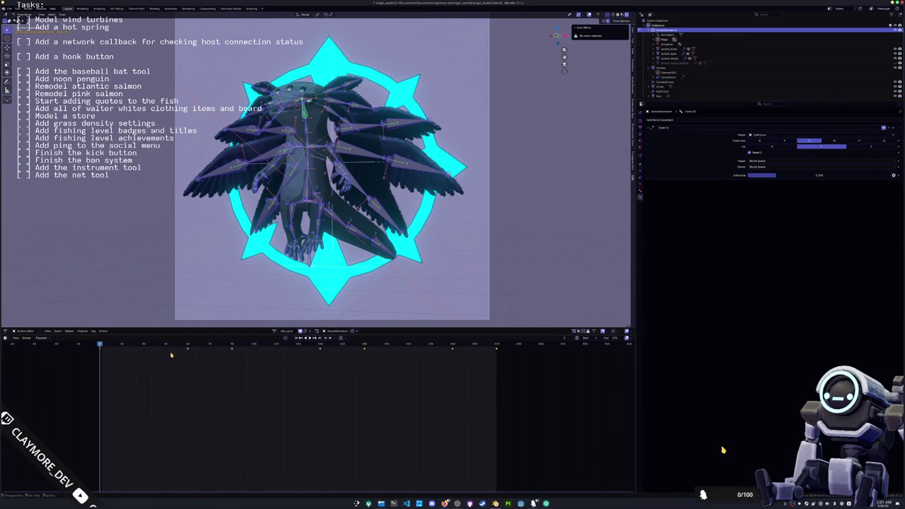
{"action": "left_click_drag", "start_coordinate": [228, 347], "coordinate": [100, 350]}
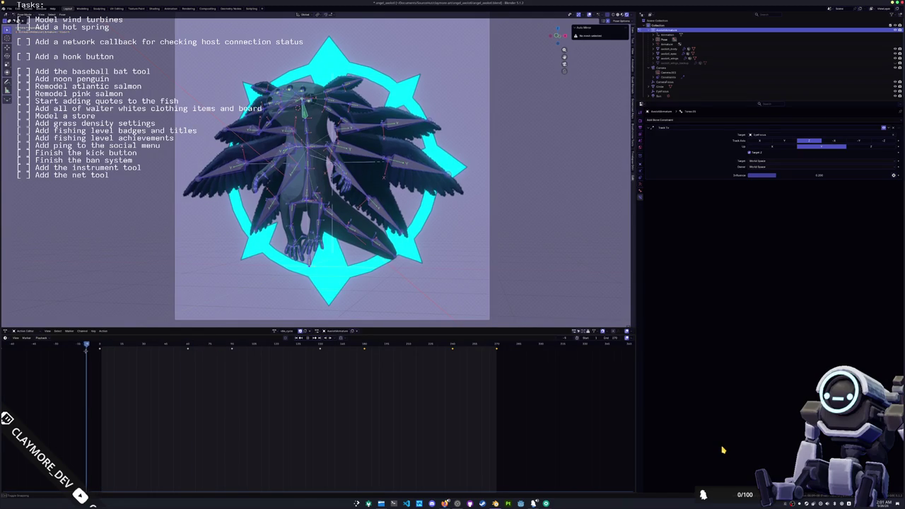
{"action": "left_click_drag", "start_coordinate": [100, 350], "coordinate": [99, 350]}
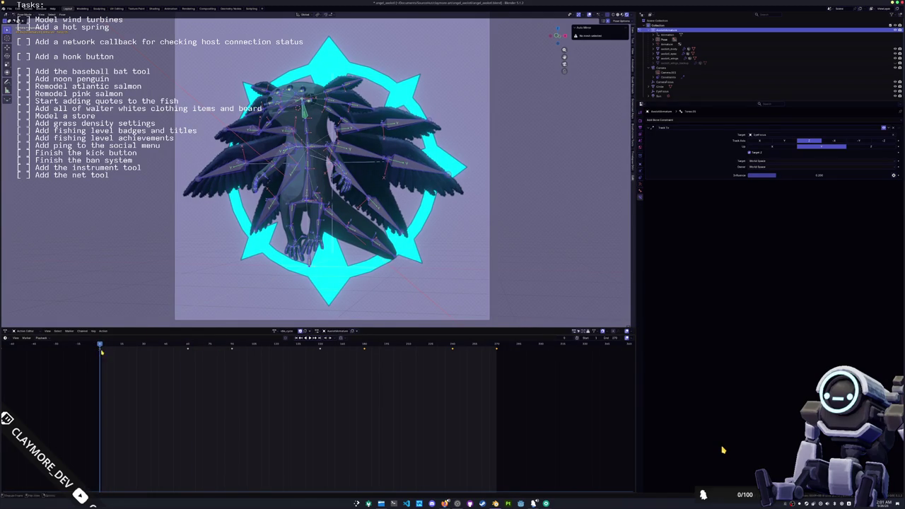
{"action": "left_click", "coordinate": [360, 156]}
{"action": "key", "text": "r"}
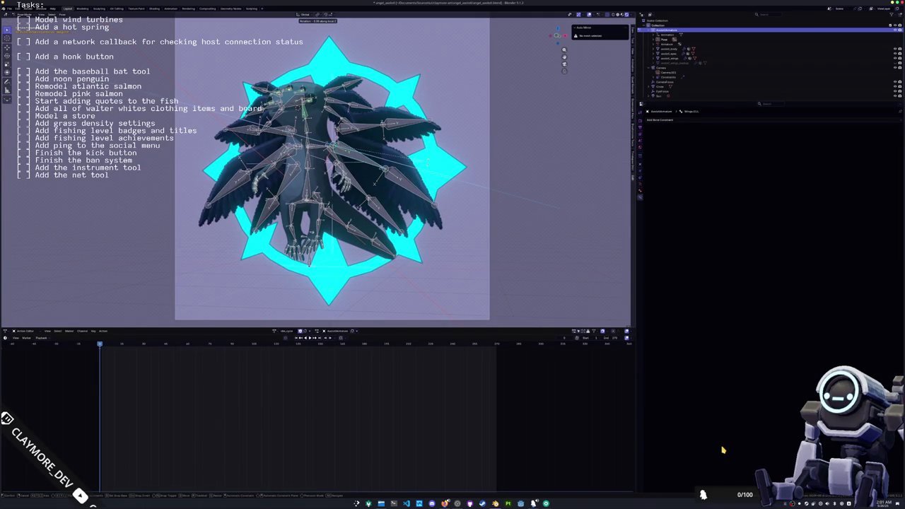
Rotate the wing bones about their local X axis, then refine with two small rotations.
{"action": "key", "text": "x"}
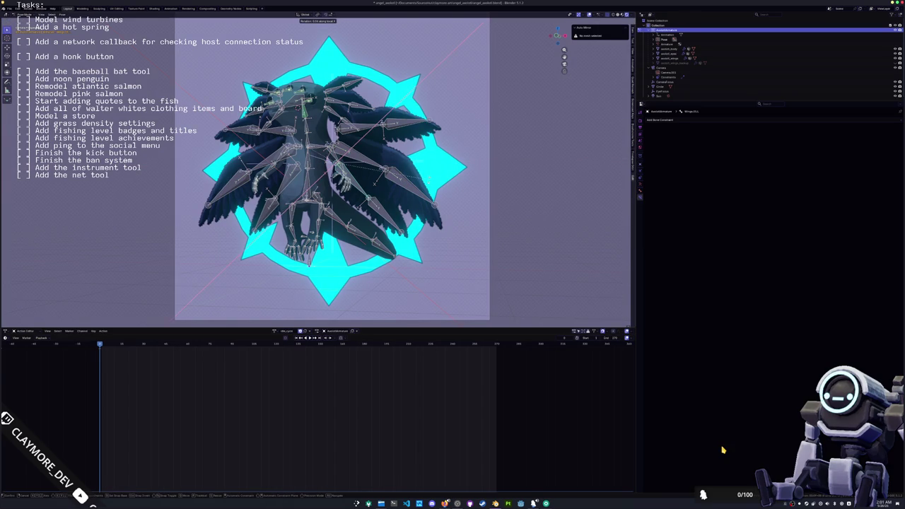
{"action": "left_click", "coordinate": [722, 450]}
{"action": "key", "text": "r"}
{"action": "left_click", "coordinate": [722, 450]}
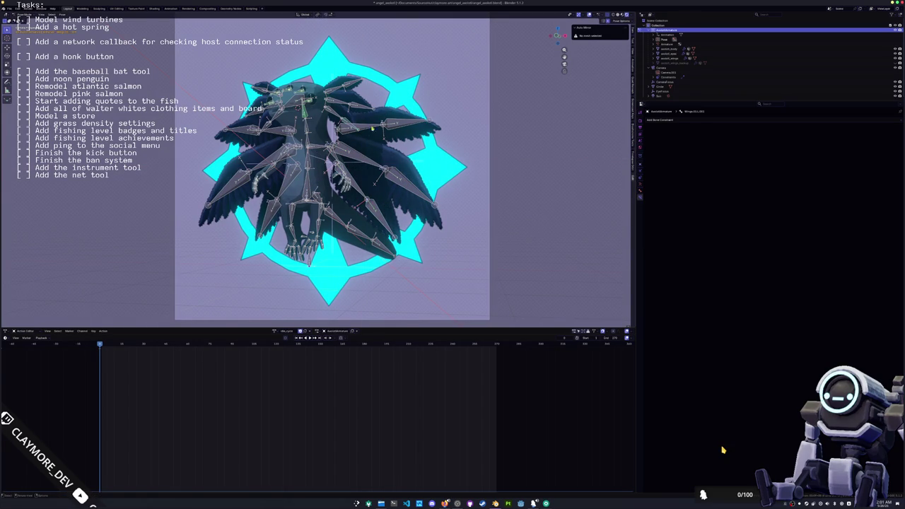
{"action": "key", "text": "r"}
{"action": "left_click", "coordinate": [723, 449]}
Rotate the wing bones about local Z in several successive passes.
{"action": "key", "text": "r"}
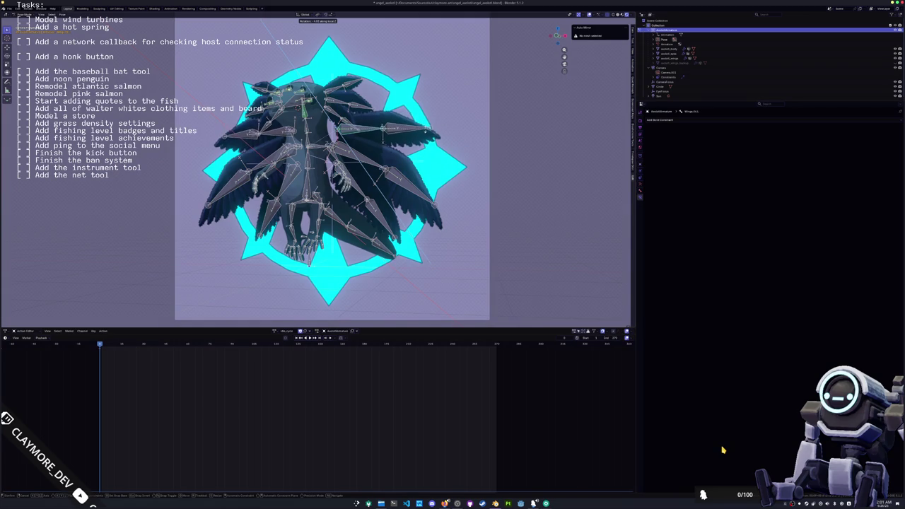
{"action": "left_click", "coordinate": [723, 449]}
{"action": "key", "text": "r"}
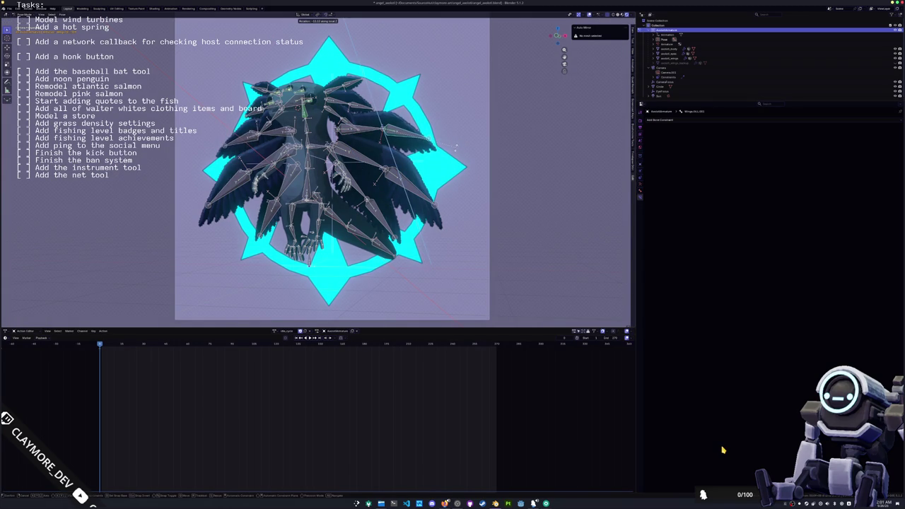
{"action": "left_click", "coordinate": [723, 450]}
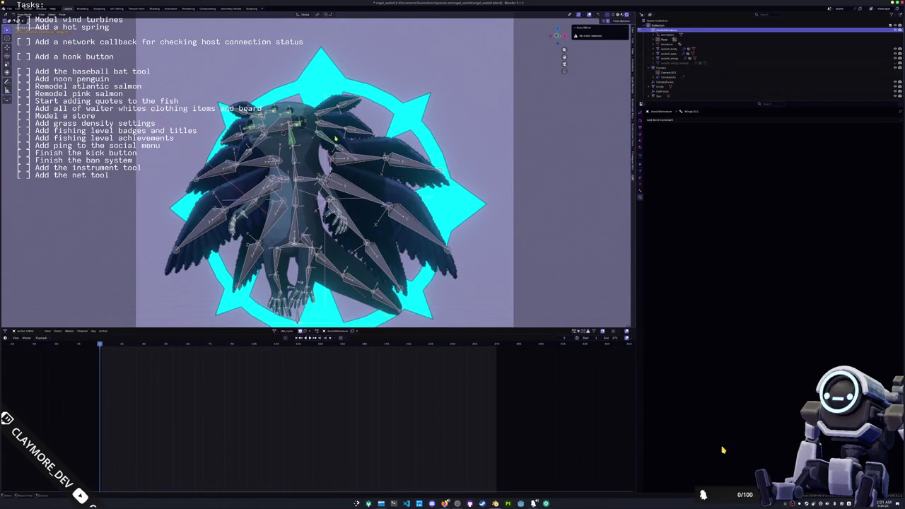
{"action": "key", "text": "r"}
{"action": "key", "text": "z"}
{"action": "key", "text": "z"}
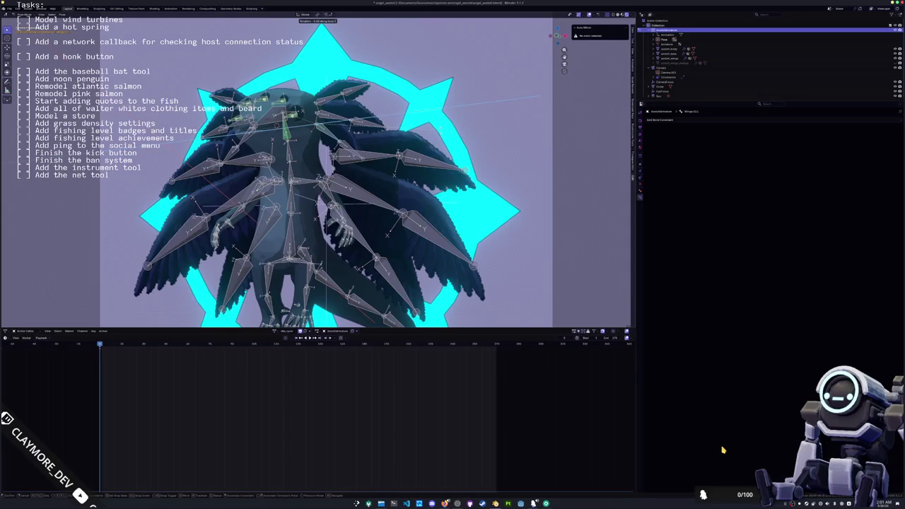
{"action": "left_click", "coordinate": [723, 449]}
Apply further local-Z wing rotations and view the new pose through the scene camera.
{"action": "key", "text": "r"}
{"action": "key", "text": "z"}
{"action": "key", "text": "z"}
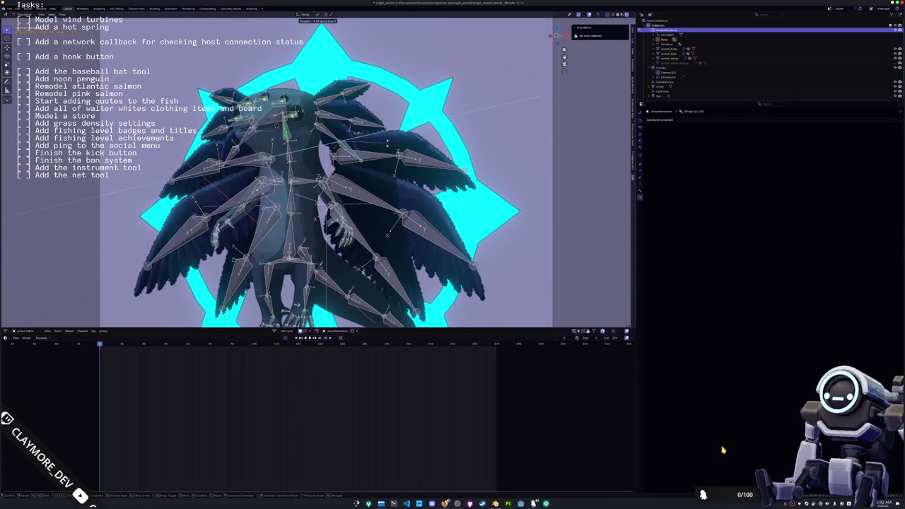
{"action": "left_click", "coordinate": [723, 450]}
{"action": "key", "text": "r"}
{"action": "key", "text": "z"}
{"action": "key", "text": "z"}
{"action": "left_click", "coordinate": [723, 450]}
{"action": "key", "text": "r"}
{"action": "key", "text": "z"}
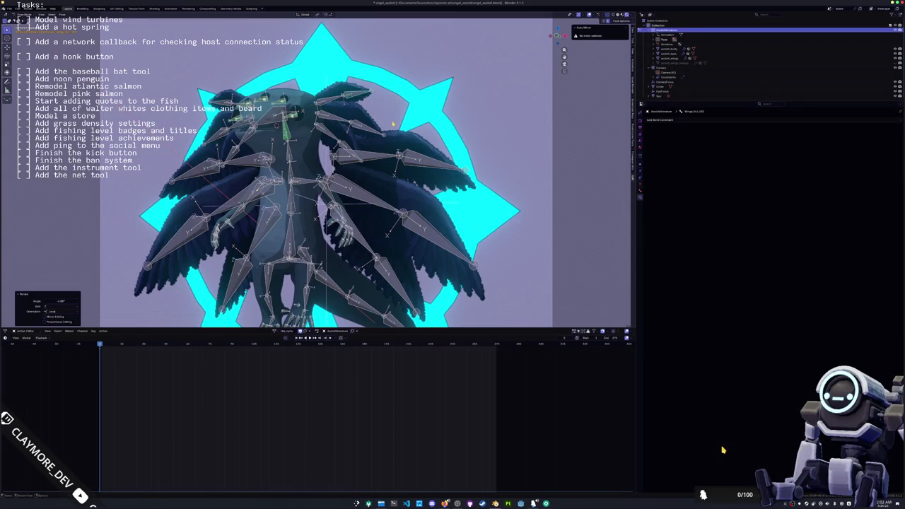
{"action": "key", "text": "KP_0"}
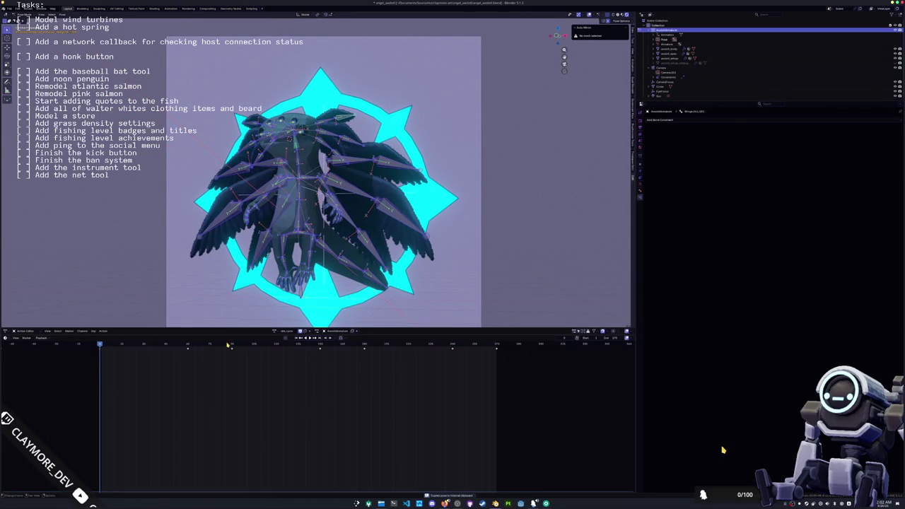
Move to a later frame and select a right-wing bone, cancelling a trial rotation.
{"action": "left_click_drag", "start_coordinate": [232, 346], "coordinate": [188, 345]}
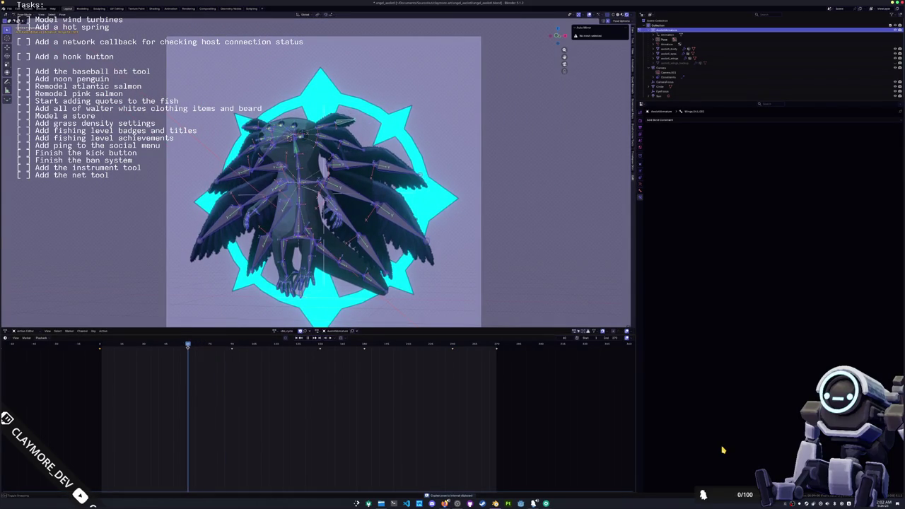
{"action": "scroll", "coordinate": [368, 223], "scroll_direction": "up", "scroll_amount": 3}
{"action": "left_click", "coordinate": [314, 186]}
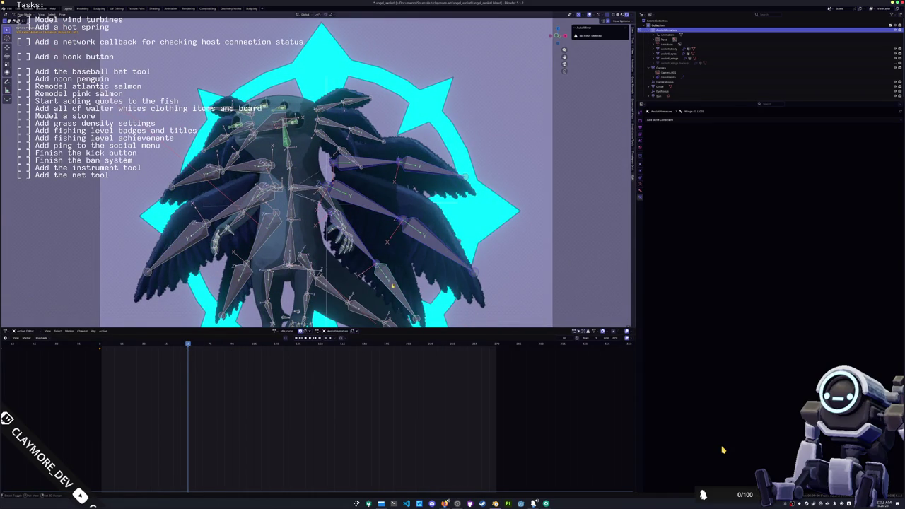
{"action": "key", "text": "r"}
{"action": "key", "text": "Escape"}
Set the pivot point to Median Point and rotate the wing bones about local Z.
{"action": "left_click", "coordinate": [320, 15]}
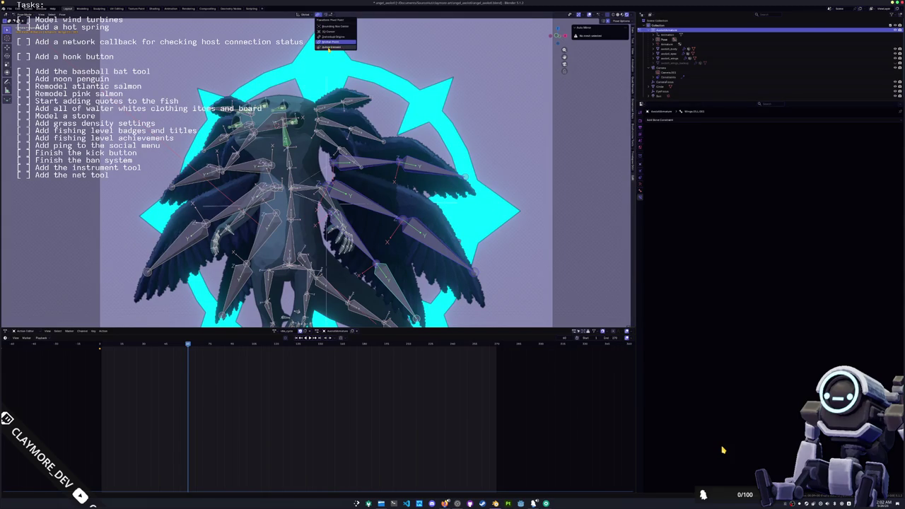
{"action": "left_click", "coordinate": [331, 40]}
{"action": "key", "text": "r"}
{"action": "key", "text": "z"}
{"action": "key", "text": "z"}
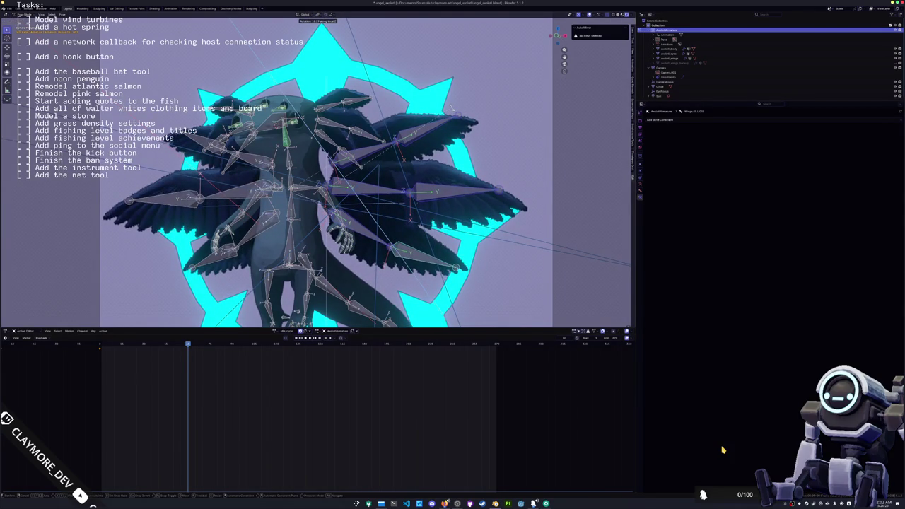
{"action": "left_click", "coordinate": [453, 109]}
Rotate the wing bones once more and keyframe the new wing pose.
{"action": "scroll", "coordinate": [385, 160], "scroll_direction": "up", "scroll_amount": 2}
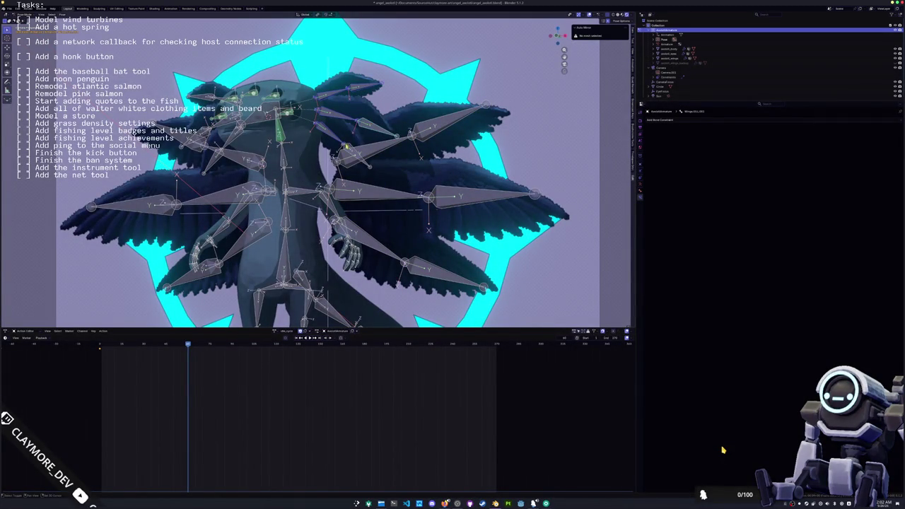
{"action": "key", "text": "r"}
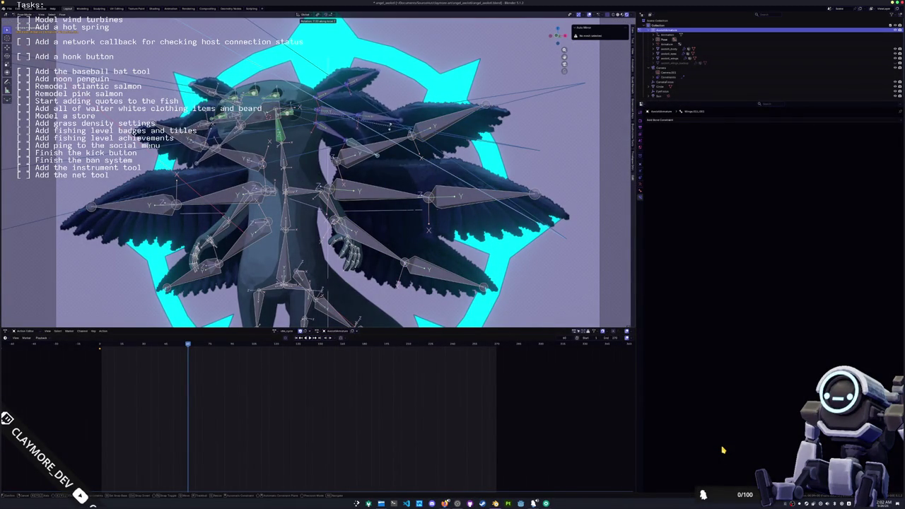
{"action": "left_click", "coordinate": [400, 149]}
{"action": "key", "text": "a"}
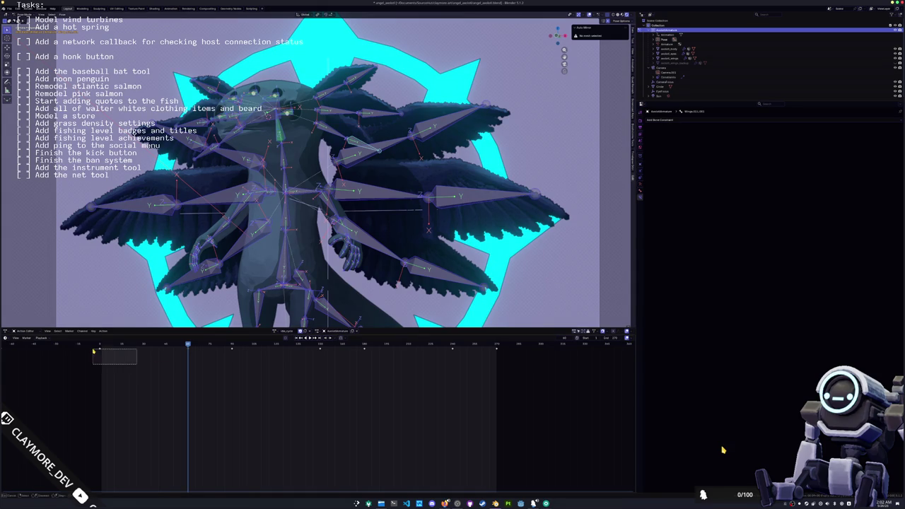
Jump to a later frame and play back the wing-flap animation.
{"action": "left_click", "coordinate": [232, 346]}
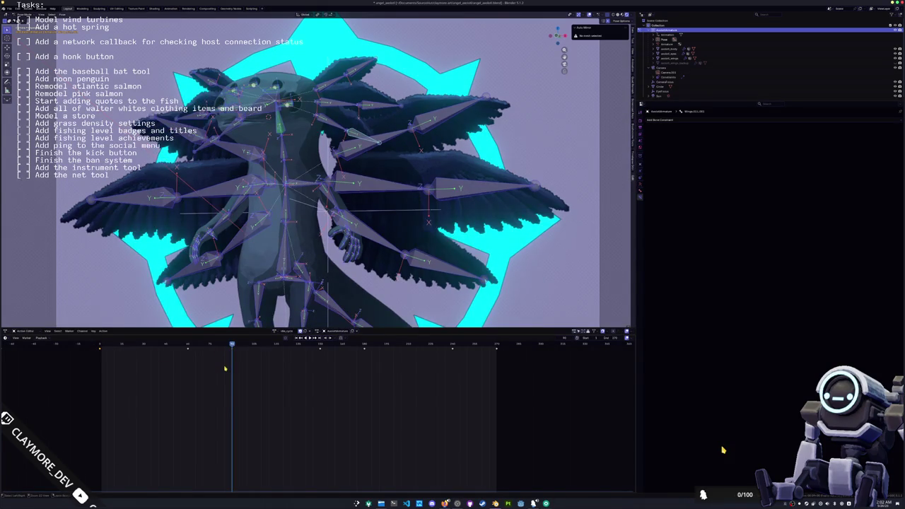
{"action": "key", "text": "space"}
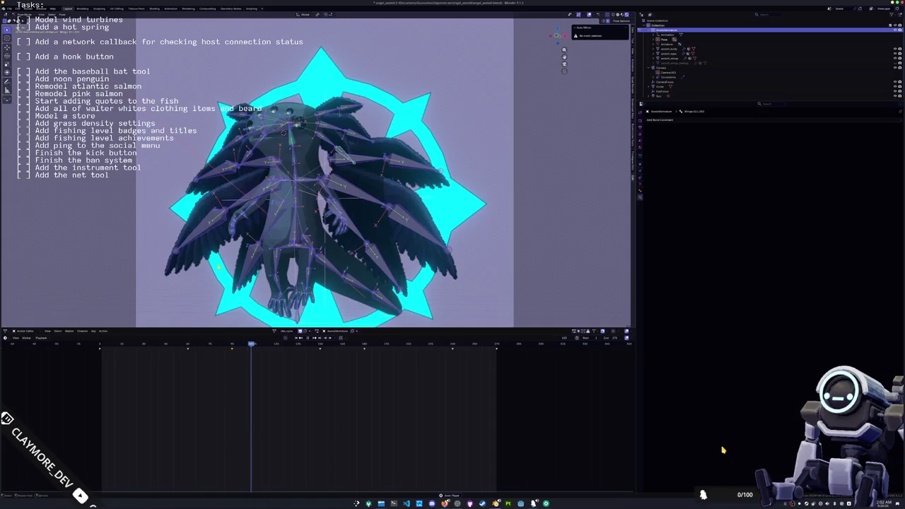
{"action": "key", "text": "Escape"}
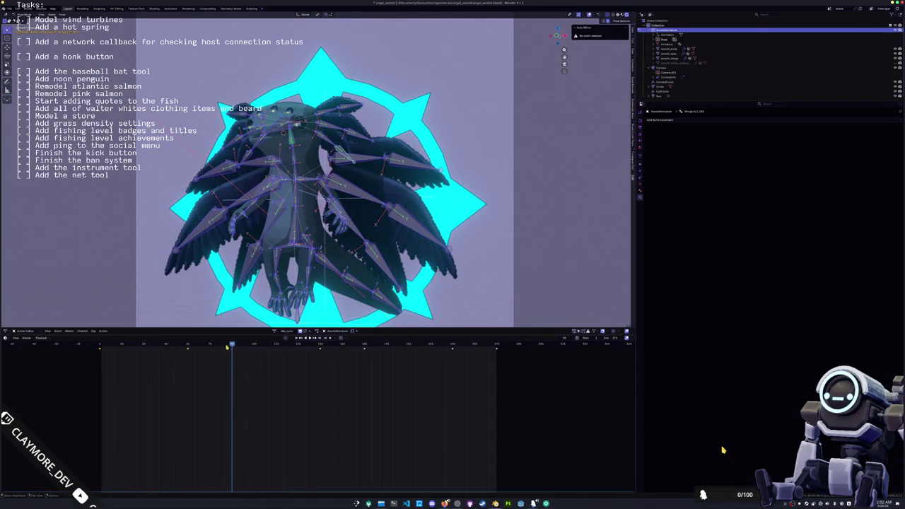
{"action": "left_click", "coordinate": [366, 346]}
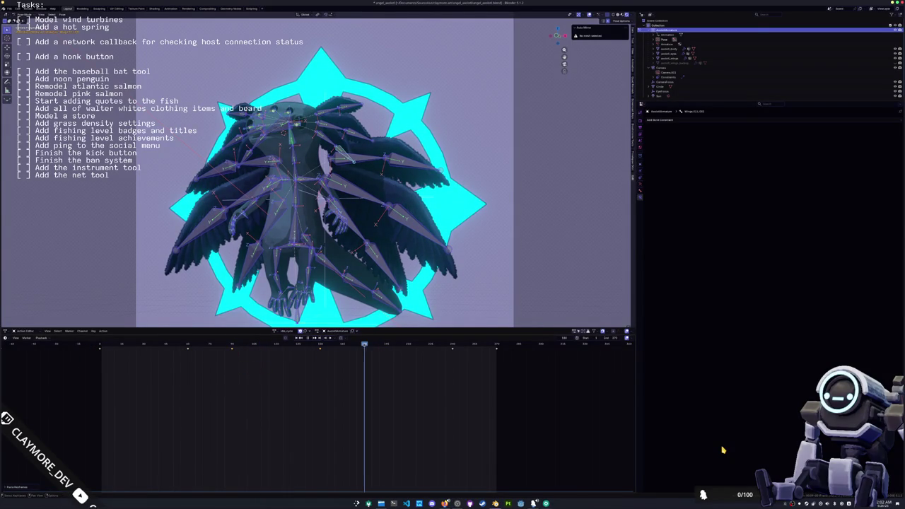
Play the wing-flap, then delete the two keyframes near the end of the action.
{"action": "key", "text": "space"}
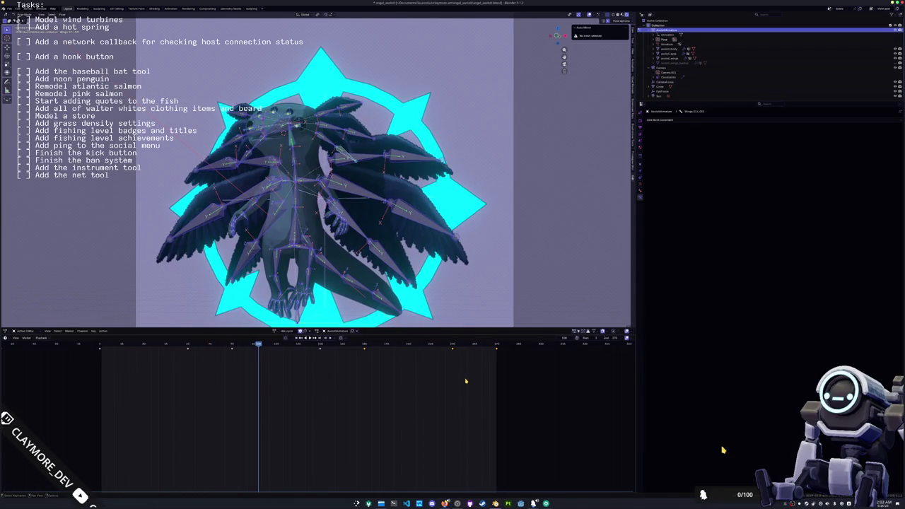
{"action": "key", "text": "x"}
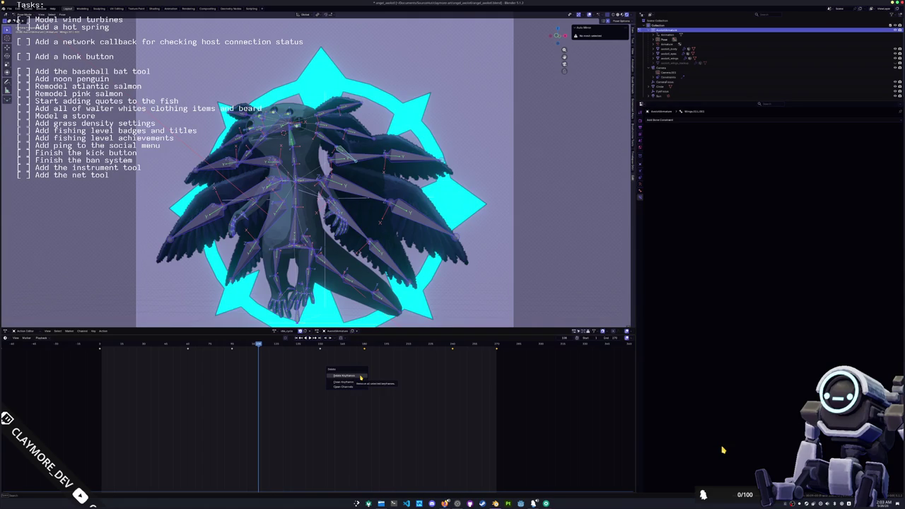
{"action": "left_click", "coordinate": [362, 375]}
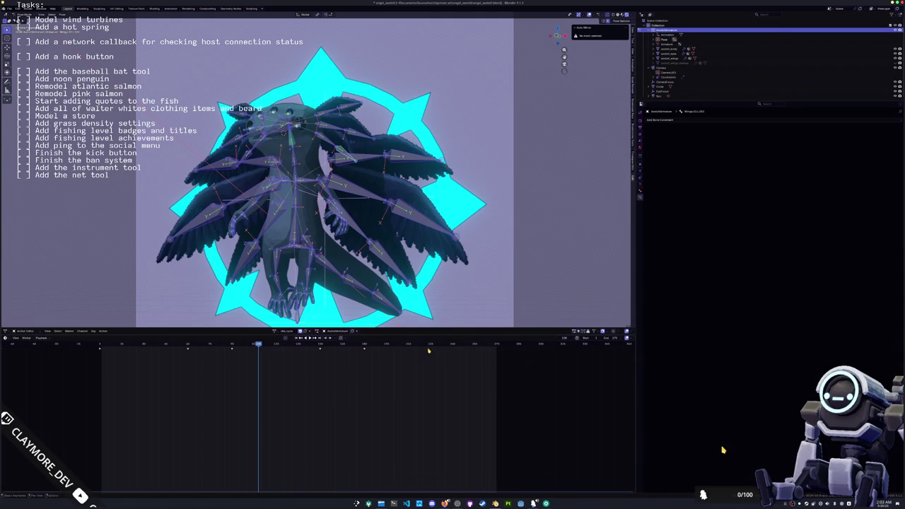
Slide the selected keys to a new frame and box-select the two earlier wing keyframes.
{"action": "key", "text": "g"}
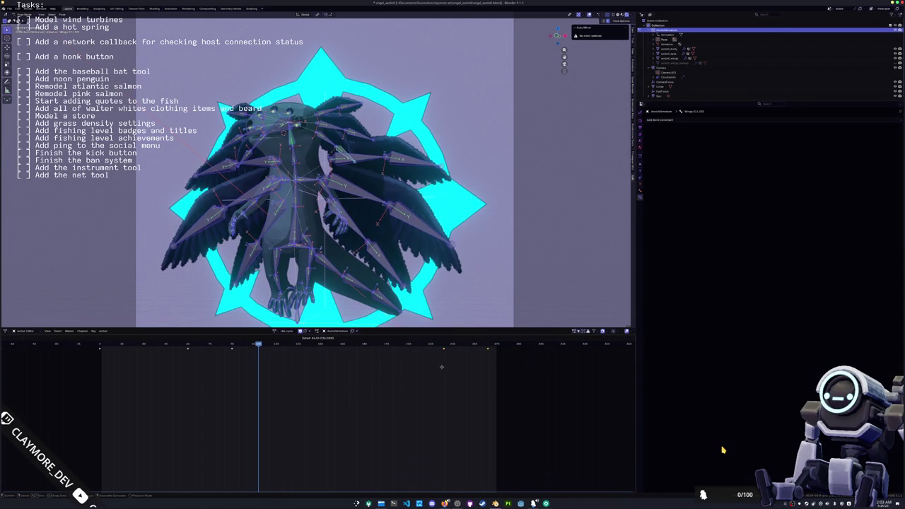
{"action": "left_click", "coordinate": [449, 368]}
{"action": "left_click_drag", "start_coordinate": [303, 389], "coordinate": [180, 342]}
Slide the selected wing keyframes later, then scrub and play to check the flap timing.
{"action": "key", "text": "g"}
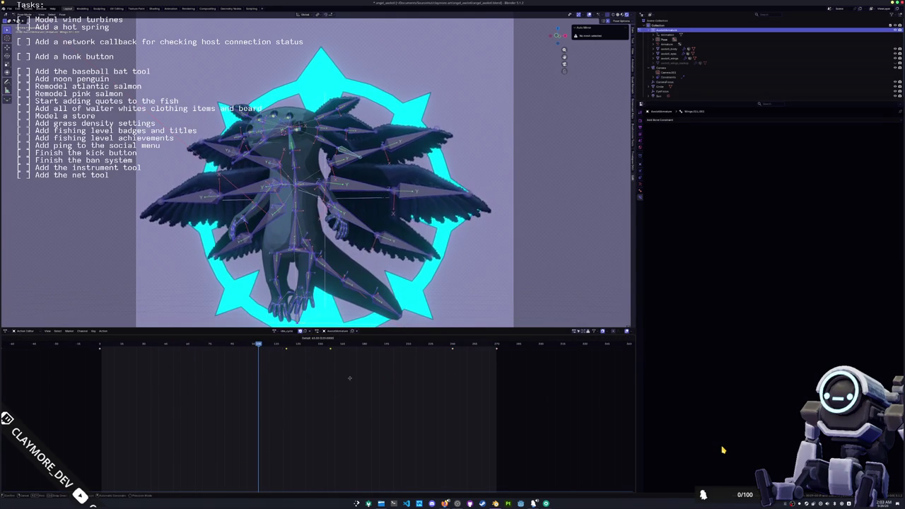
{"action": "left_click", "coordinate": [295, 382]}
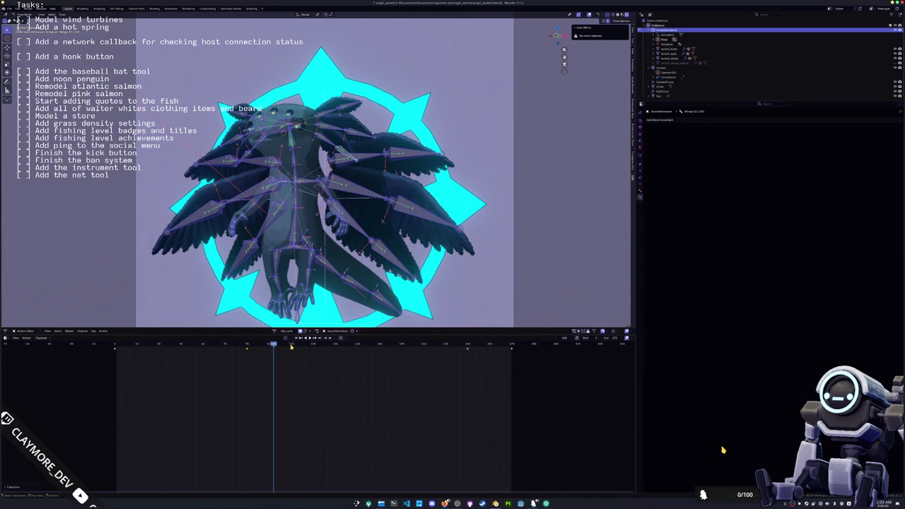
{"action": "left_click_drag", "start_coordinate": [292, 361], "coordinate": [294, 361]}
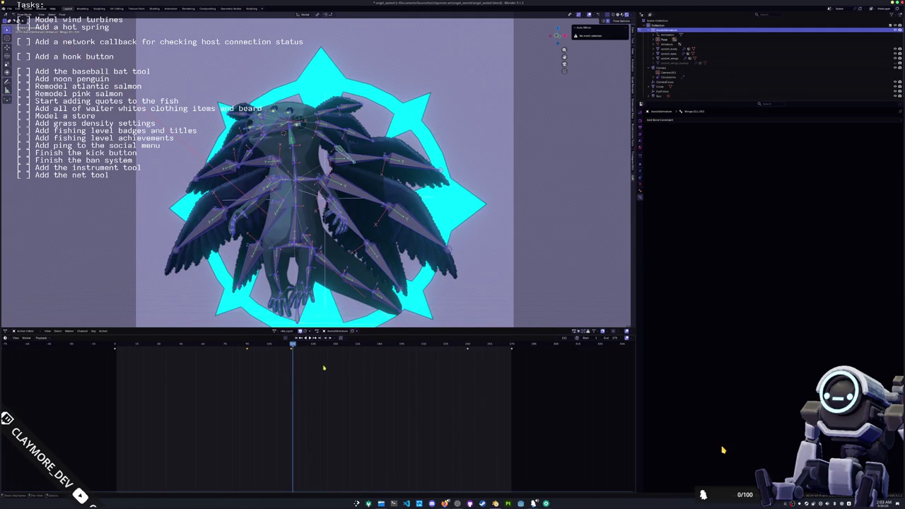
{"action": "key", "text": "g"}
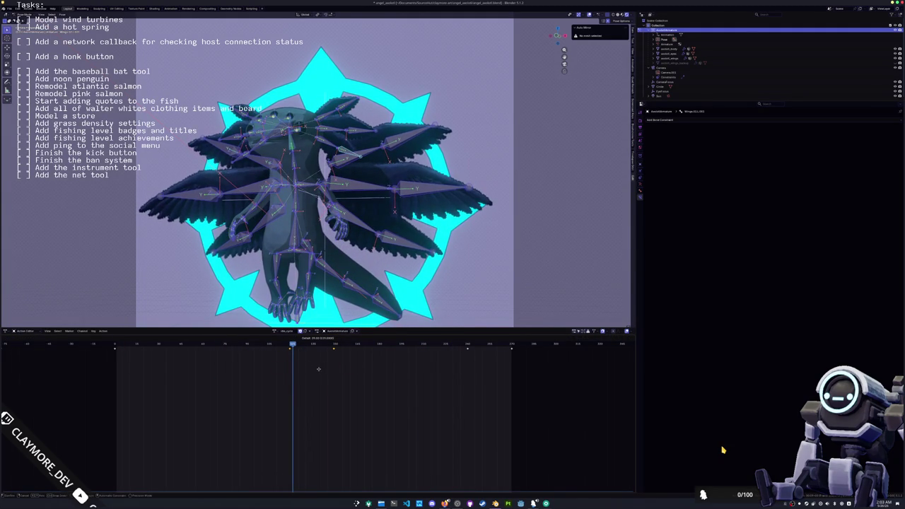
{"action": "left_click", "coordinate": [298, 353]}
{"action": "key", "text": "ctrl+shift+space"}
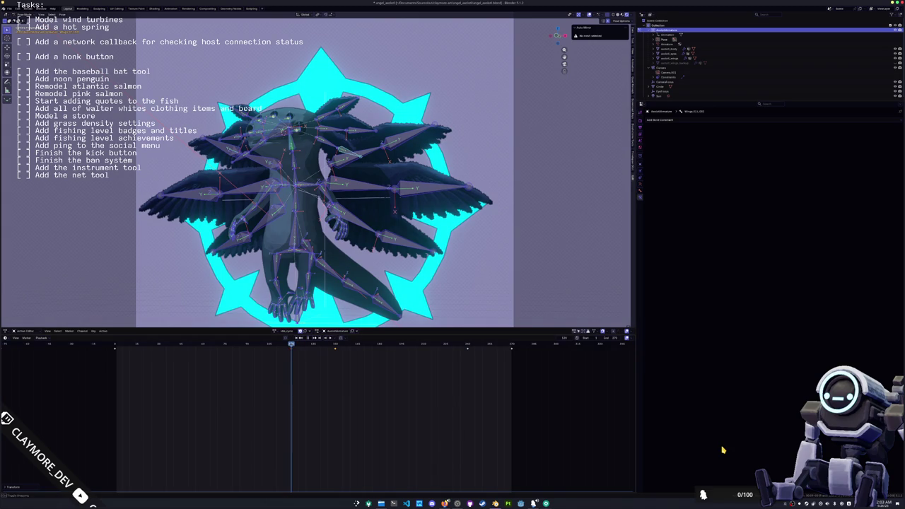
Nudge a keyframe earlier and later, reselect the wing keys, and replay from an earlier frame.
{"action": "key", "text": "g"}
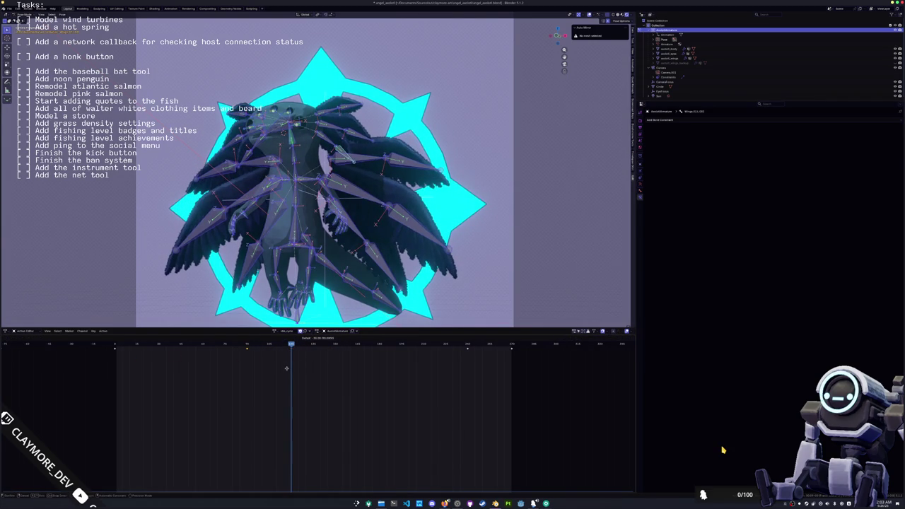
{"action": "key", "text": "g"}
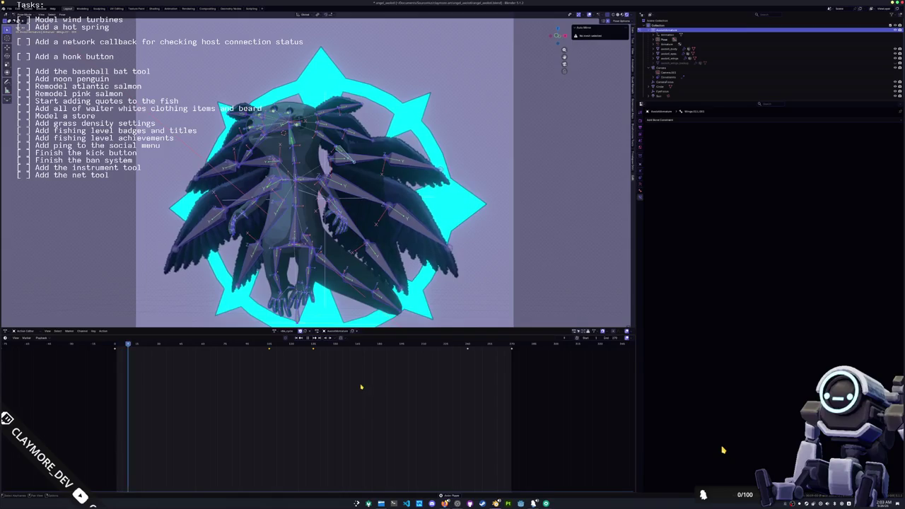
{"action": "left_click_drag", "start_coordinate": [384, 394], "coordinate": [219, 343]}
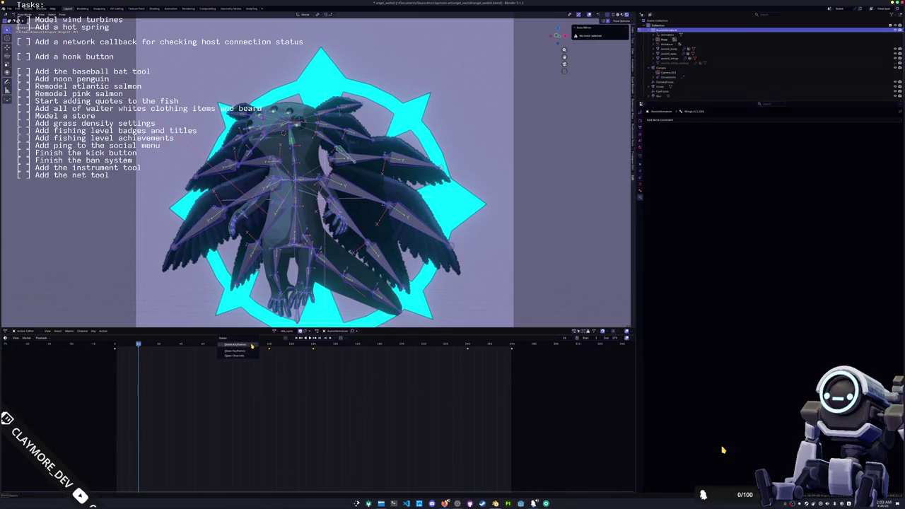
{"action": "left_click", "coordinate": [117, 344]}
{"action": "key", "text": "space"}
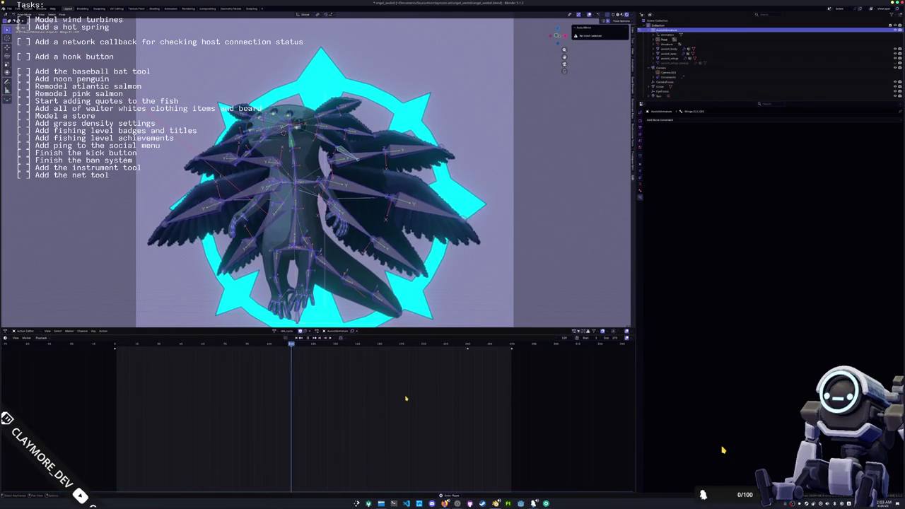
Shift the selected keyframe 33 frames earlier, replay, then rewind to the start and deselect bones.
{"action": "key", "text": "g"}
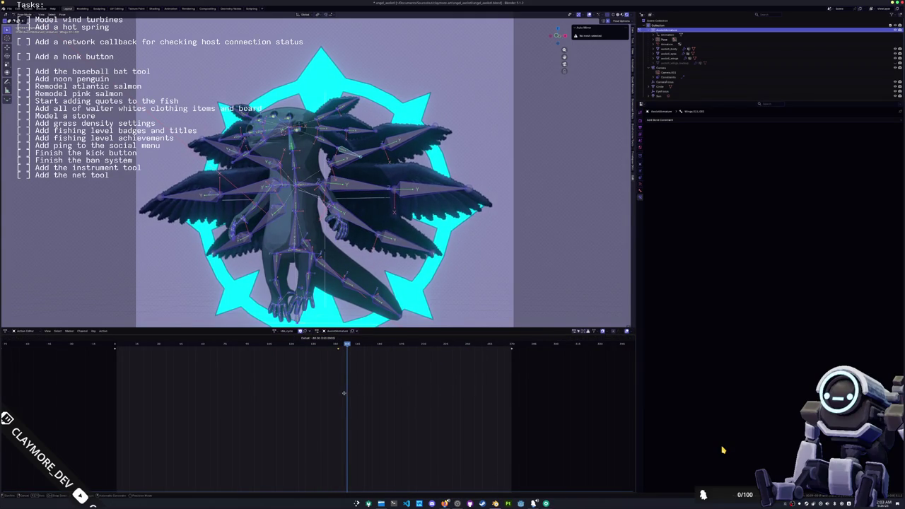
{"action": "left_click", "coordinate": [341, 393]}
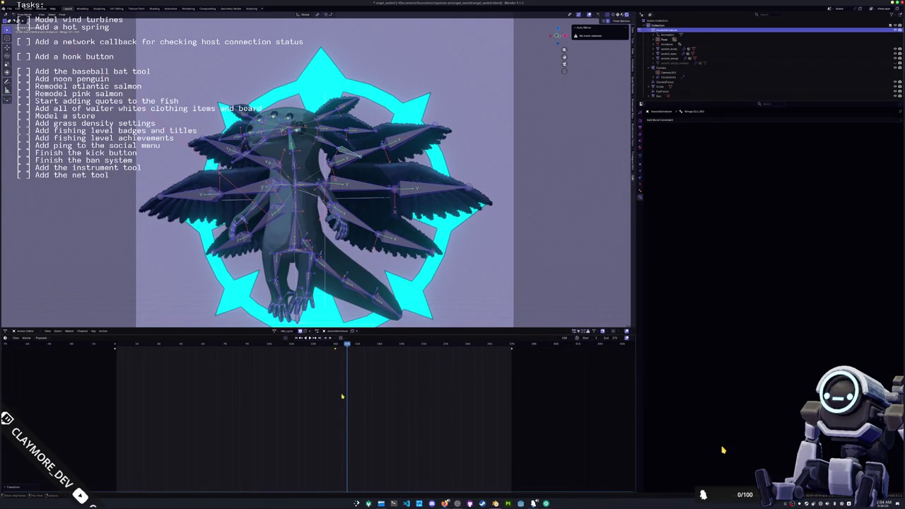
{"action": "left_click", "coordinate": [337, 349]}
{"action": "key", "text": "space"}
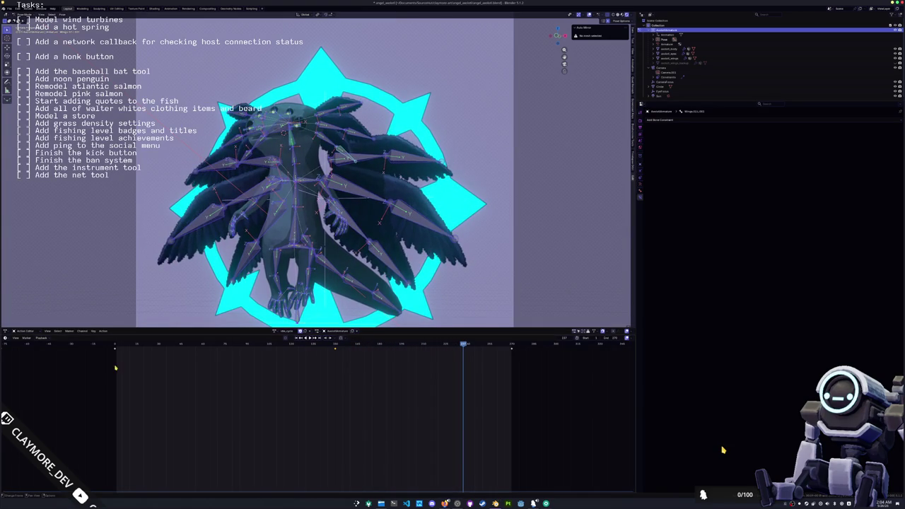
{"action": "key", "text": "shift+Left"}
{"action": "left_click", "coordinate": [296, 261]}
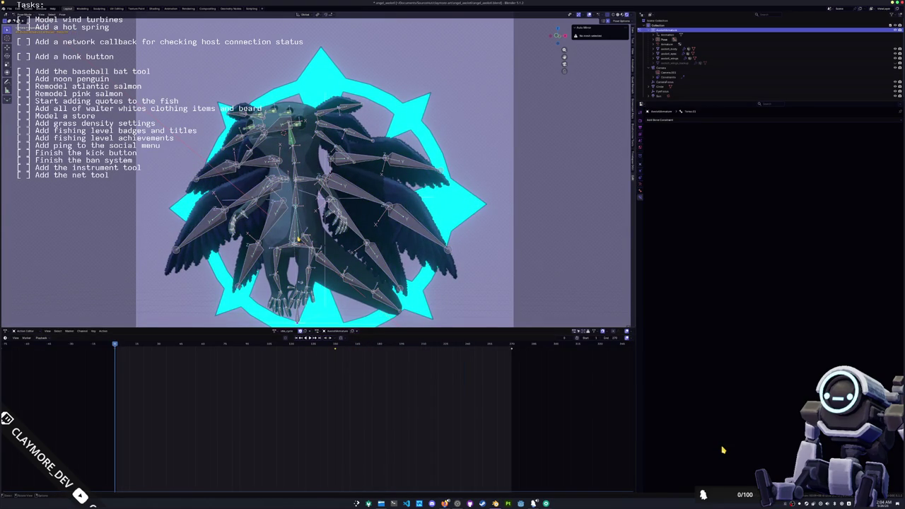
From a free side view, rotate the selected leg bones three times, undo the last, and test-play the animation.
{"action": "key", "text": "KP_0"}
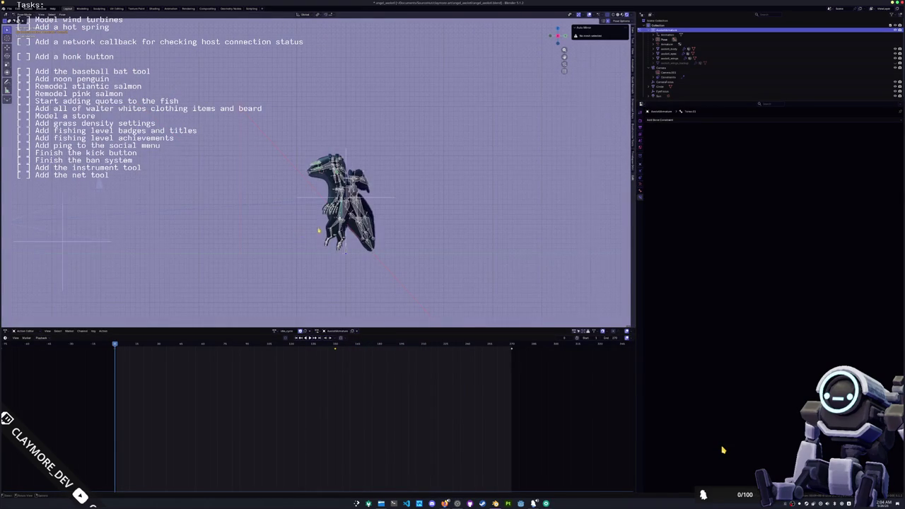
{"action": "scroll", "coordinate": [312, 231], "scroll_direction": "up", "scroll_amount": 2}
{"action": "scroll", "coordinate": [322, 146], "scroll_direction": "up", "scroll_amount": 3}
{"action": "middle_click_drag", "start_coordinate": [444, 205], "coordinate": [393, 220]}
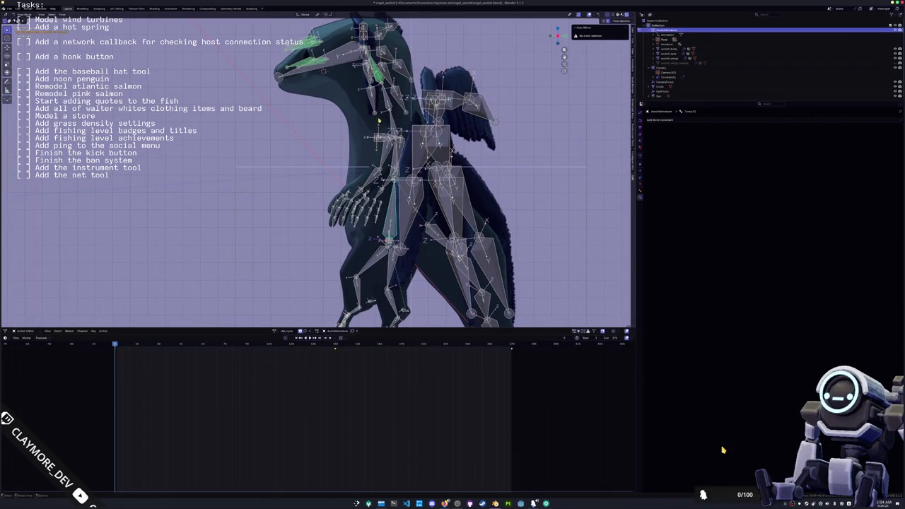
{"action": "middle_click_drag", "start_coordinate": [370, 265], "coordinate": [297, 198]}
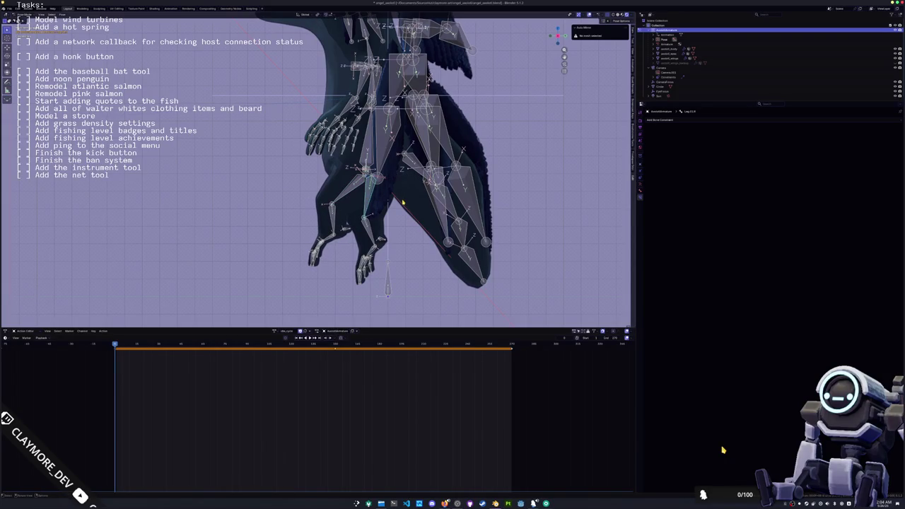
{"action": "key", "text": "r"}
{"action": "left_click", "coordinate": [723, 450]}
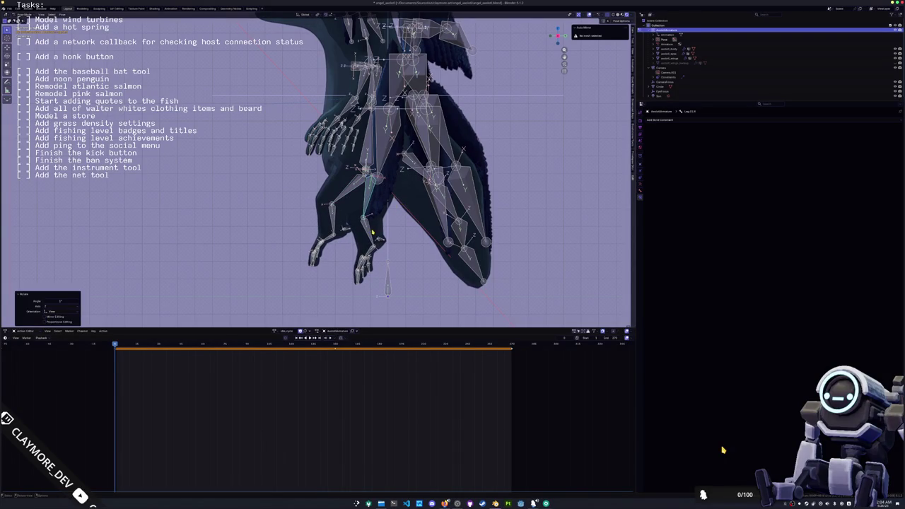
{"action": "key", "text": "r"}
{"action": "left_click", "coordinate": [406, 227]}
{"action": "key", "text": "r"}
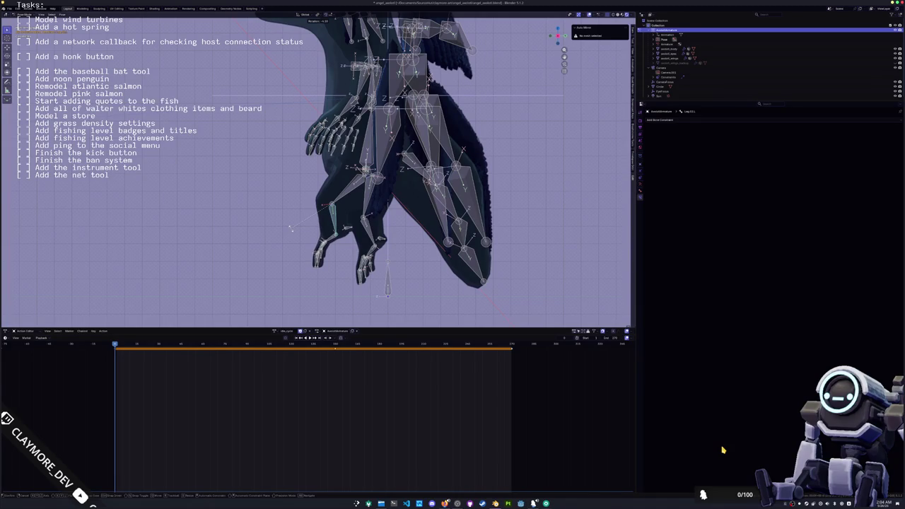
{"action": "left_click", "coordinate": [303, 248]}
{"action": "key", "text": "ctrl+z"}
{"action": "key", "text": "ctrl+z"}
{"action": "key", "text": "ctrl+z"}
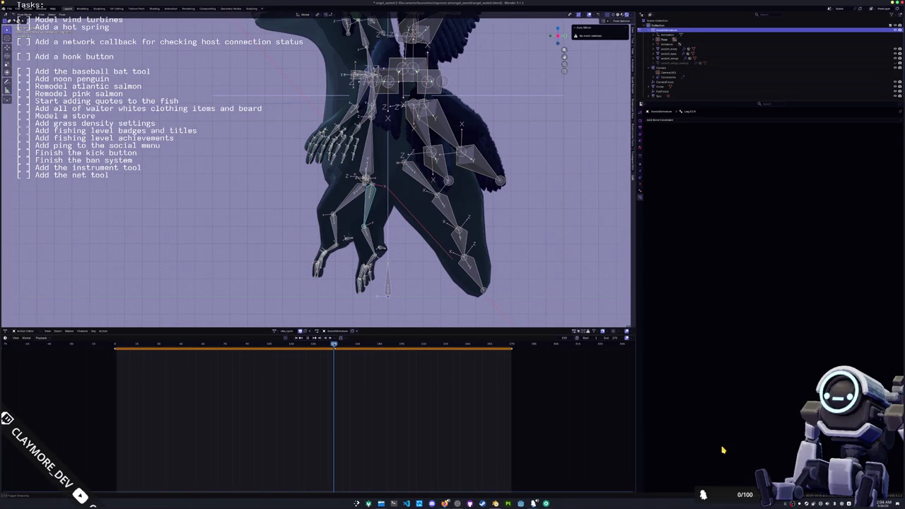
{"action": "key", "text": "space"}
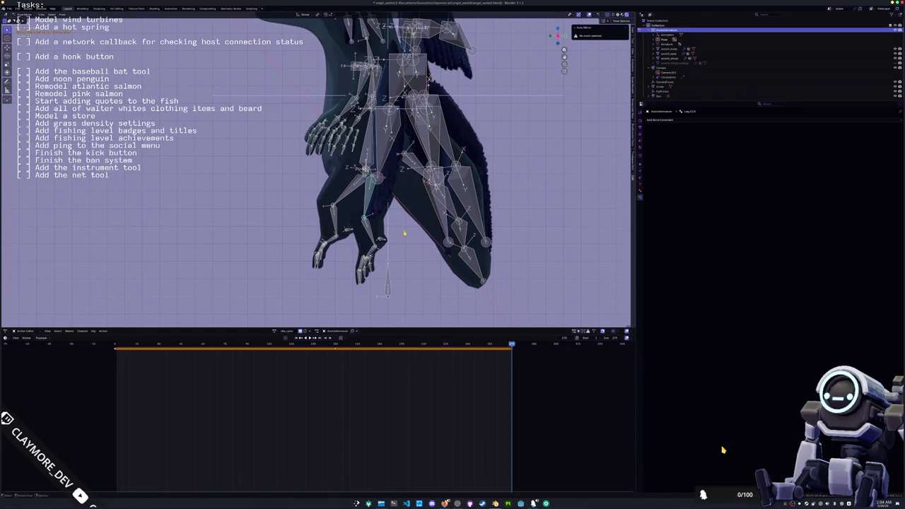
{"action": "key", "text": "Escape"}
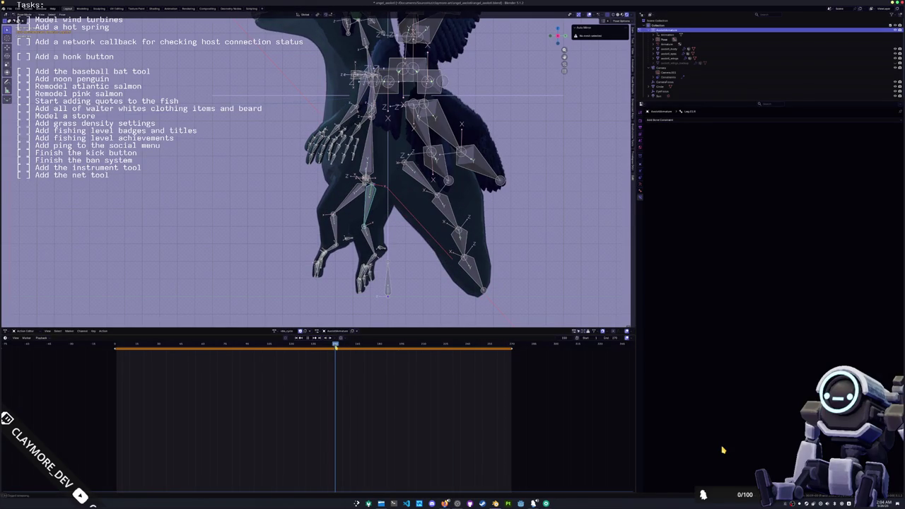
Apply a series of small rotations to the leg and foot bones.
{"action": "key", "text": "r"}
{"action": "key", "text": "Return"}
{"action": "key", "text": "r"}
{"action": "key", "text": "Return"}
{"action": "key", "text": "r"}
{"action": "key", "text": "Return"}
{"action": "key", "text": "r"}
{"action": "key", "text": "Return"}
{"action": "key", "text": "r"}
{"action": "key", "text": "Return"}
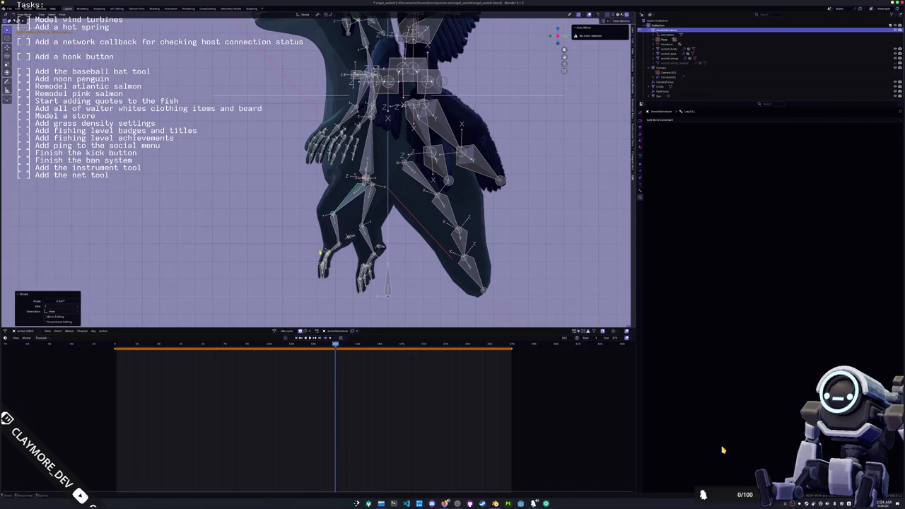
{"action": "middle_click_drag", "start_coordinate": [301, 209], "coordinate": [289, 233]}
{"action": "key", "text": "r"}
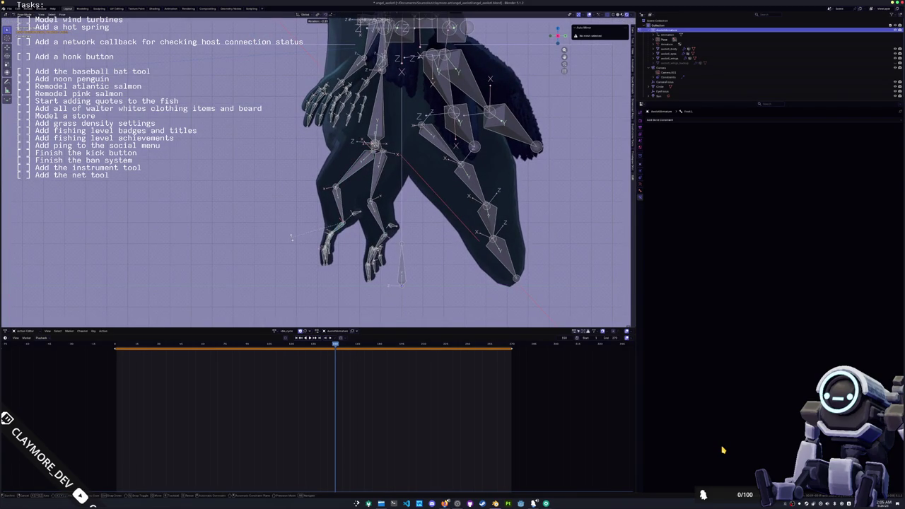
{"action": "key", "text": "Return"}
{"action": "key", "text": "r"}
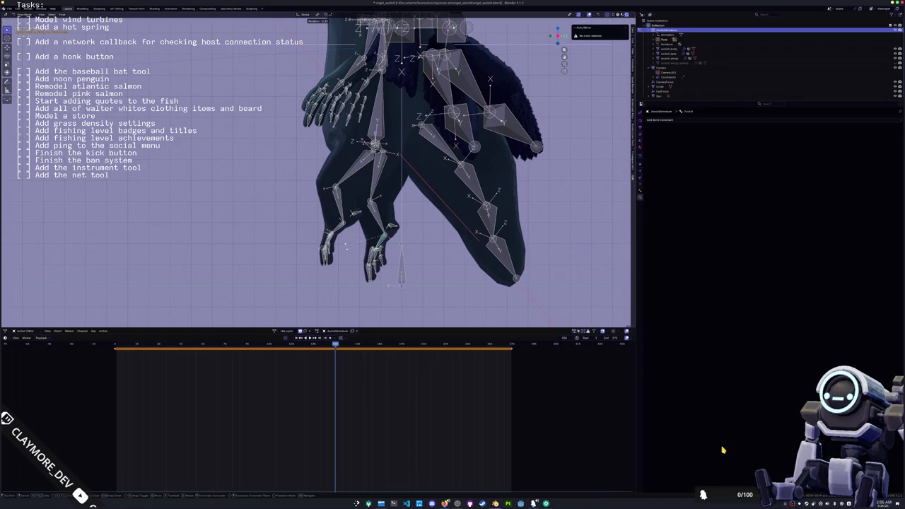
{"action": "key", "text": "Return"}
{"action": "scroll", "coordinate": [349, 253], "scroll_direction": "down", "scroll_amount": 2, "text": "shift"}
{"action": "scroll", "coordinate": [313, 217], "scroll_direction": "up", "scroll_amount": 2}
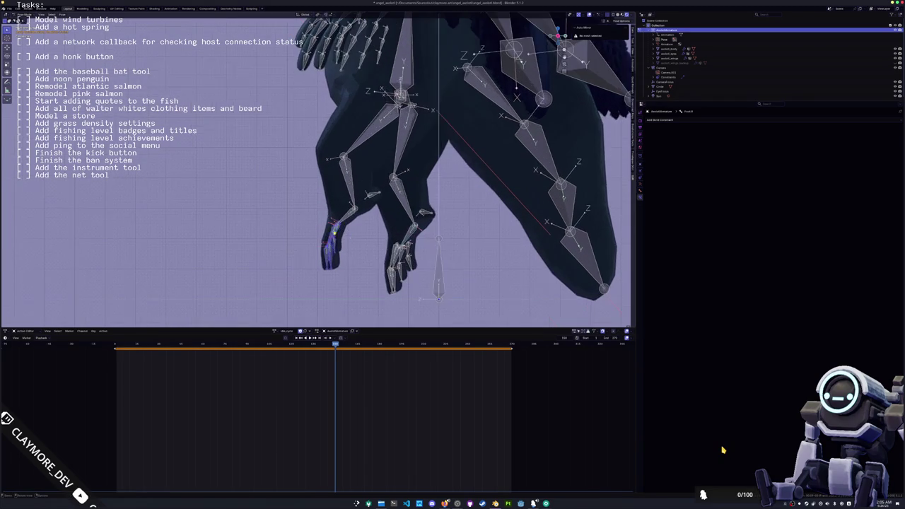
Rotate the left hand bones, then select the right hand bones and rotate them.
{"action": "key", "text": "r"}
{"action": "key", "text": "Return"}
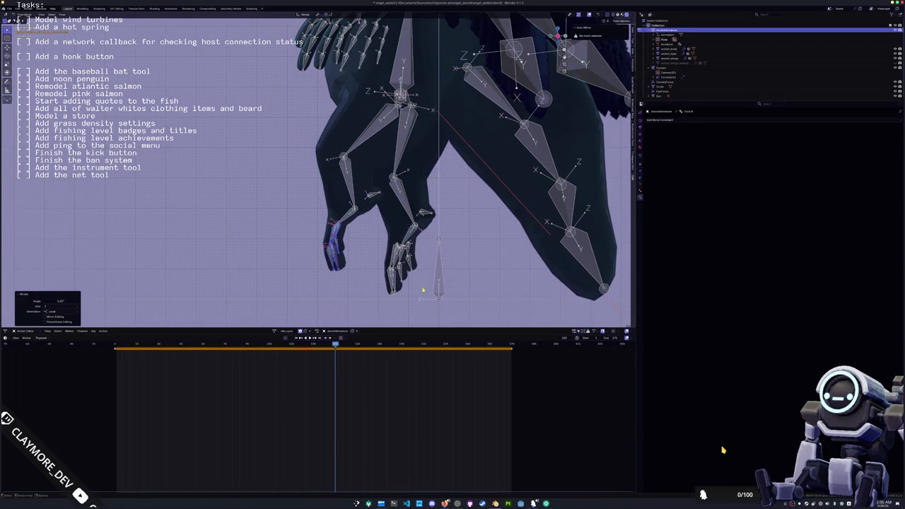
{"action": "left_click", "coordinate": [399, 261]}
{"action": "key", "text": "r"}
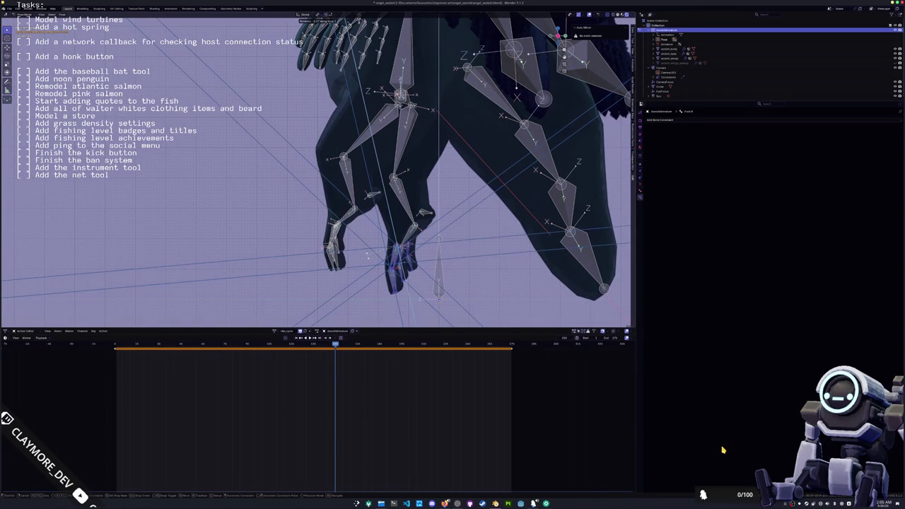
{"action": "key", "text": "Return"}
{"action": "mouse_move", "coordinate": [368, 213]}
{"action": "middle_mouse_down"}
{"action": "mouse_move", "coordinate": [316, 234]}
{"action": "mouse_move", "coordinate": [342, 253]}
{"action": "middle_mouse_up"}
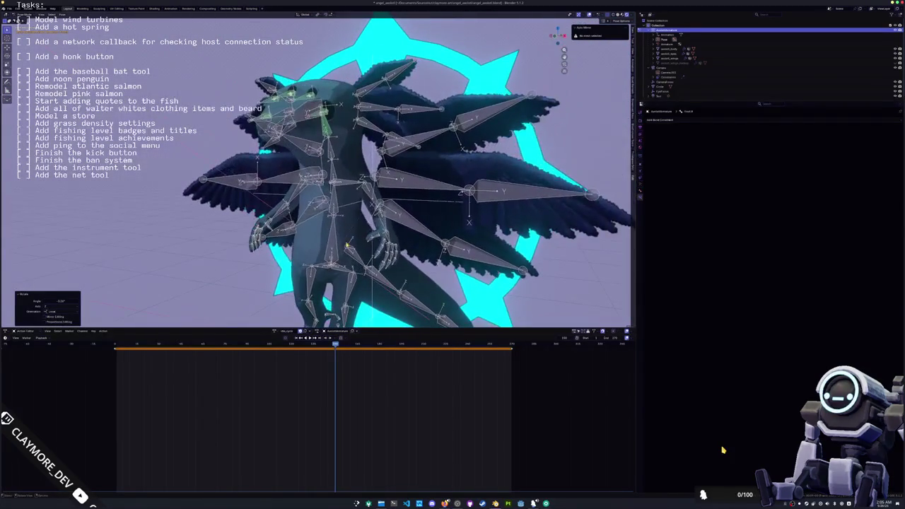
Rotate the selected arm bone twice along the Y axis, checking it from the front view.
{"action": "middle_click_drag", "start_coordinate": [369, 191], "coordinate": [425, 206]}
{"action": "key", "text": "r"}
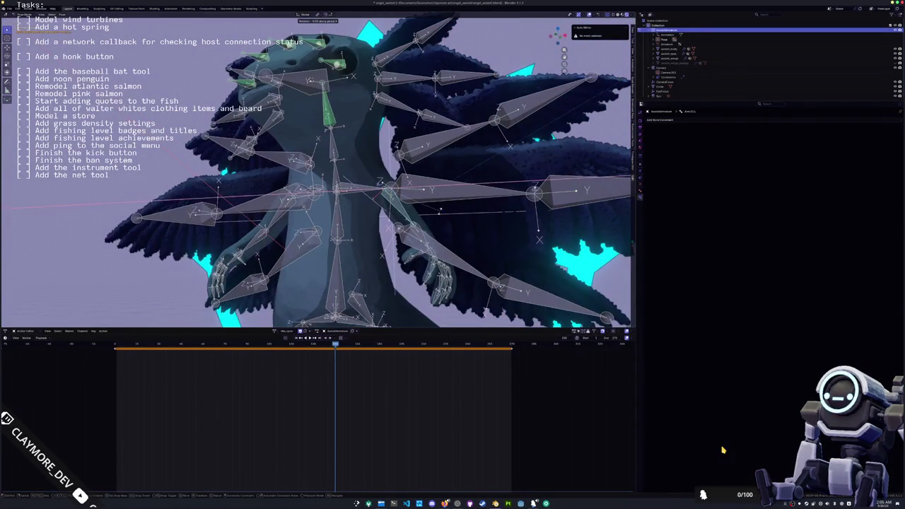
{"action": "key", "text": "y"}
{"action": "left_click", "coordinate": [486, 166]}
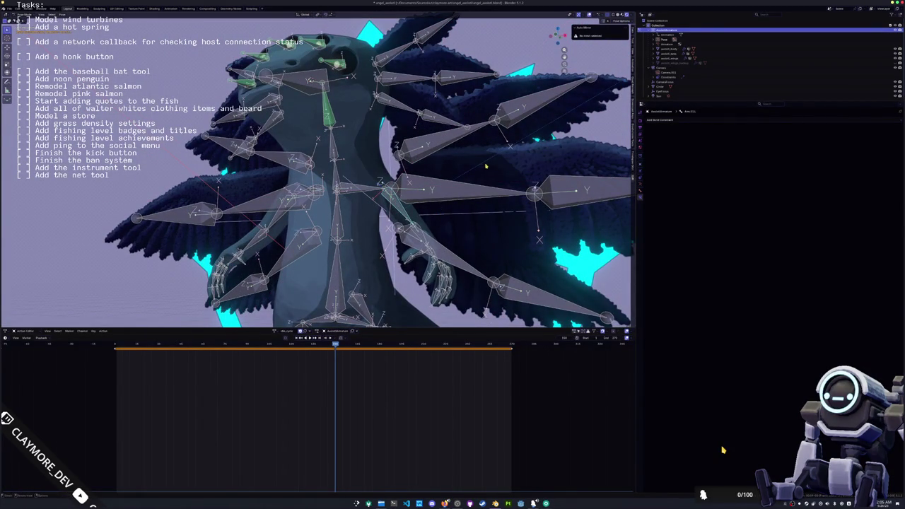
{"action": "key", "text": "KP_1"}
{"action": "key", "text": "r"}
{"action": "key", "text": "y"}
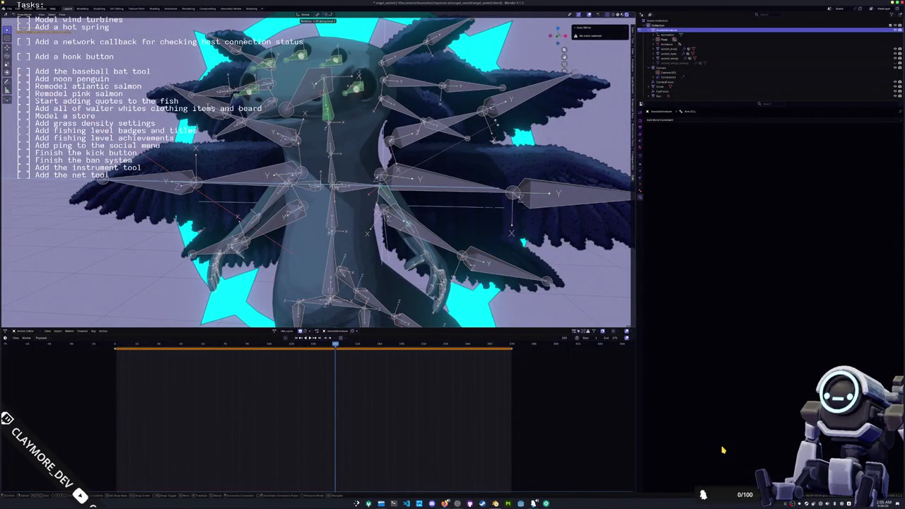
{"action": "key", "text": "KP_6"}
{"action": "key", "text": "KP_6"}
{"action": "key", "text": "KP_6"}
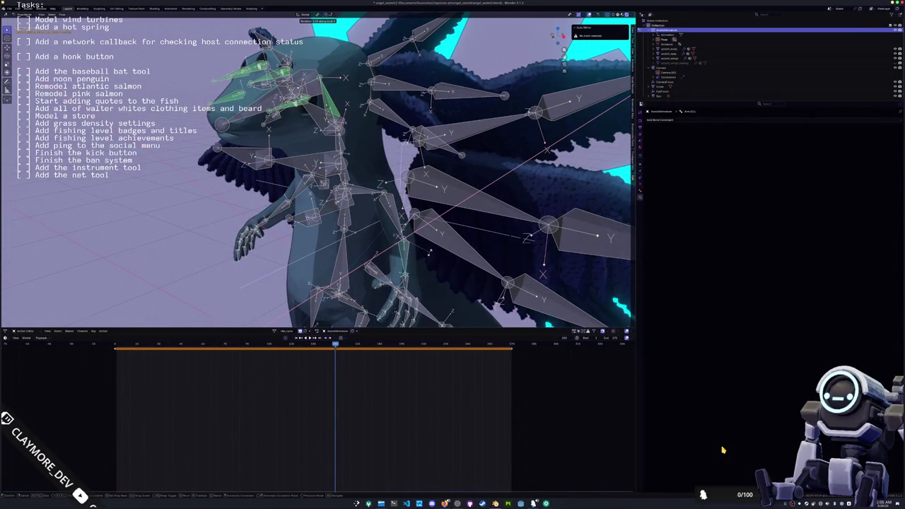
{"action": "key", "text": "Return"}
{"action": "middle_click_drag", "start_coordinate": [424, 176], "coordinate": [354, 184]}
{"action": "middle_click_drag", "start_coordinate": [424, 184], "coordinate": [481, 198]}
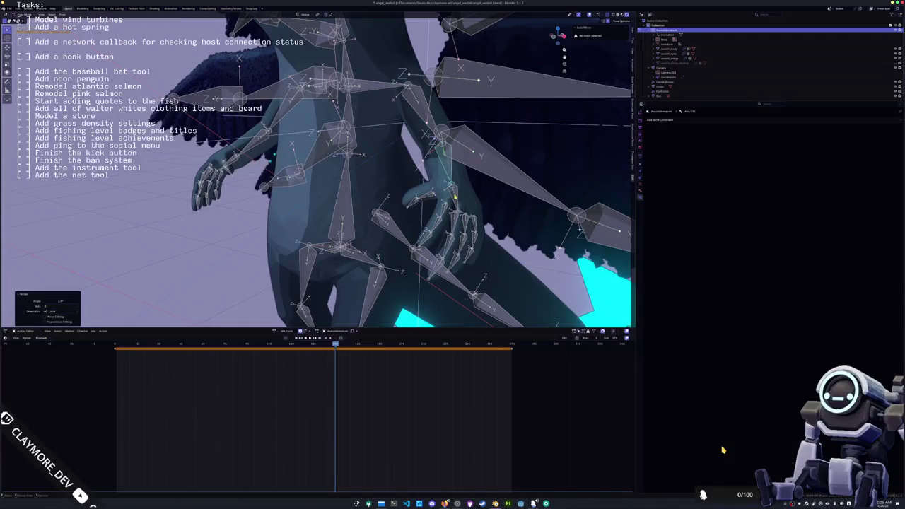
Curl the hand bone and another finger bone with local Z rotations, then select all bones.
{"action": "key", "text": "r"}
{"action": "key", "text": "z"}
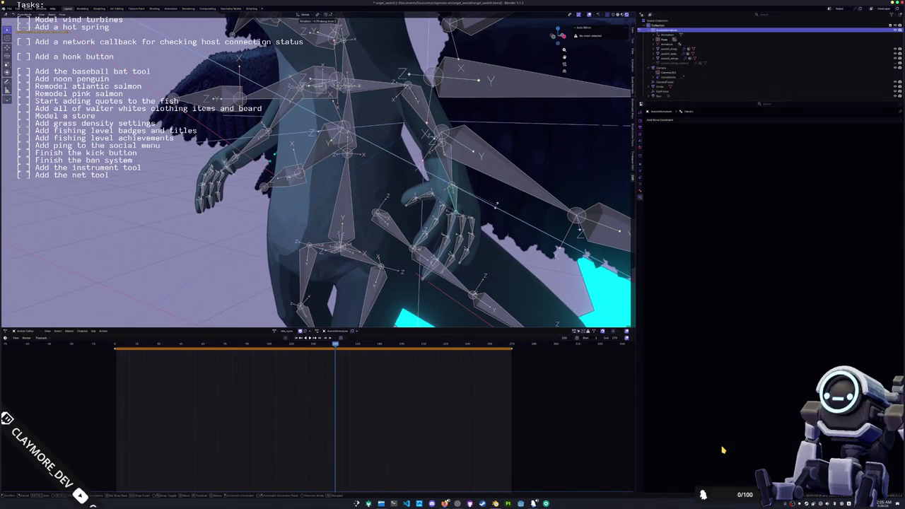
{"action": "left_click", "coordinate": [497, 207]}
{"action": "left_click", "coordinate": [465, 225]}
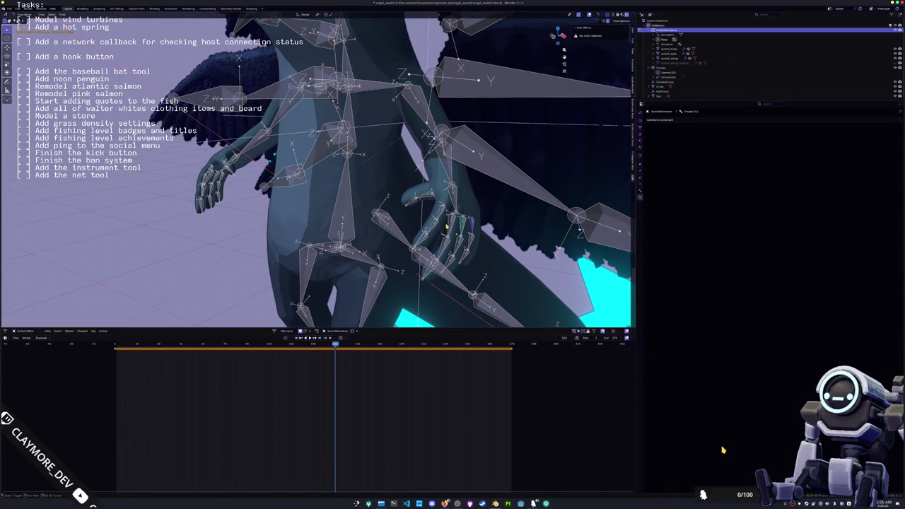
{"action": "key", "text": "r"}
{"action": "key", "text": "z"}
{"action": "key", "text": "z"}
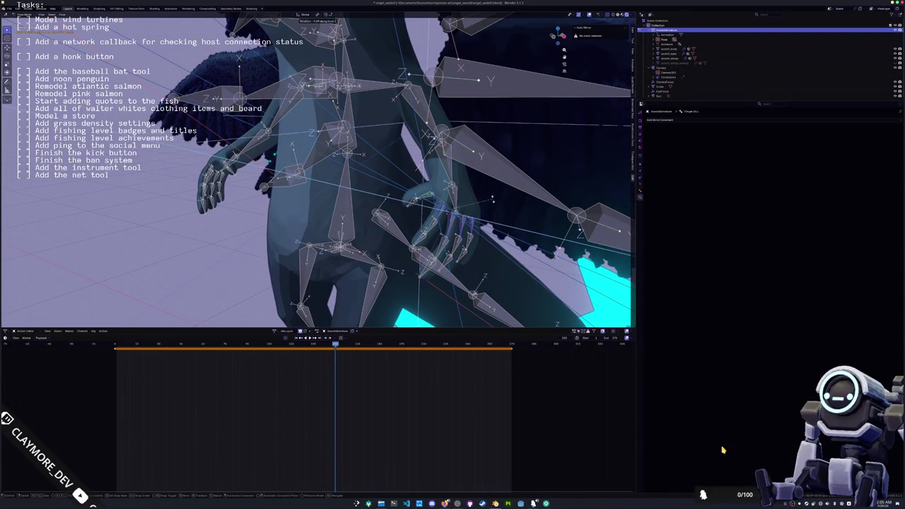
{"action": "left_click", "coordinate": [493, 200]}
{"action": "mouse_move", "coordinate": [493, 200]}
{"action": "middle_mouse_down"}
{"action": "mouse_move", "coordinate": [366, 180]}
{"action": "mouse_move", "coordinate": [378, 184]}
{"action": "middle_mouse_up"}
{"action": "scroll", "coordinate": [378, 184], "scroll_direction": "down", "scroll_amount": 2}
{"action": "key", "text": "alt+a"}
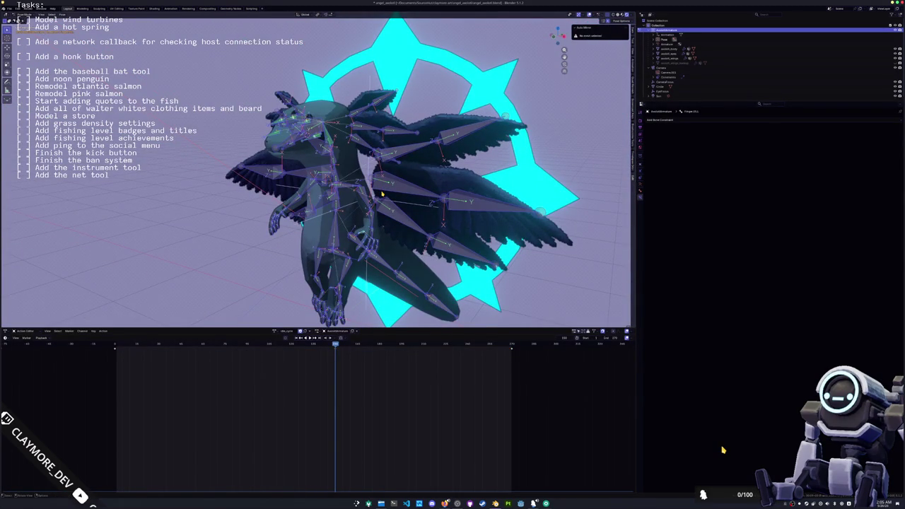
{"action": "key", "text": "space"}
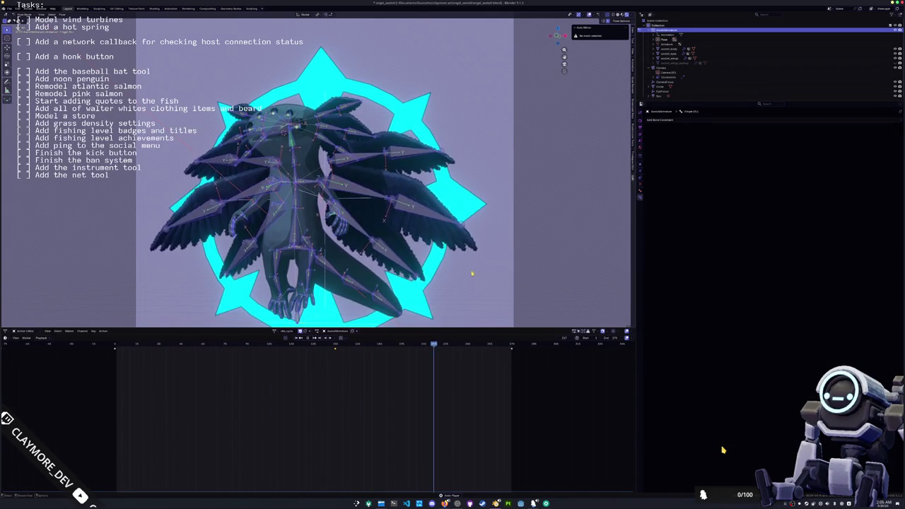
{"action": "left_click", "coordinate": [333, 345]}
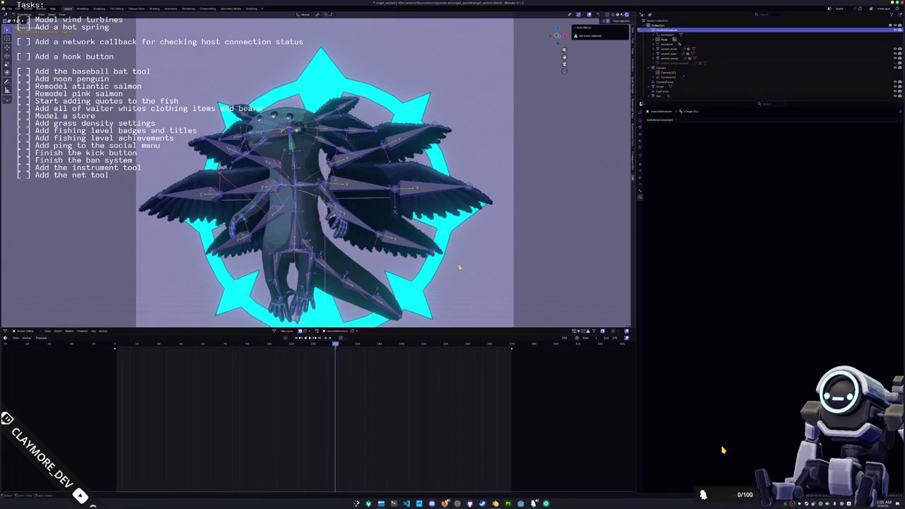
{"action": "key", "text": "alt+a"}
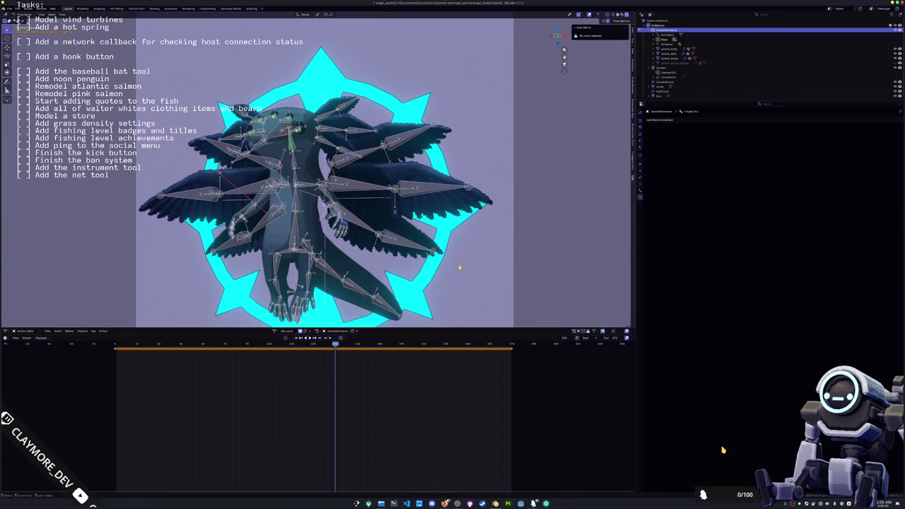
{"action": "key", "text": "a"}
{"action": "key", "text": "alt+a"}
{"action": "scroll", "coordinate": [314, 170], "scroll_direction": "up", "scroll_amount": 3}
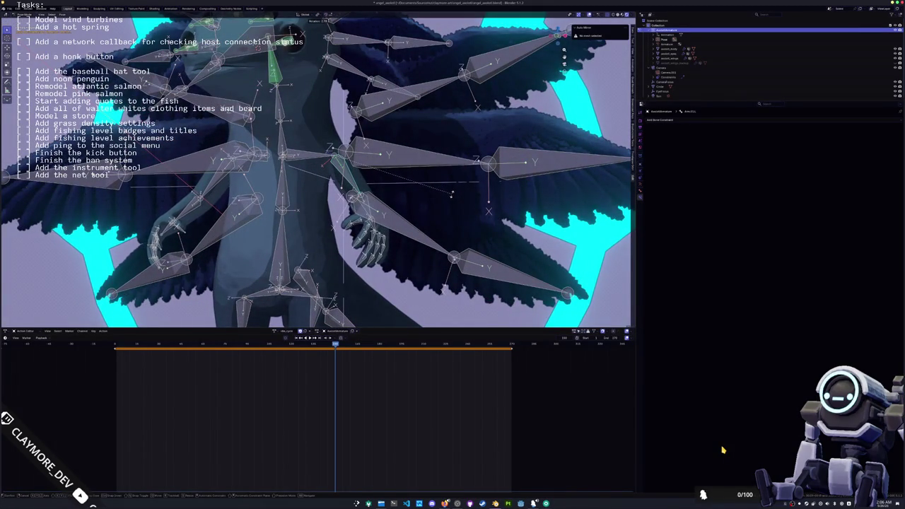
Select the thigh bone and its leg chain, then rotate the leg and upper leg into a bent pose.
{"action": "key", "text": "Return"}
{"action": "scroll", "coordinate": [315, 169], "scroll_direction": "down", "scroll_amount": 3}
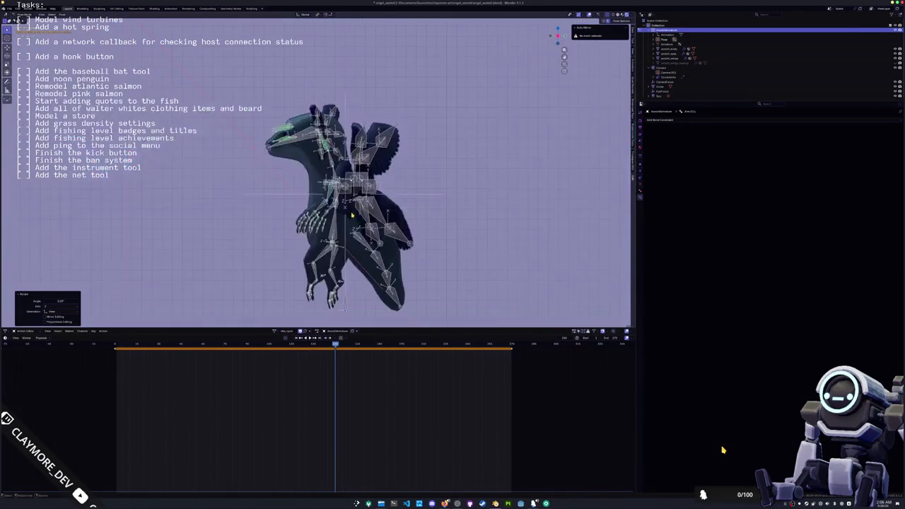
{"action": "mouse_move", "coordinate": [352, 213]}
{"action": "middle_mouse_down"}
{"action": "mouse_move", "coordinate": [326, 203]}
{"action": "mouse_move", "coordinate": [331, 185]}
{"action": "middle_mouse_up"}
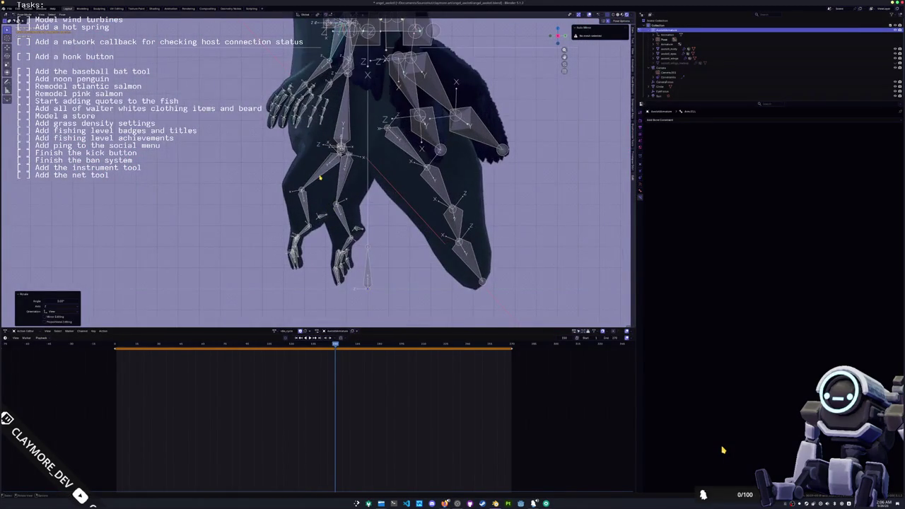
{"action": "left_click", "coordinate": [322, 170]}
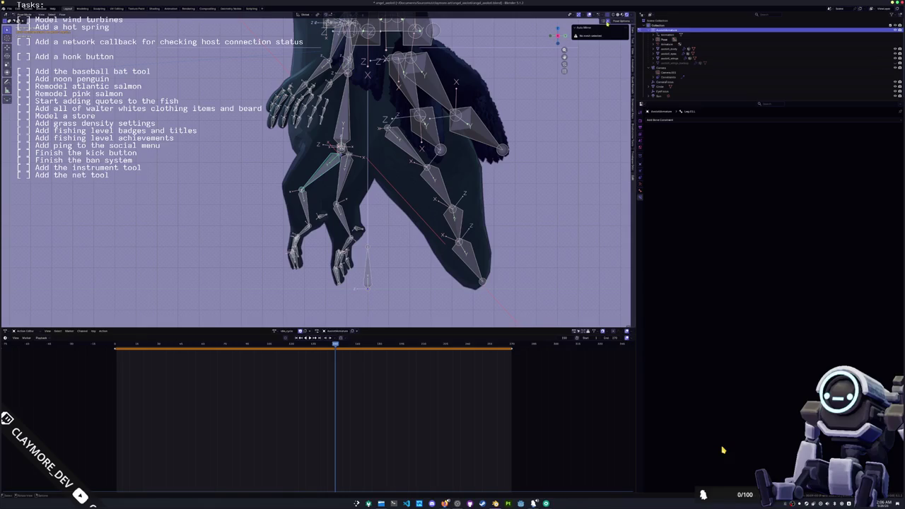
{"action": "key", "text": "shift+bracketright"}
{"action": "key", "text": "r"}
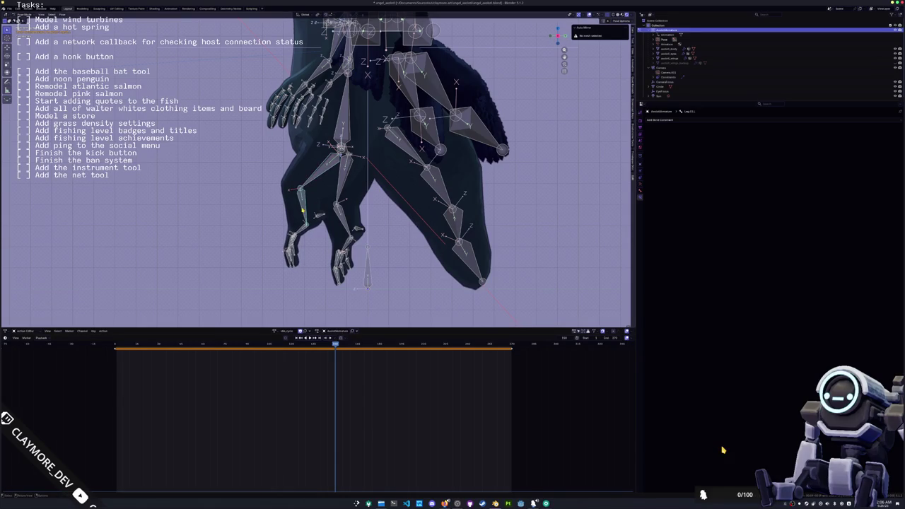
{"action": "left_click", "coordinate": [306, 211]}
{"action": "left_click", "coordinate": [340, 193]}
{"action": "key", "text": "r"}
{"action": "left_click", "coordinate": [339, 195]}
{"action": "key", "text": "r"}
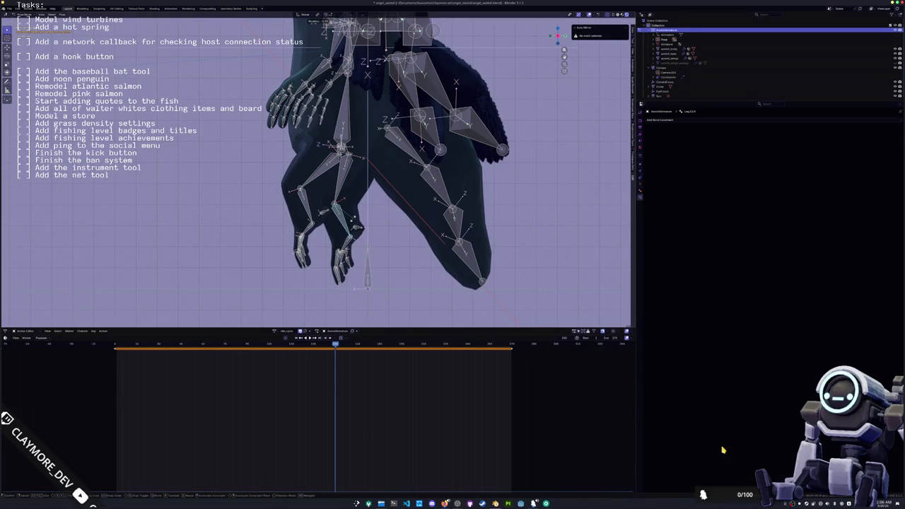
{"action": "left_click", "coordinate": [353, 222]}
Frame the whole rig from a near-front view and select all bones.
{"action": "middle_click_drag", "start_coordinate": [353, 222], "coordinate": [360, 207]}
{"action": "scroll", "coordinate": [362, 210], "scroll_direction": "down", "scroll_amount": 5}
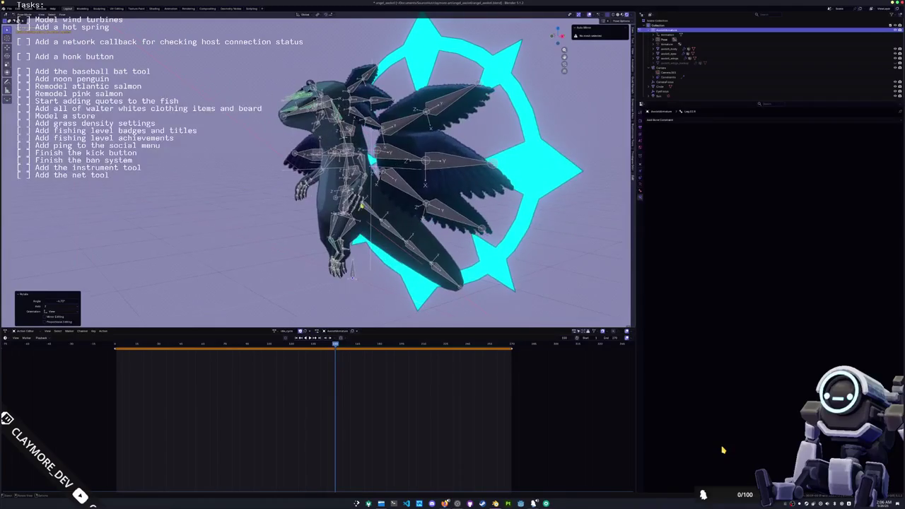
{"action": "middle_click_drag", "start_coordinate": [348, 168], "coordinate": [362, 176]}
{"action": "scroll", "coordinate": [353, 171], "scroll_direction": "up", "scroll_amount": 3}
{"action": "scroll", "coordinate": [362, 176], "scroll_direction": "up", "scroll_amount": 2}
{"action": "scroll", "coordinate": [421, 155], "scroll_direction": "up", "scroll_amount": 2}
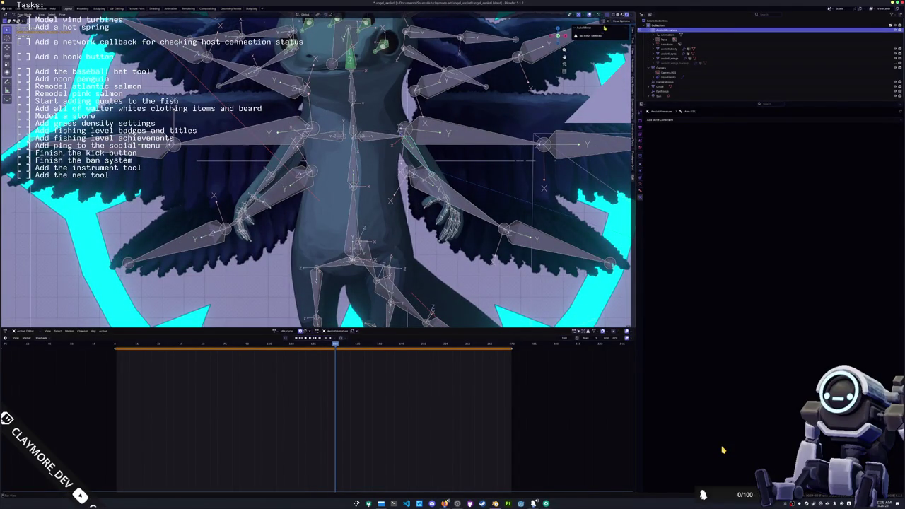
{"action": "key", "text": "a"}
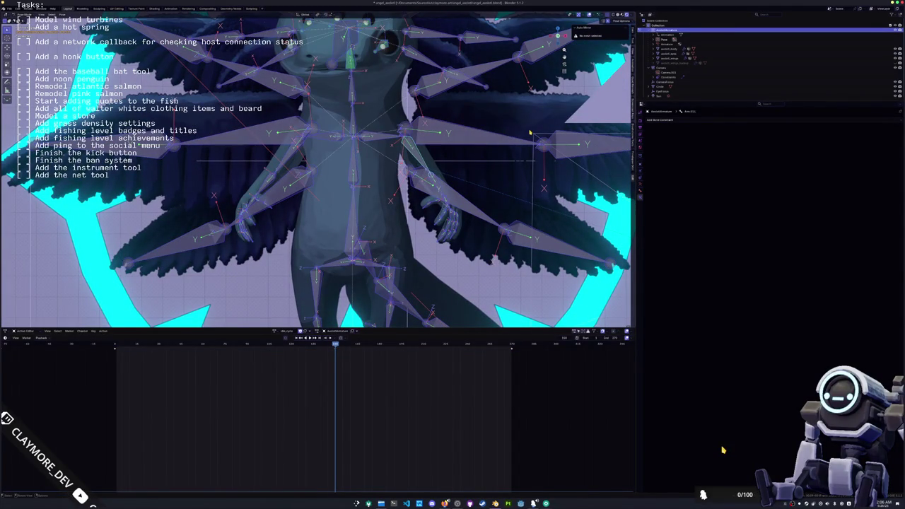
{"action": "scroll", "coordinate": [488, 156], "scroll_direction": "down", "scroll_amount": 2}
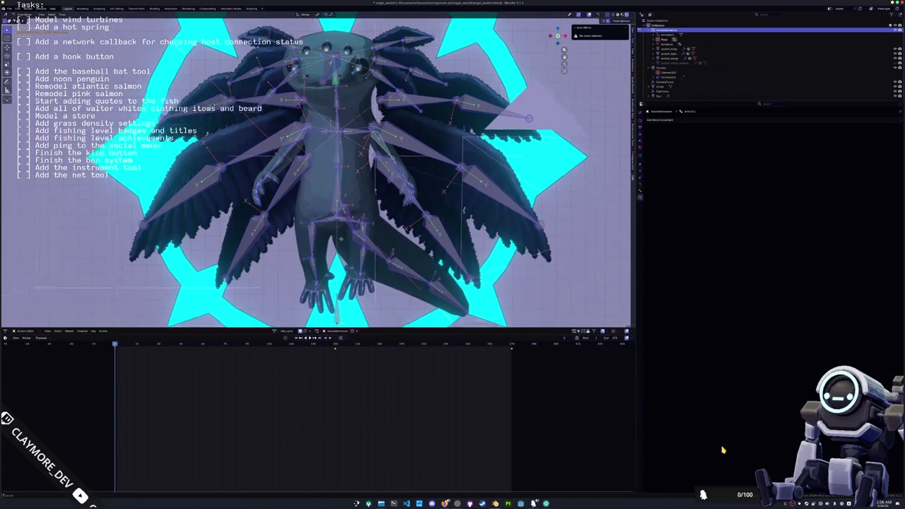
Select the leg's hip, shin and foot bones and paste their pose flipped at a later frame.
{"action": "left_click", "coordinate": [340, 184]}
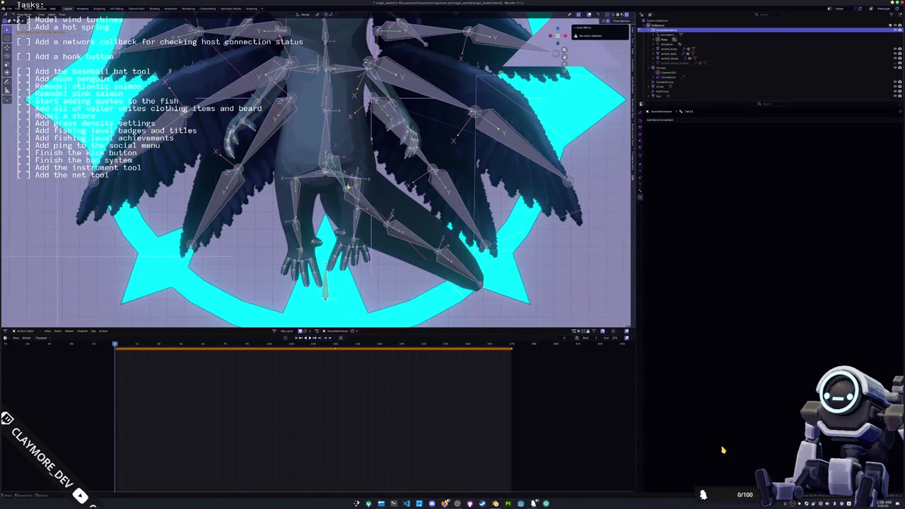
{"action": "scroll", "coordinate": [359, 224], "scroll_direction": "up", "scroll_amount": 2}
{"action": "left_click", "coordinate": [384, 223], "text": "shift"}
{"action": "left_click", "coordinate": [432, 251], "text": "shift"}
{"action": "left_click", "coordinate": [467, 282], "text": "shift"}
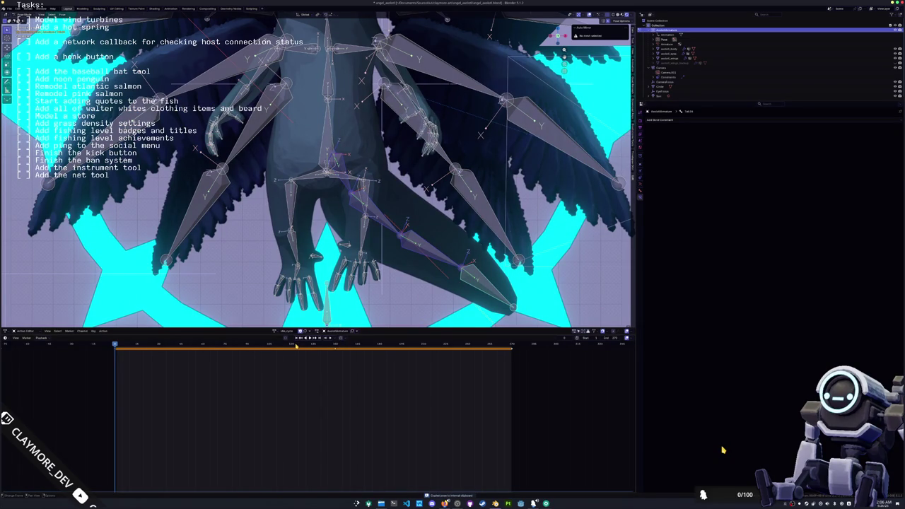
{"action": "left_click", "coordinate": [308, 345]}
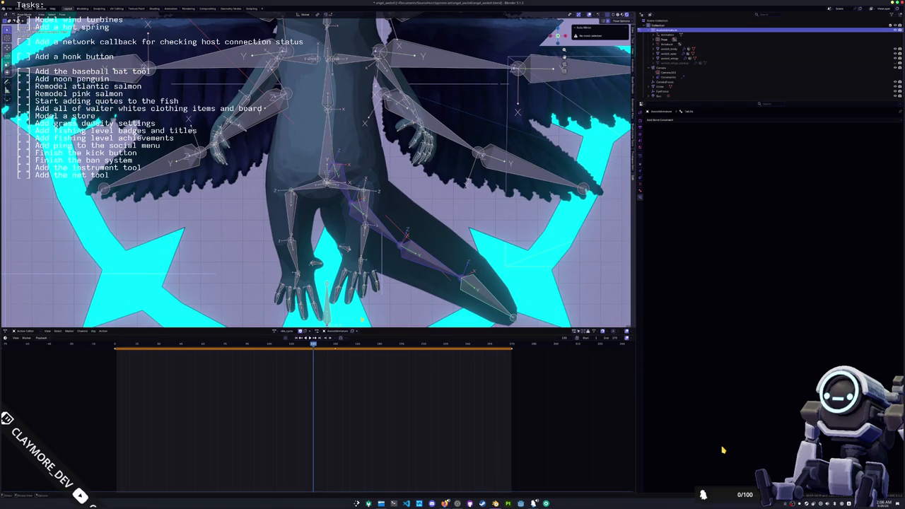
{"action": "scroll", "coordinate": [367, 278], "scroll_direction": "down", "scroll_amount": 2}
{"action": "key", "text": "ctrl+shift+v"}
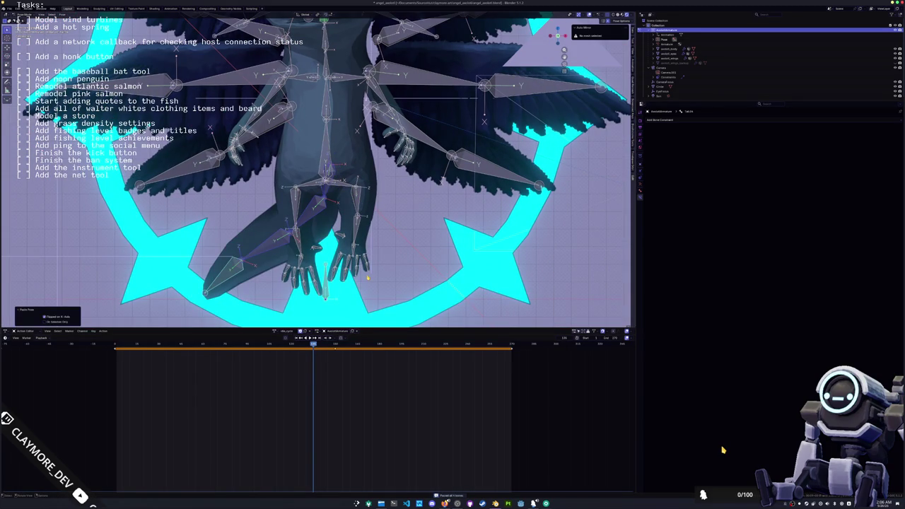
Play back the animation, then rotate the tentacle bone along the Y axis.
{"action": "key", "text": "space"}
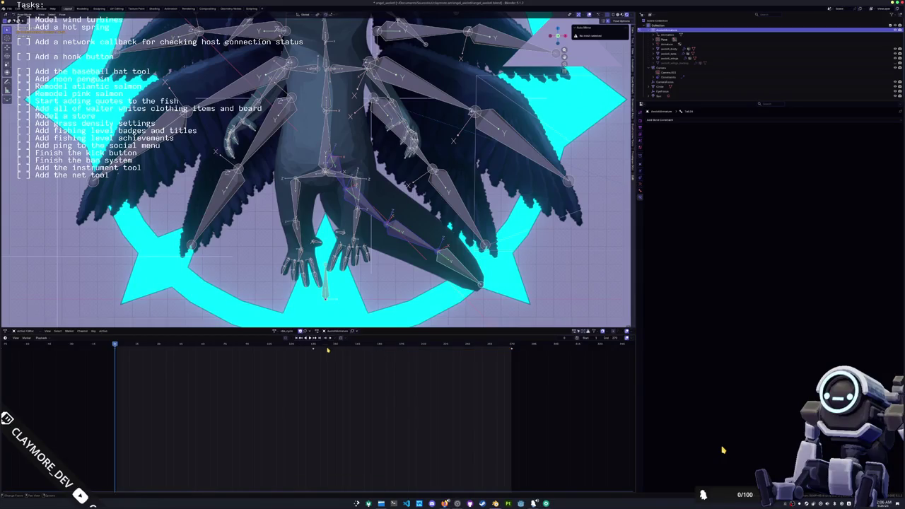
{"action": "key", "text": "space"}
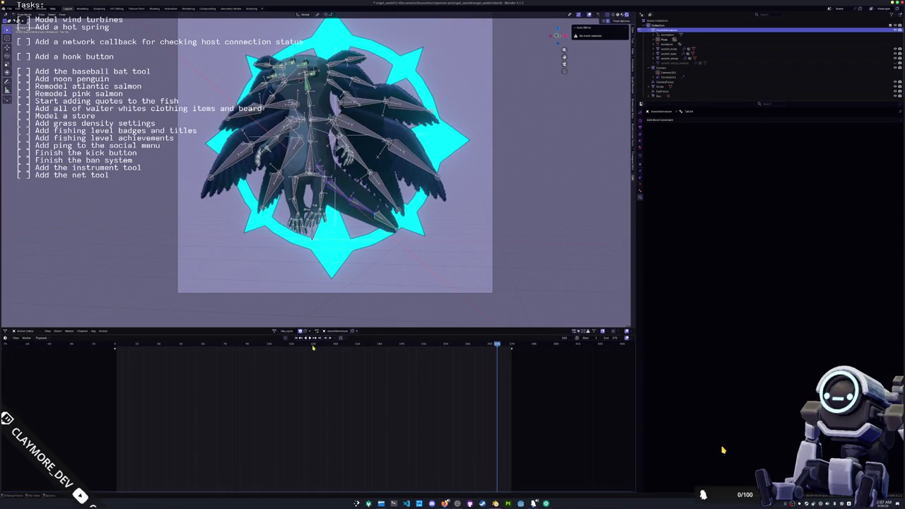
{"action": "key", "text": "KP_0"}
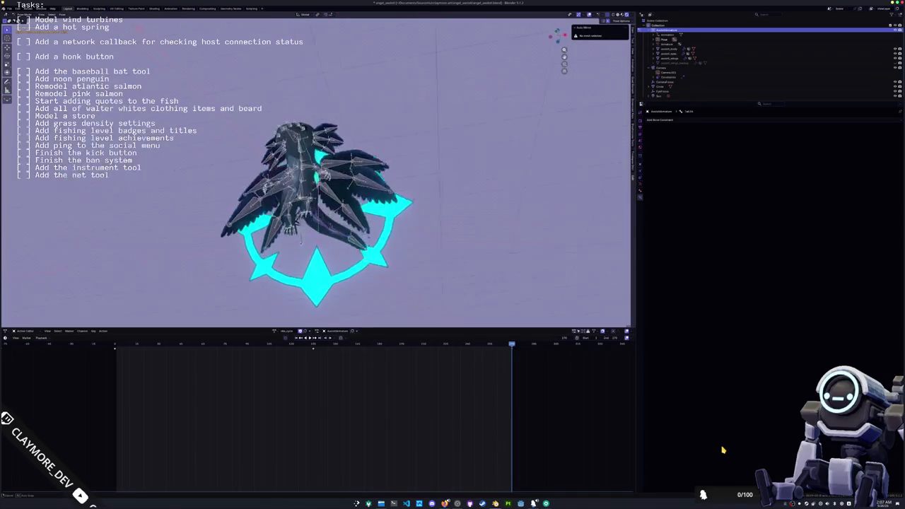
{"action": "key", "text": "KP_0"}
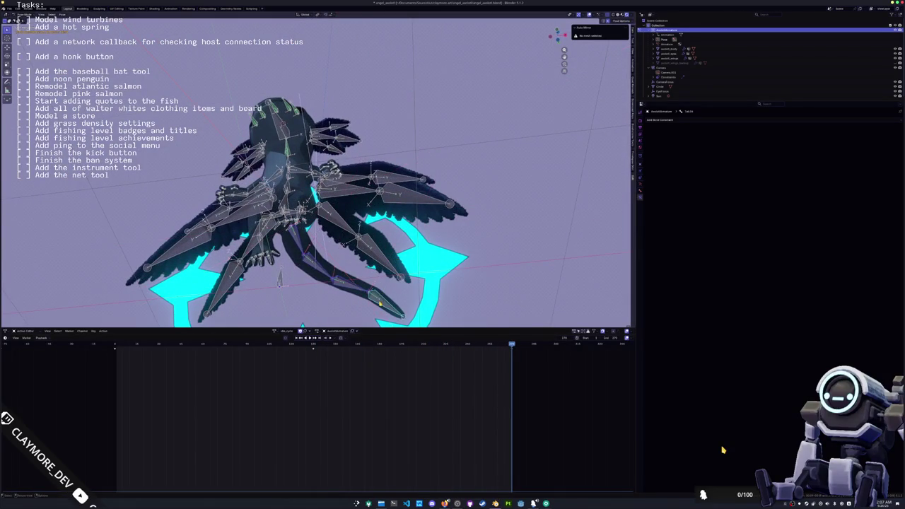
{"action": "key", "text": "r"}
{"action": "key", "text": "y"}
{"action": "key", "text": "y"}
{"action": "key", "text": "Return"}
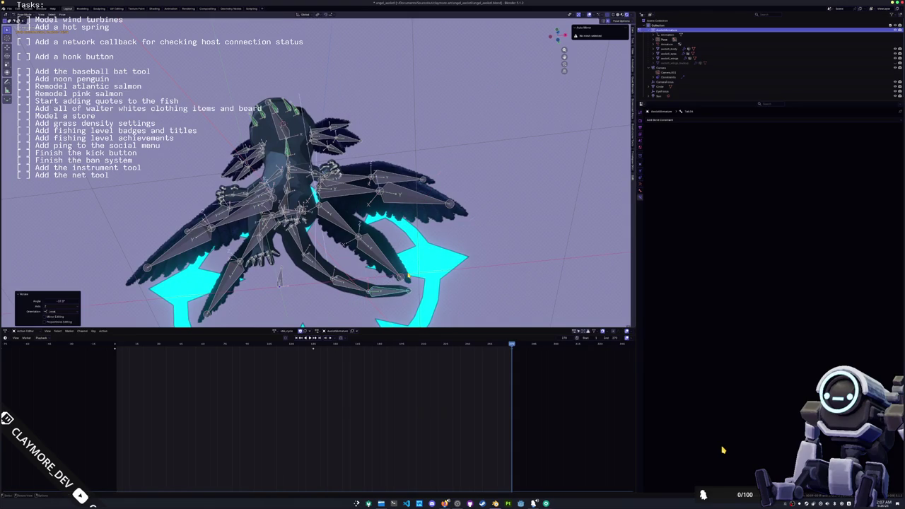
Save, paste the pose flipped onto the first frame, and play the animation in camera view.
{"action": "key", "text": "ctrl+s"}
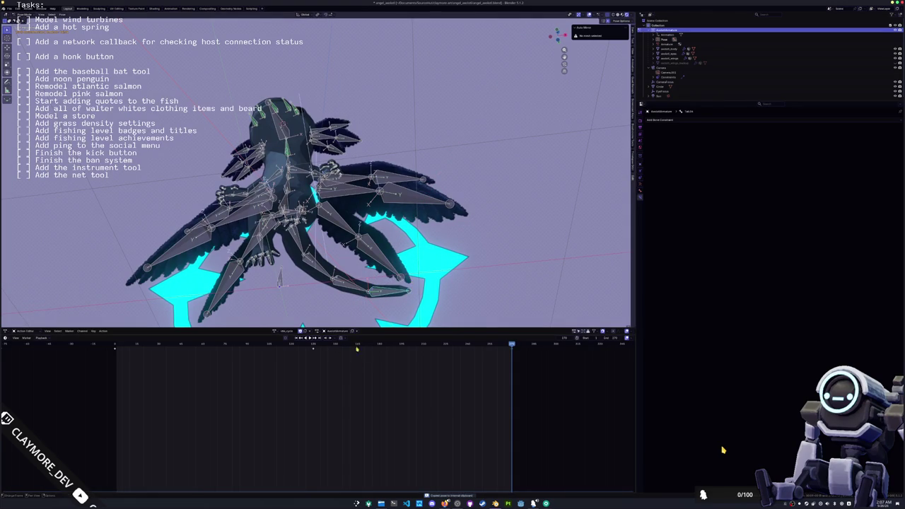
{"action": "left_click", "coordinate": [313, 345]}
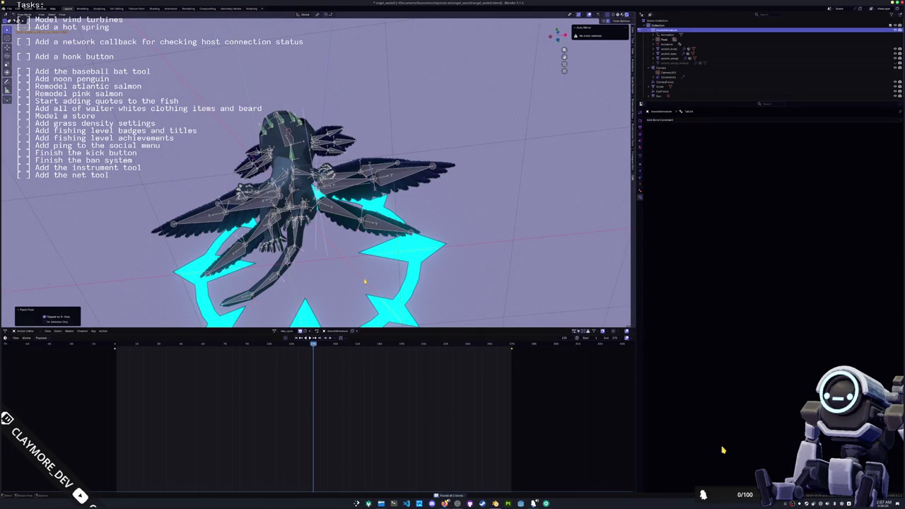
{"action": "key", "text": "shift+Left"}
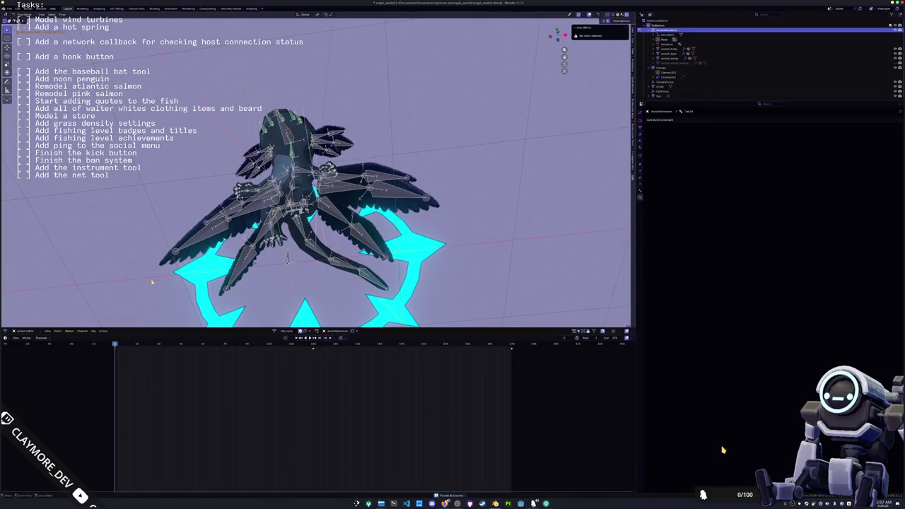
{"action": "key", "text": "ctrl+shift+v"}
{"action": "key", "text": "KP_0"}
{"action": "key", "text": "space"}
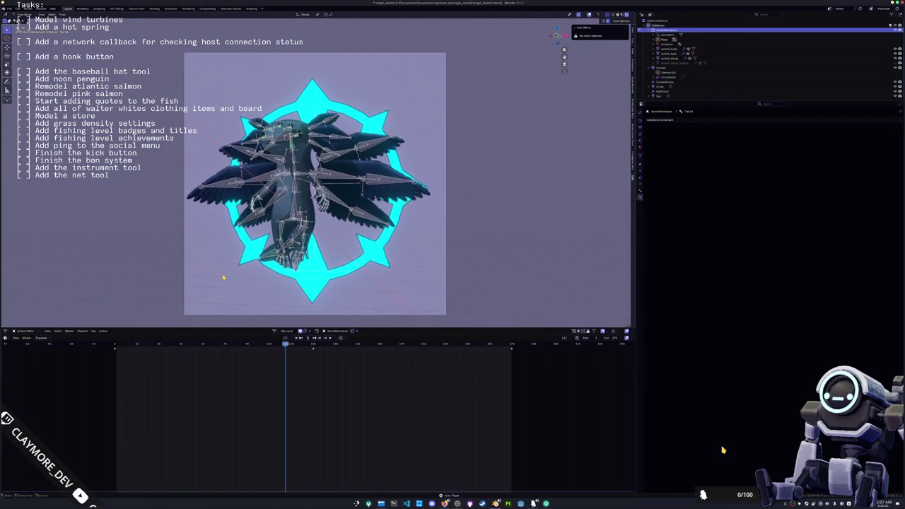
Scrub back to an earlier frame and play the animation to review the wing flap.
{"action": "scroll", "coordinate": [223, 277], "scroll_direction": "down", "scroll_amount": 1}
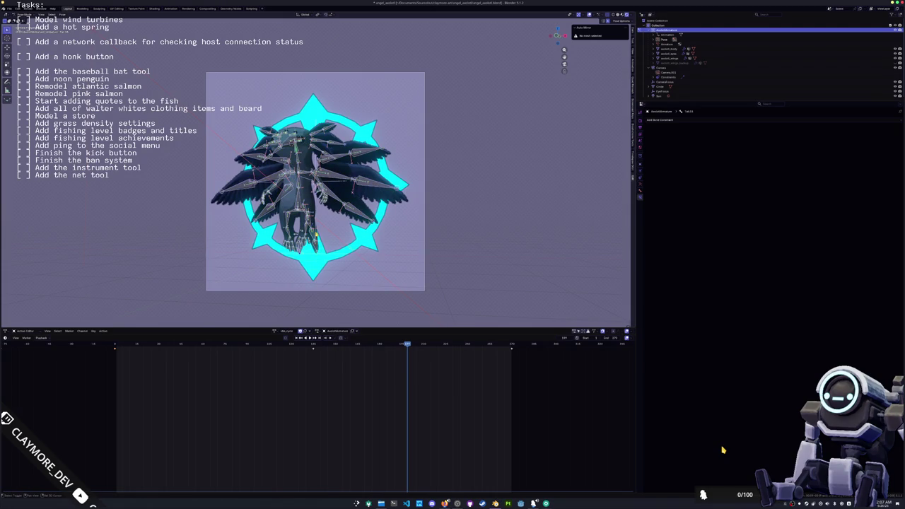
{"action": "scroll", "coordinate": [301, 326], "scroll_direction": "up", "scroll_amount": 1}
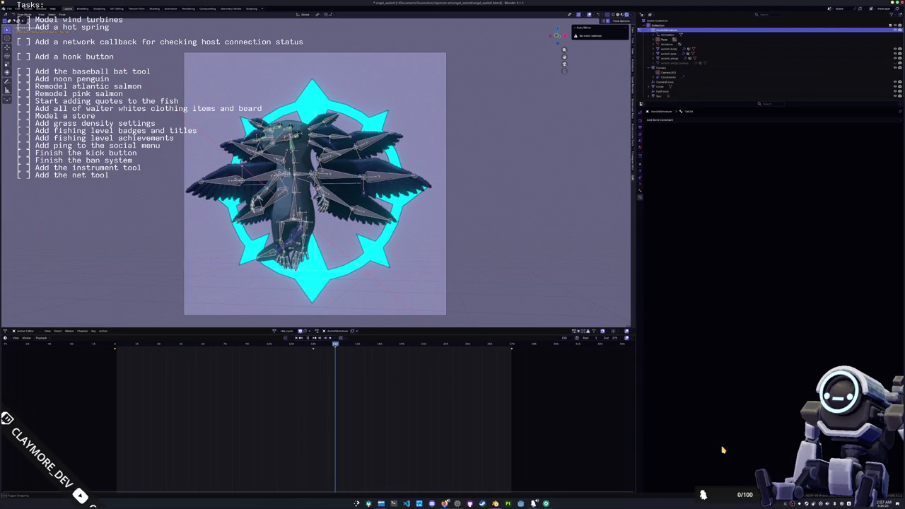
{"action": "scroll", "coordinate": [315, 170], "scroll_direction": "up", "scroll_amount": 1}
{"action": "scroll", "coordinate": [315, 170], "scroll_direction": "up", "scroll_amount": 2}
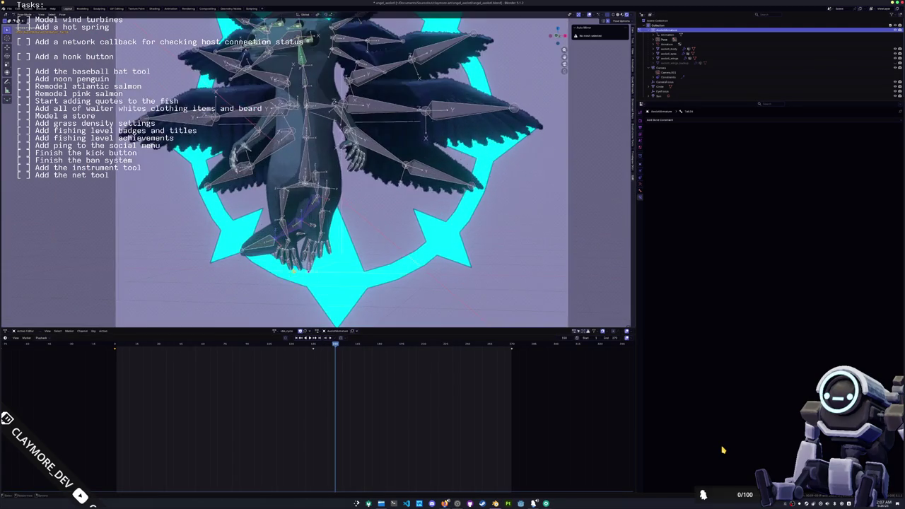
{"action": "scroll", "coordinate": [315, 170], "scroll_direction": "up", "scroll_amount": 1}
{"action": "scroll", "coordinate": [315, 170], "scroll_direction": "up", "scroll_amount": 2}
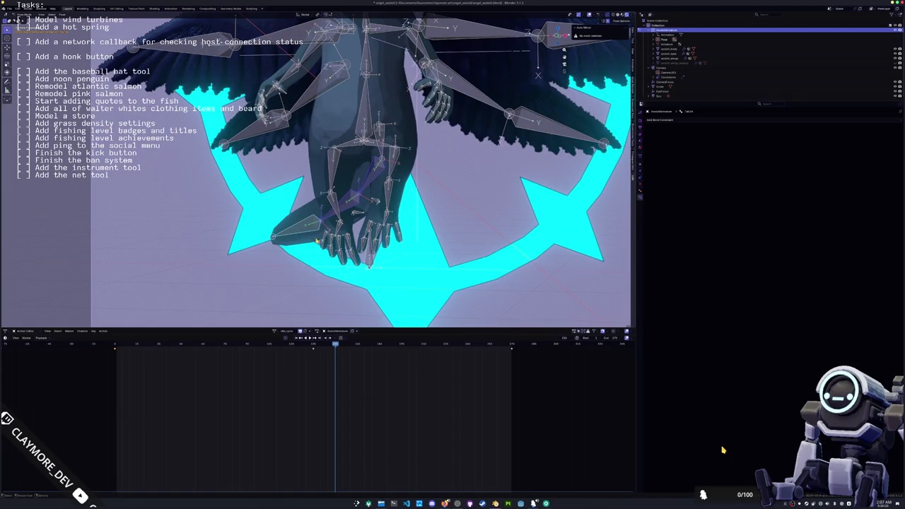
{"action": "scroll", "coordinate": [313, 308], "scroll_direction": "down", "scroll_amount": 3}
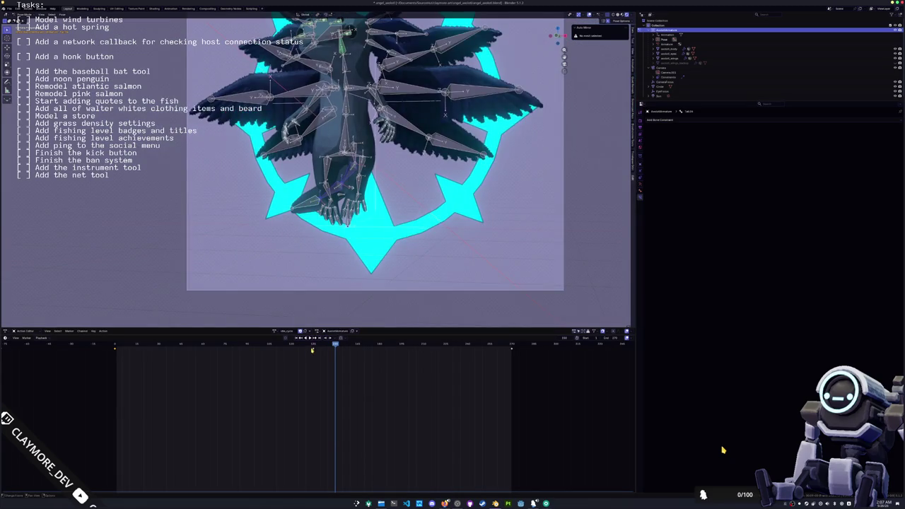
{"action": "left_click_drag", "start_coordinate": [312, 349], "coordinate": [122, 347]}
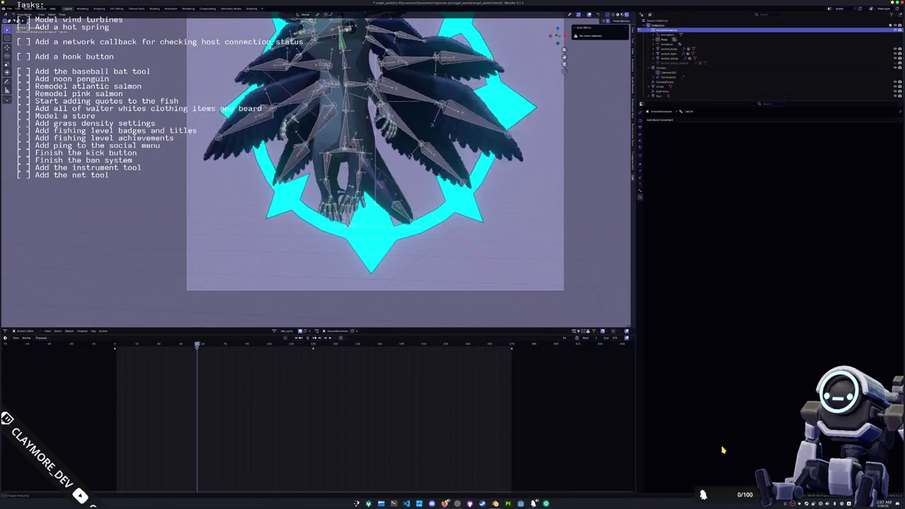
{"action": "key", "text": "space"}
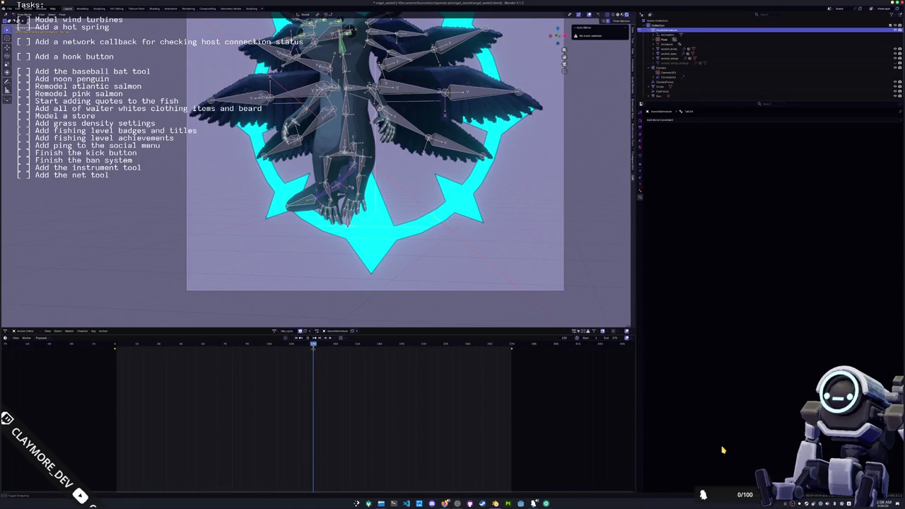
Try a Z-axis rotation on the hand bones, cancel and undo it, then return to the start frame.
{"action": "scroll", "coordinate": [321, 166], "scroll_direction": "up", "scroll_amount": 1}
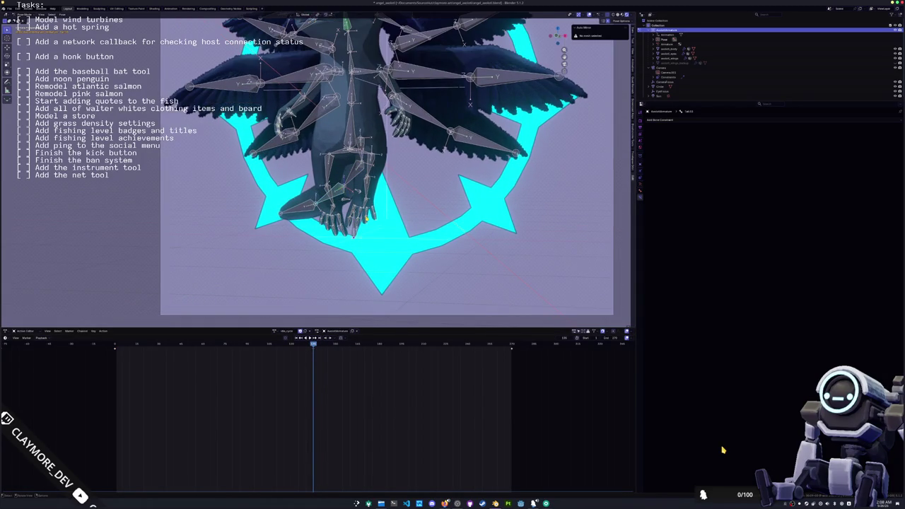
{"action": "key", "text": "r"}
{"action": "key", "text": "z"}
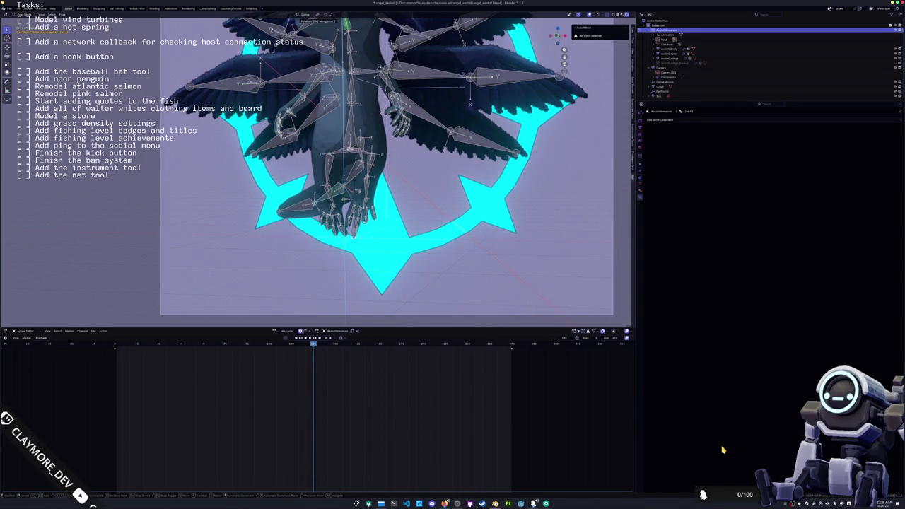
{"action": "key", "text": "Escape"}
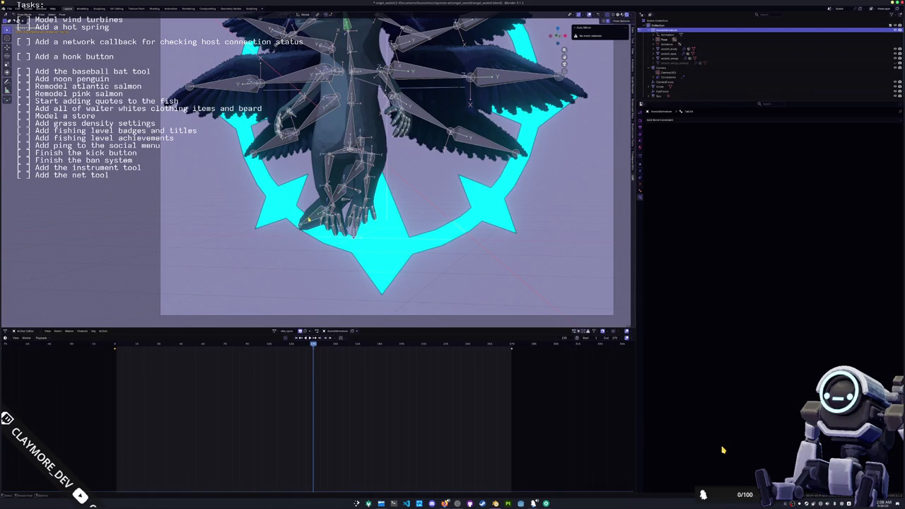
{"action": "key", "text": "ctrl+z"}
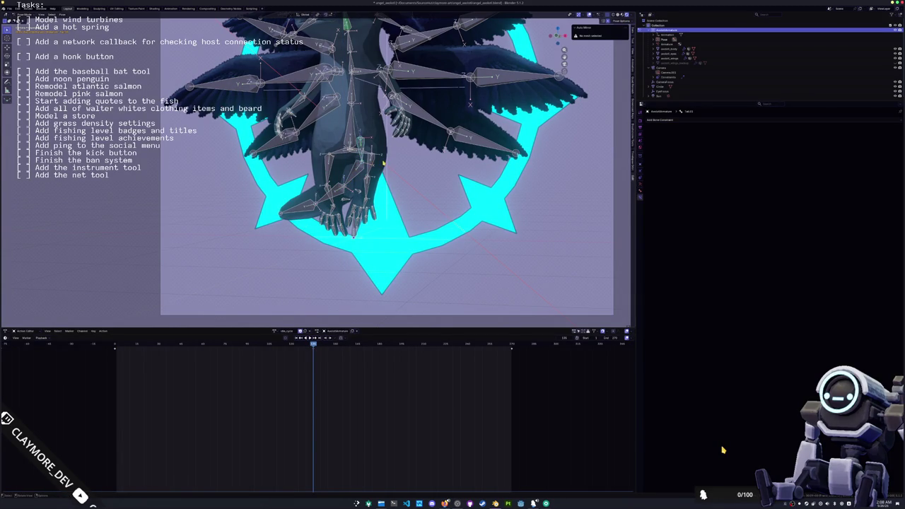
{"action": "key", "text": "shift+Left"}
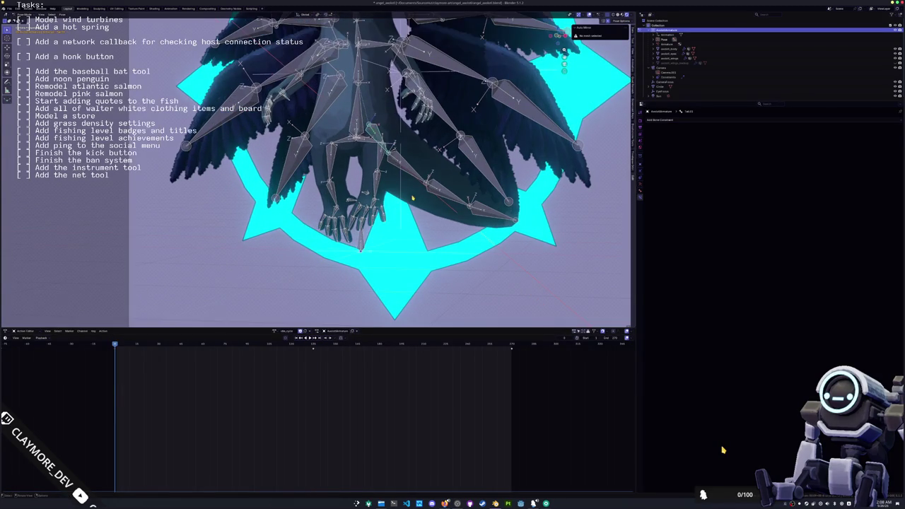
Rotate the selected wing bones about their local X axis.
{"action": "key", "text": "r"}
{"action": "key", "text": "x"}
{"action": "key", "text": "x"}
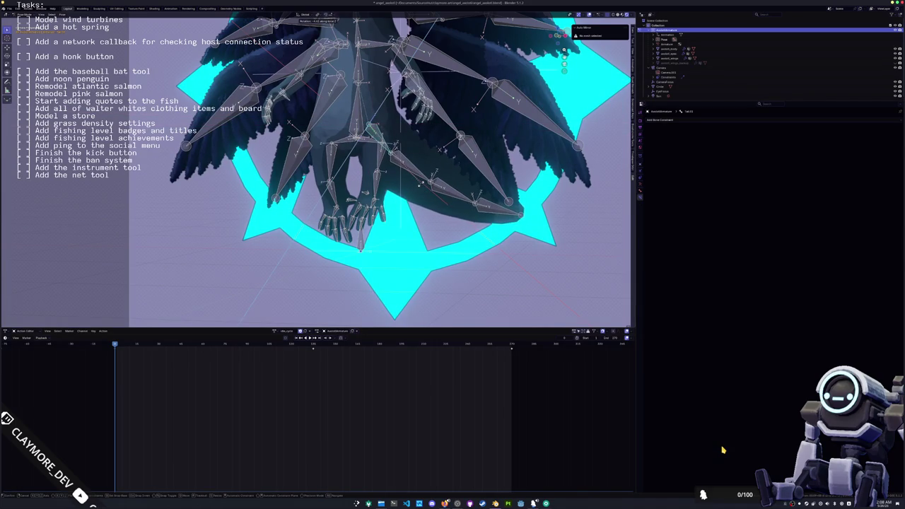
{"action": "left_click", "coordinate": [431, 149]}
{"action": "scroll", "coordinate": [431, 149], "scroll_direction": "down", "scroll_amount": 5}
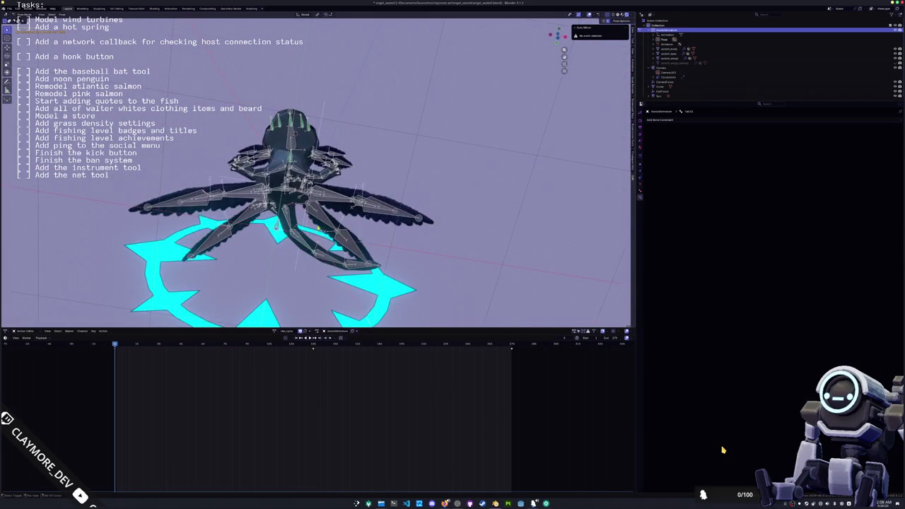
{"action": "scroll", "coordinate": [378, 186], "scroll_direction": "up", "scroll_amount": 3}
Rotate two tentacle bones about their local Z axis.
{"action": "key", "text": "r"}
{"action": "key", "text": "z"}
{"action": "key", "text": "z"}
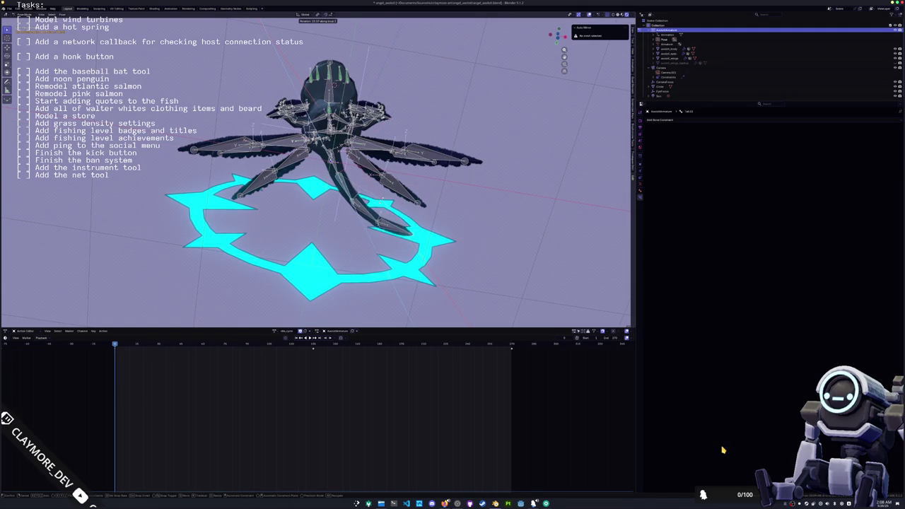
{"action": "key", "text": "Return"}
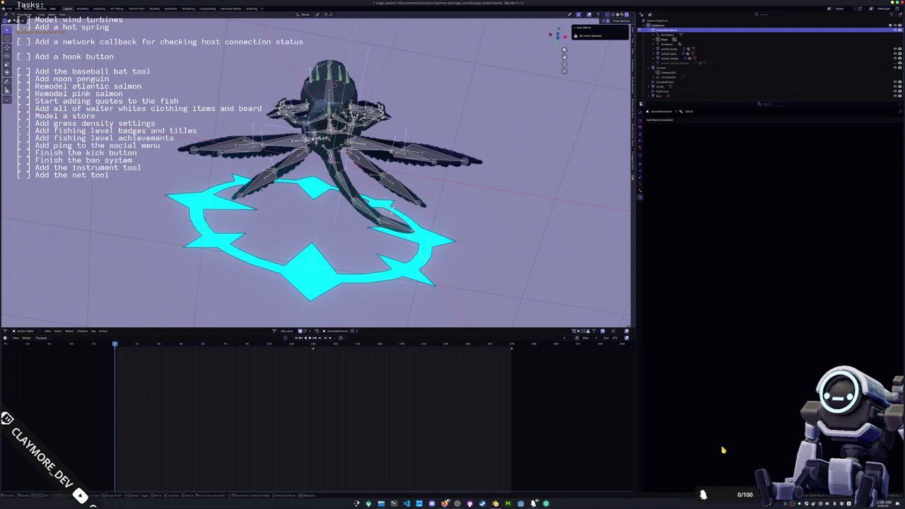
{"action": "key", "text": "r"}
{"action": "key", "text": "z"}
{"action": "key", "text": "z"}
{"action": "key", "text": "Return"}
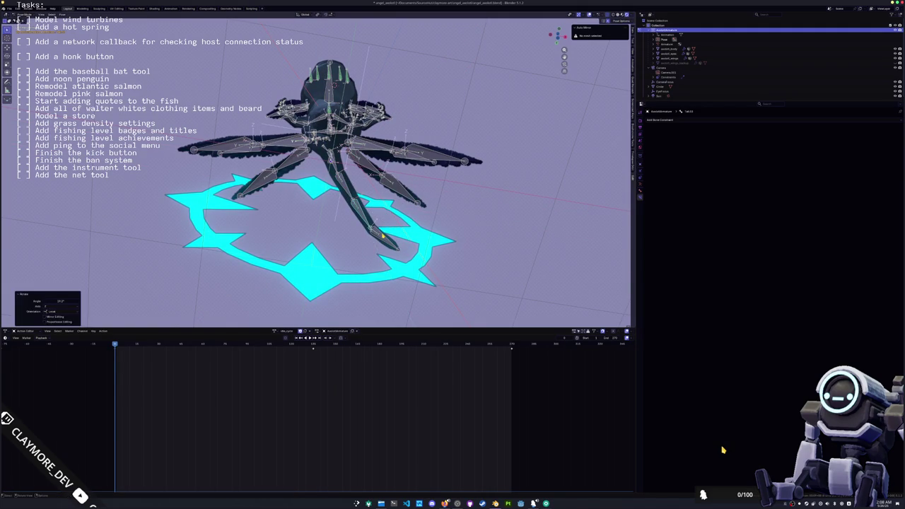
Rotate three more tail bones about their local Z axis.
{"action": "key", "text": "r"}
{"action": "key", "text": "z"}
{"action": "key", "text": "z"}
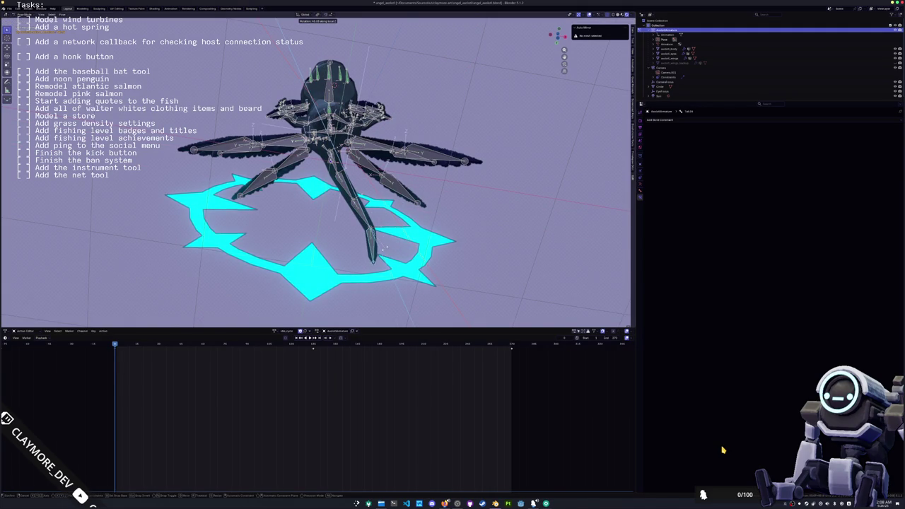
{"action": "key", "text": "Return"}
{"action": "key", "text": "r"}
{"action": "key", "text": "z"}
{"action": "key", "text": "z"}
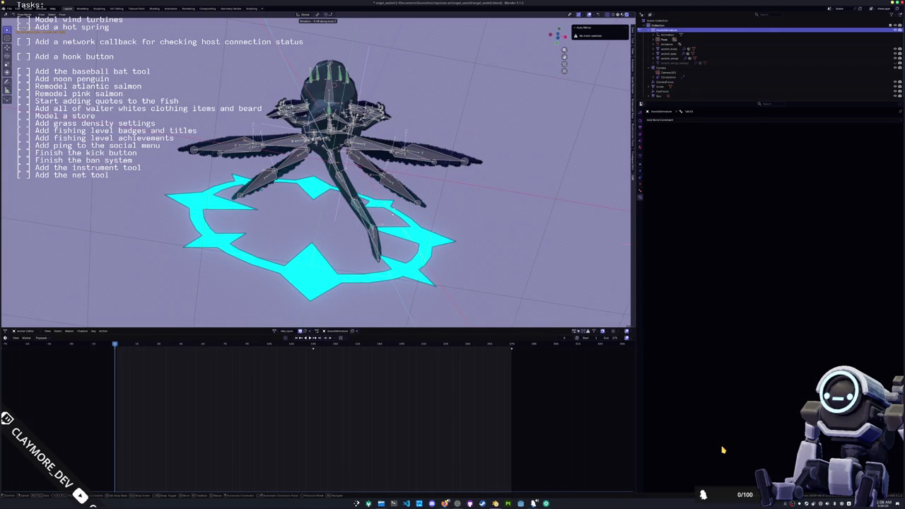
{"action": "key", "text": "Return"}
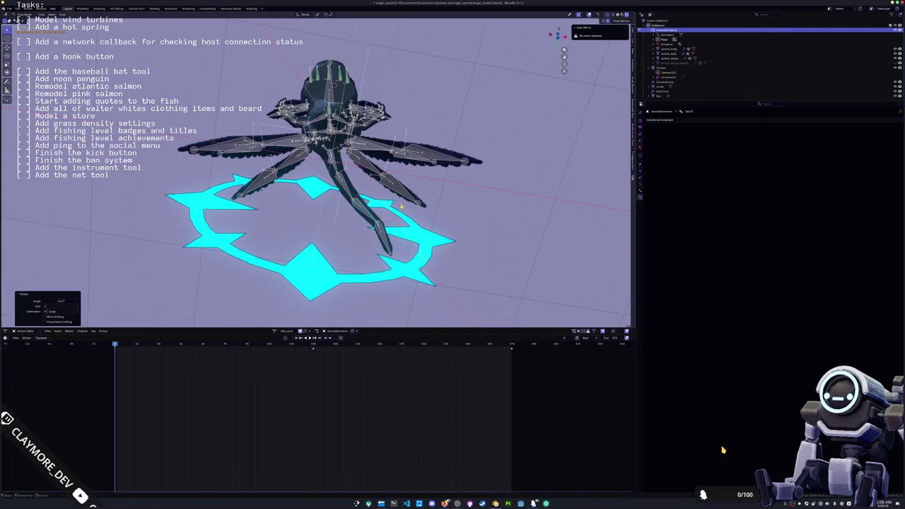
{"action": "key", "text": "r"}
{"action": "key", "text": "z"}
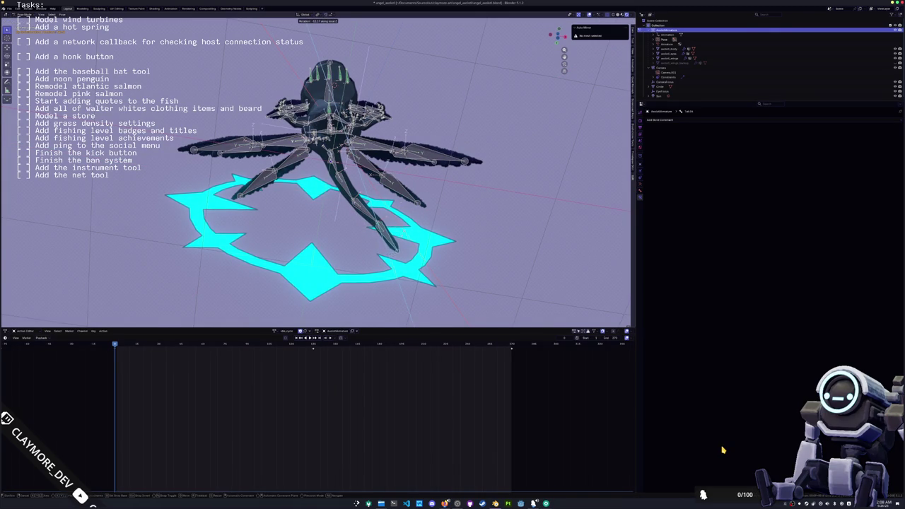
{"action": "key", "text": "Return"}
Rework the bone's rotation: rotate on a local axis, clear it with Alt+R, re-rotate about local Z.
{"action": "key", "text": "r"}
{"action": "key", "text": "x"}
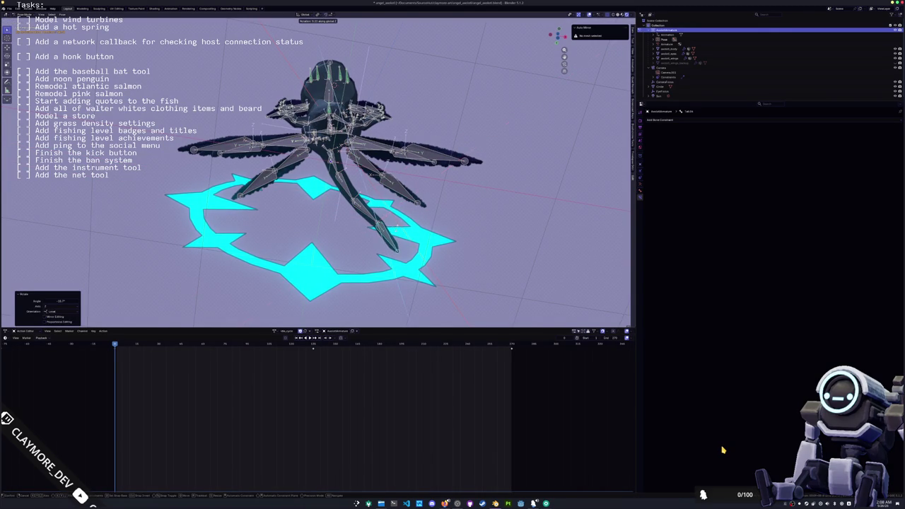
{"action": "key", "text": "x"}
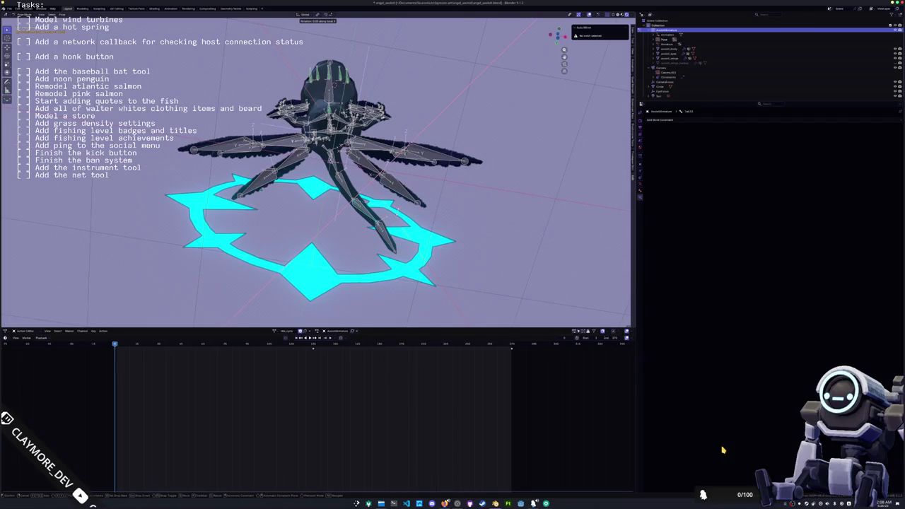
{"action": "key", "text": "Return"}
{"action": "key", "text": "alt+r"}
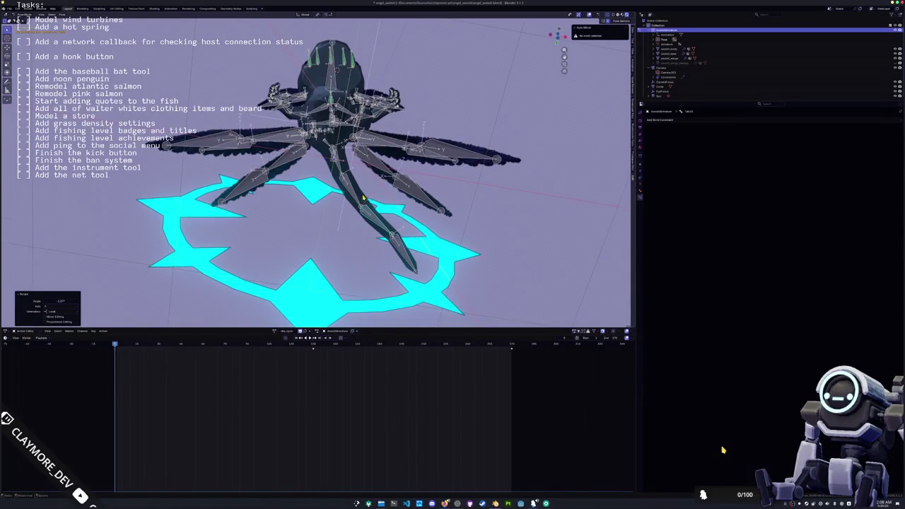
{"action": "key", "text": "r"}
{"action": "key", "text": "z"}
{"action": "key", "text": "z"}
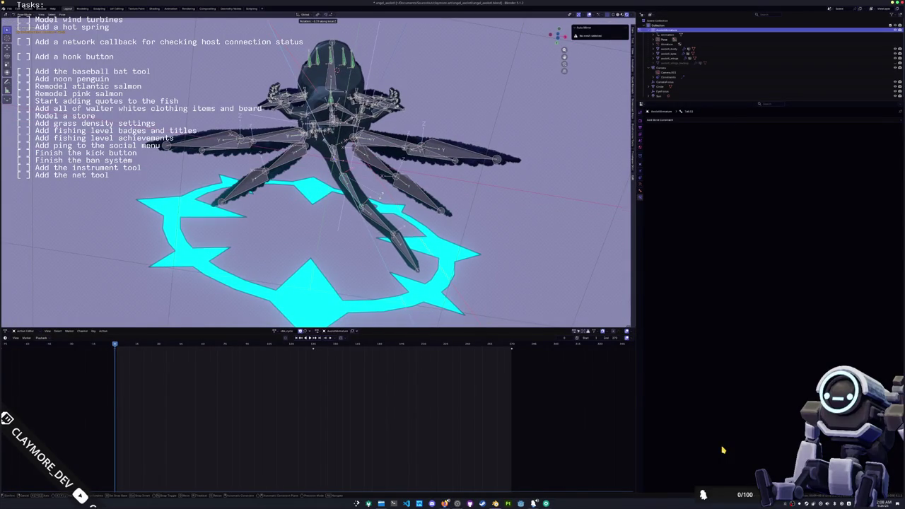
{"action": "key", "text": "Return"}
Rotate the bones again with the axis lock removed.
{"action": "key", "text": "r"}
{"action": "key", "text": "Return"}
{"action": "key", "text": "r"}
{"action": "key", "text": "x"}
{"action": "key", "text": "x"}
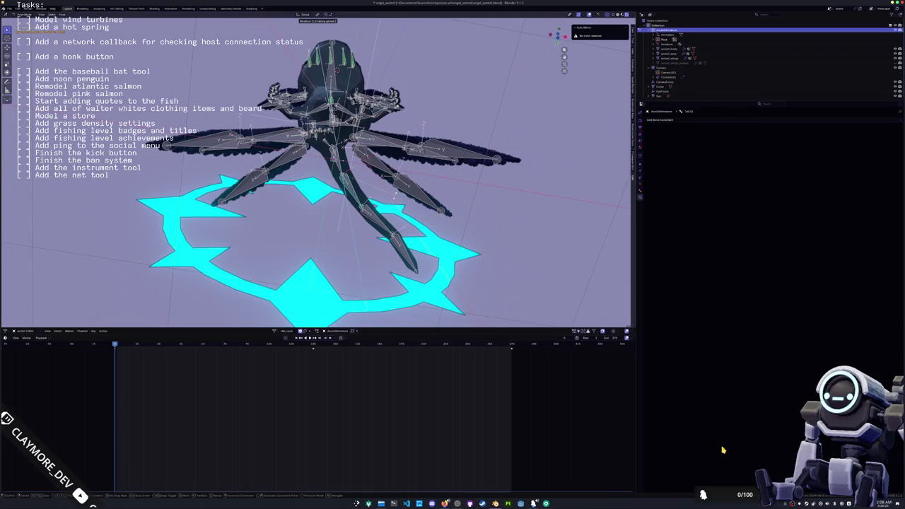
{"action": "key", "text": "x"}
{"action": "key", "text": "x"}
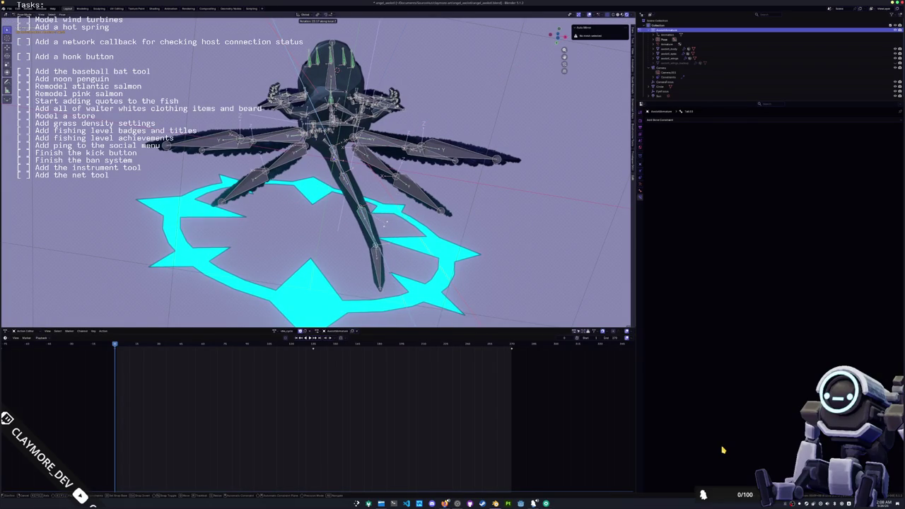
{"action": "left_click", "coordinate": [384, 226]}
Rotate the tail bone in several passes until it hangs straight down.
{"action": "key", "text": "r"}
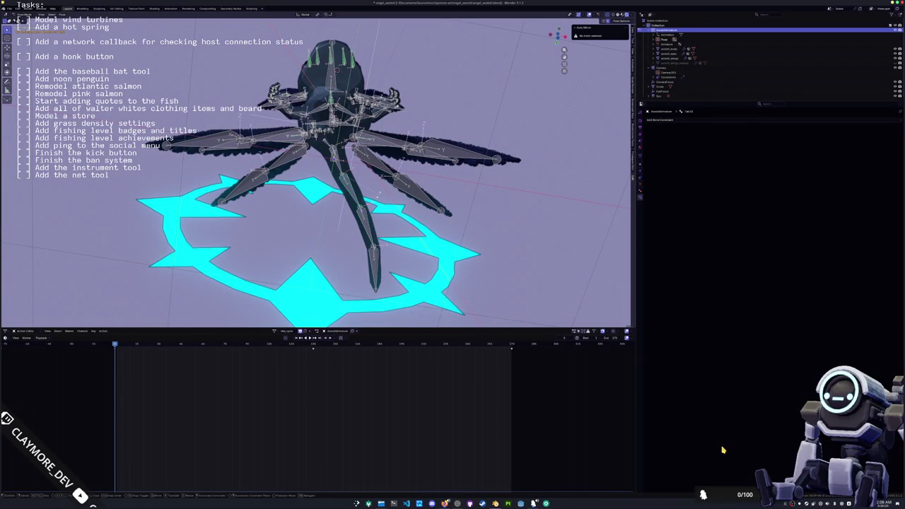
{"action": "left_click", "coordinate": [367, 224]}
{"action": "key", "text": "r"}
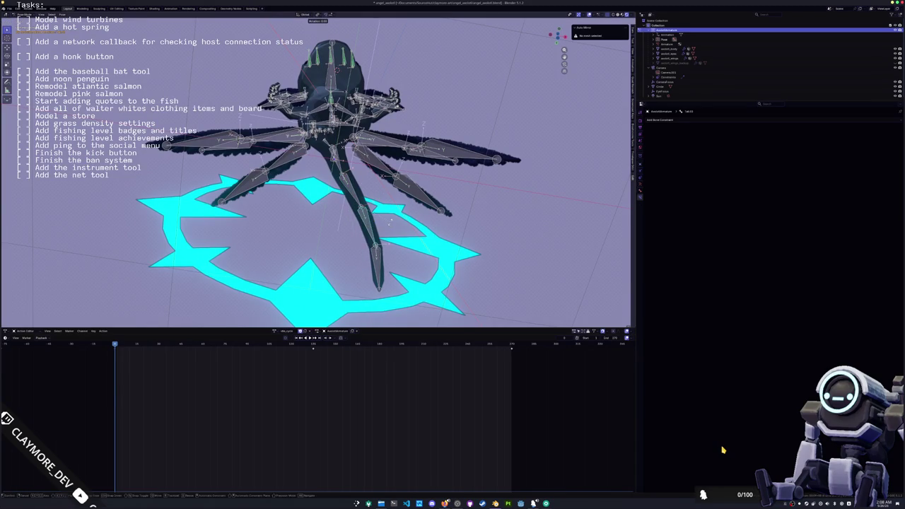
{"action": "left_click", "coordinate": [377, 243]}
{"action": "key", "text": "r"}
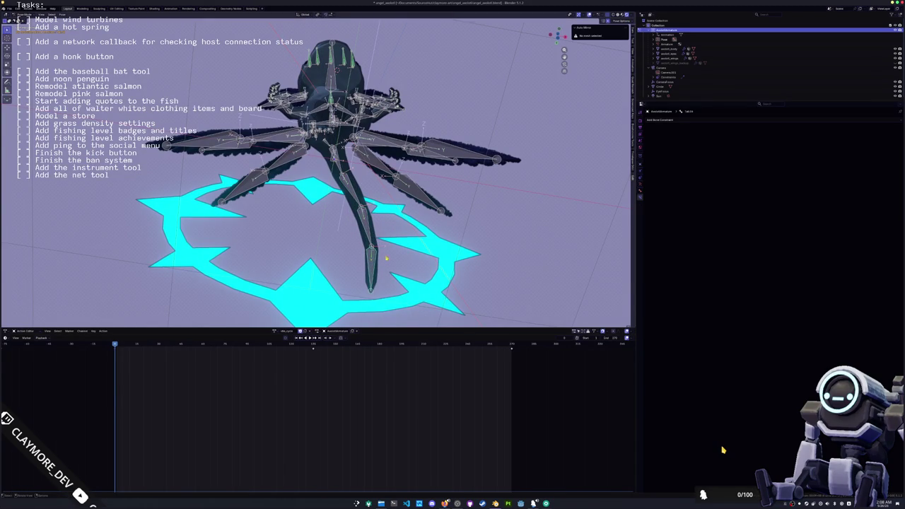
{"action": "left_click", "coordinate": [398, 257]}
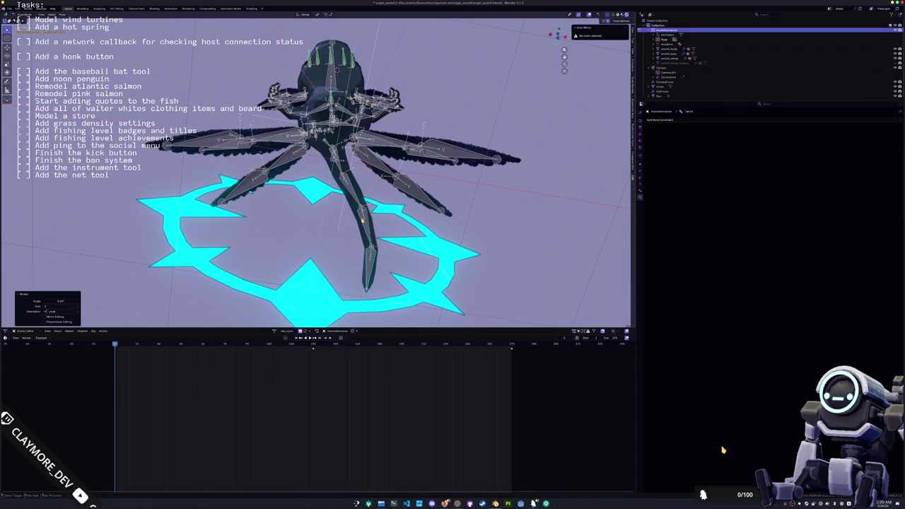
{"action": "left_click", "coordinate": [350, 190]}
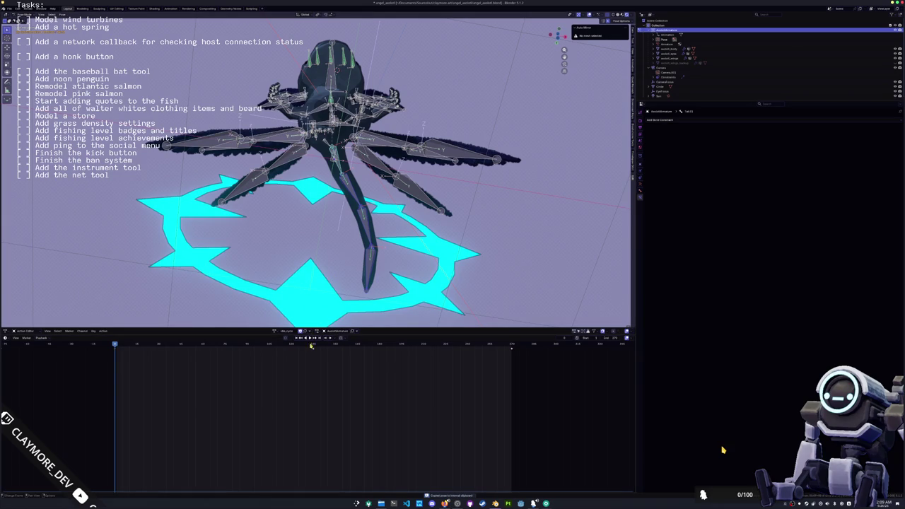
Paste the mirrored pose on a later frame and on the last frame, keying it.
{"action": "left_click", "coordinate": [312, 345]}
{"action": "key", "text": "ctrl+shift+v"}
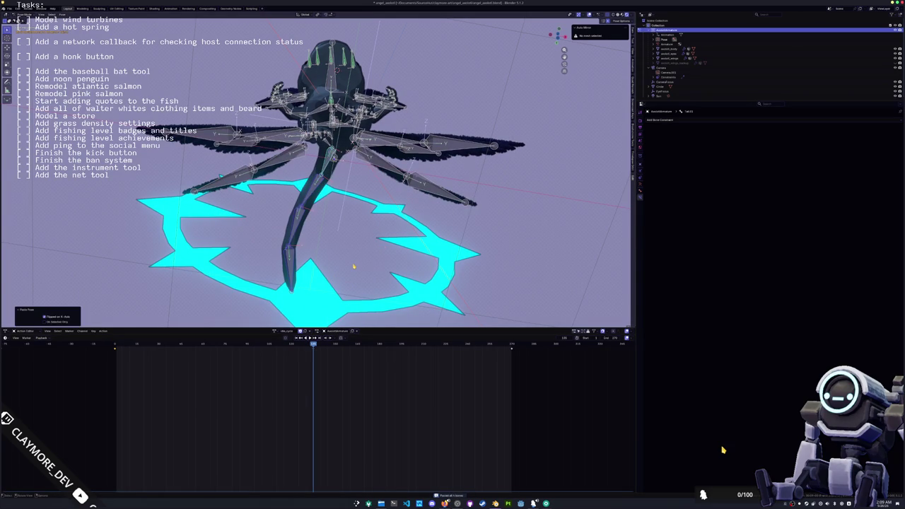
{"action": "key", "text": "shift+Right"}
{"action": "key", "text": "ctrl+shift+v"}
{"action": "key", "text": "i"}
Play the animation from the start, orbiting the view, and stop at the middle frame.
{"action": "key", "text": "KP_0"}
{"action": "key", "text": "shift+Left"}
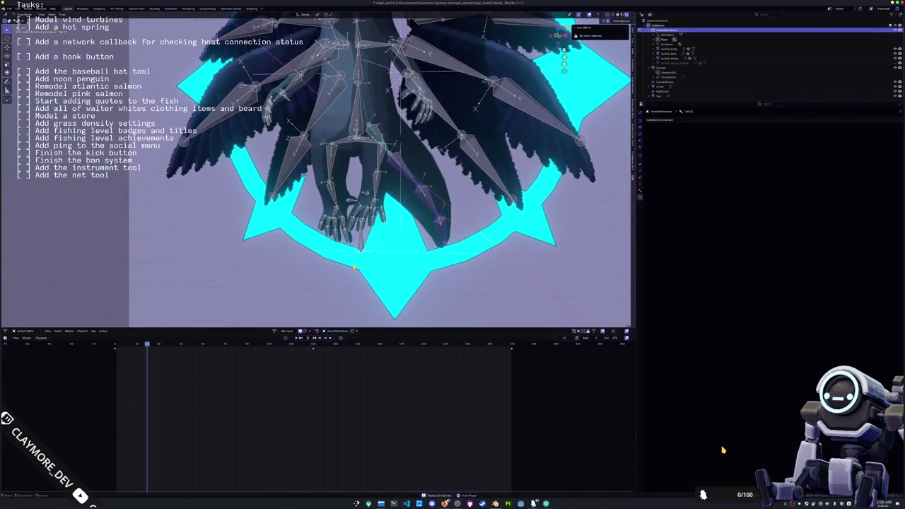
{"action": "scroll", "coordinate": [304, 266], "scroll_direction": "down", "scroll_amount": 2}
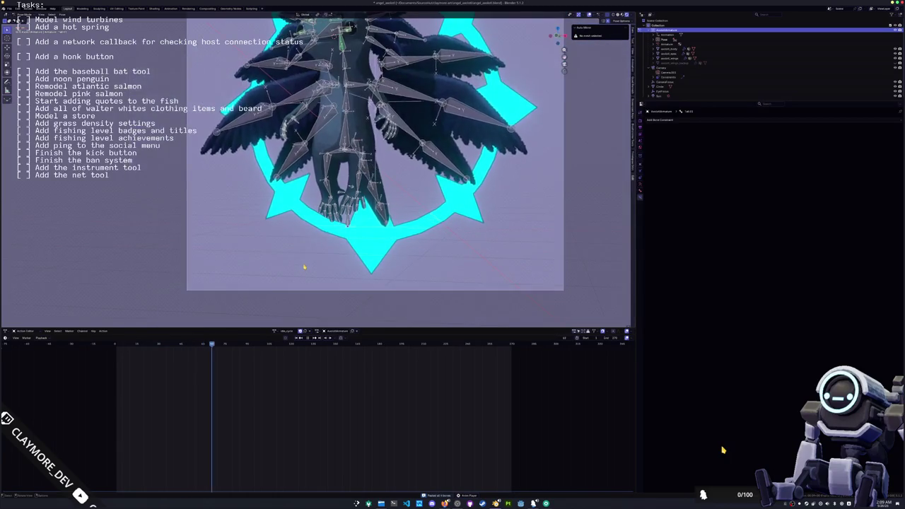
{"action": "scroll", "coordinate": [304, 267], "scroll_direction": "down", "scroll_amount": 1}
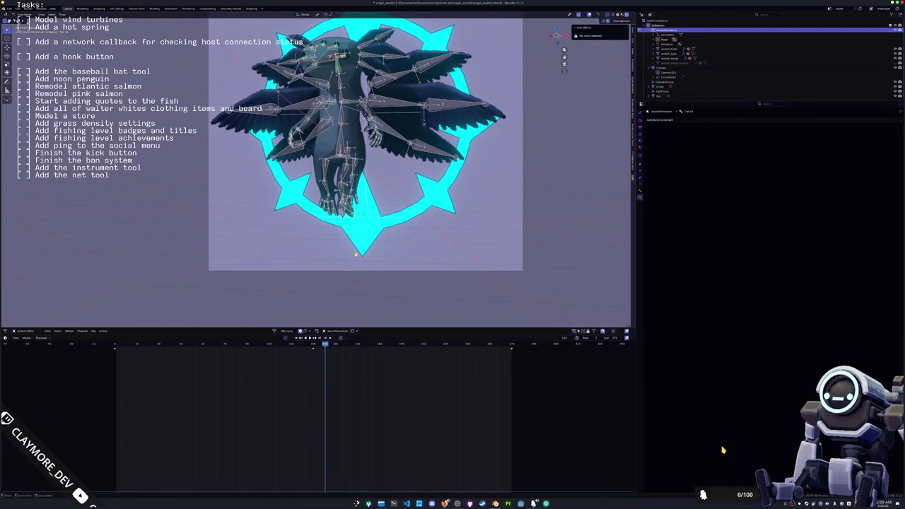
{"action": "key", "text": "KP_7"}
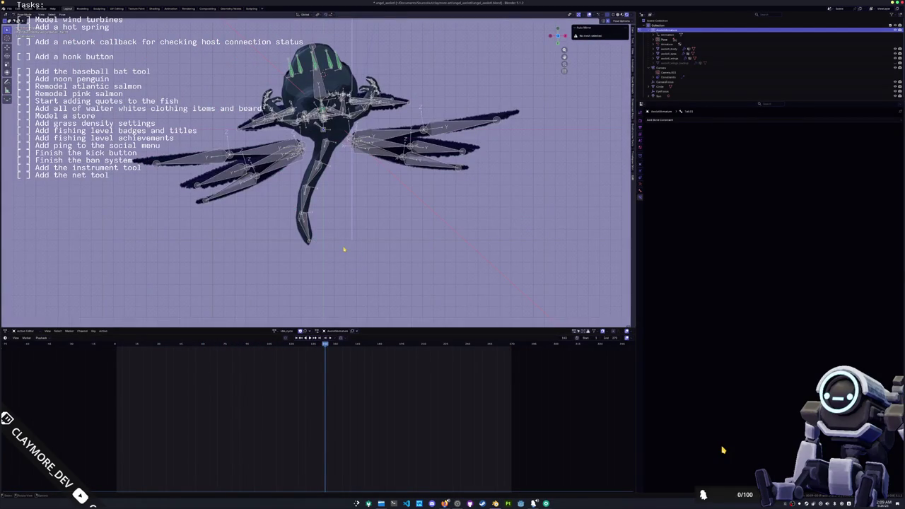
{"action": "scroll", "coordinate": [344, 249], "scroll_direction": "up", "scroll_amount": 2}
{"action": "scroll", "coordinate": [333, 237], "scroll_direction": "up", "scroll_amount": 1}
{"action": "middle_click_drag", "start_coordinate": [315, 219], "coordinate": [312, 206]}
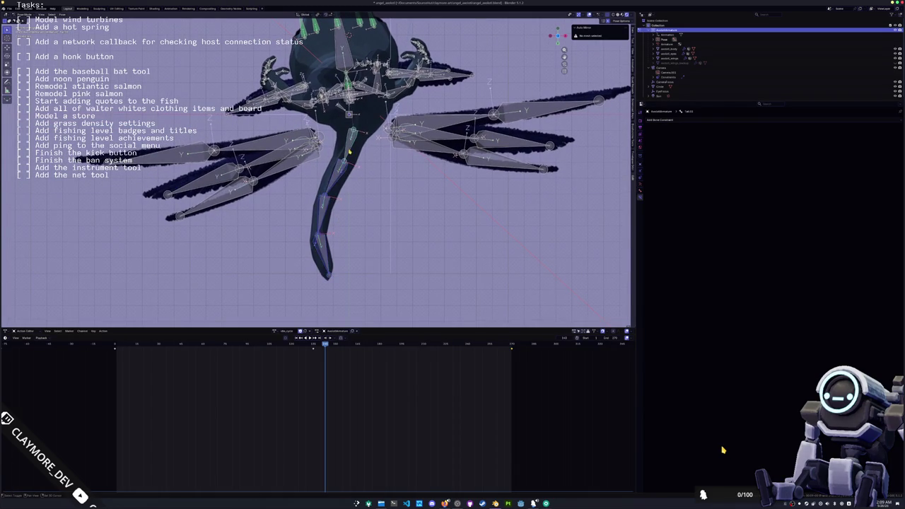
{"action": "middle_click_drag", "start_coordinate": [350, 151], "coordinate": [353, 208]}
{"action": "left_click", "coordinate": [311, 338]}
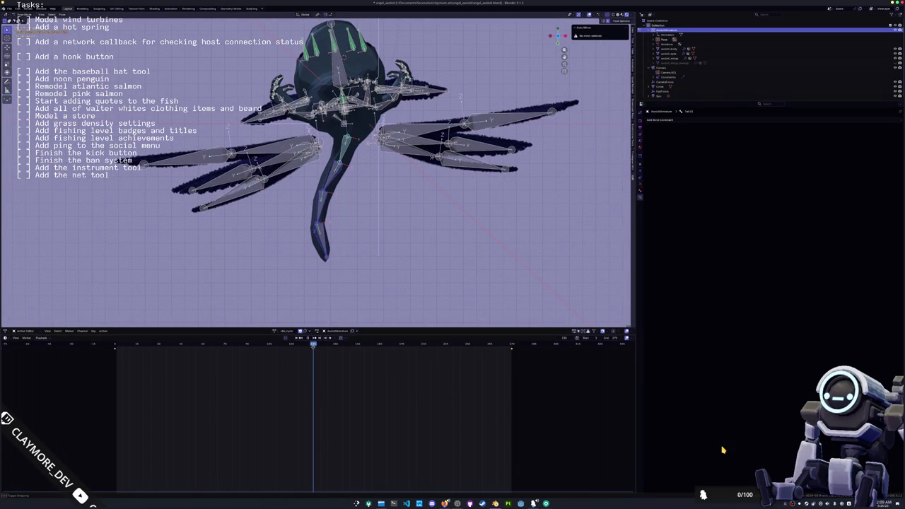
Bend the first two tail bones about their local Z axis.
{"action": "key", "text": "r"}
{"action": "key", "text": "z"}
{"action": "key", "text": "z"}
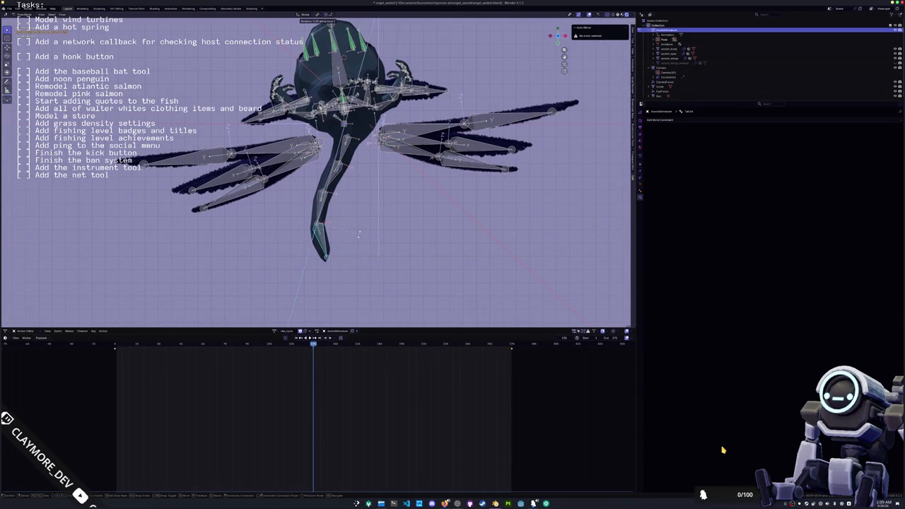
{"action": "left_click", "coordinate": [358, 244]}
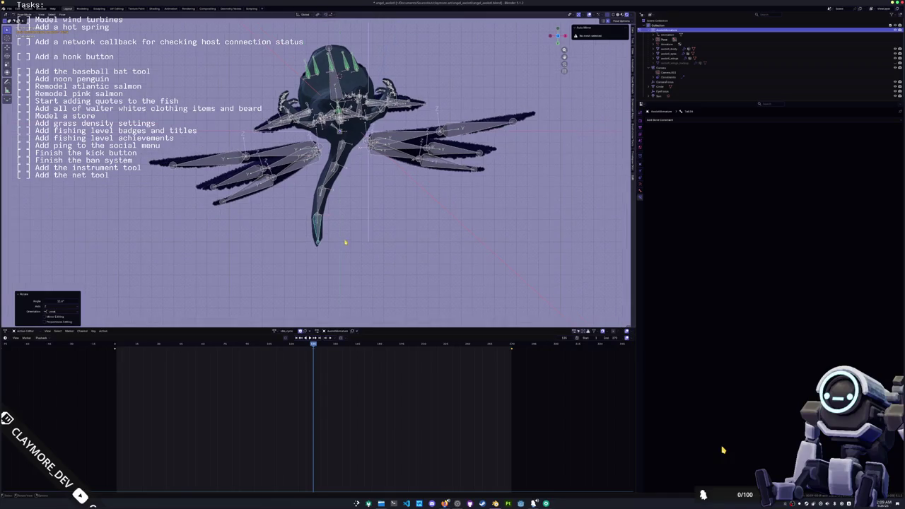
{"action": "middle_click_drag", "start_coordinate": [357, 244], "coordinate": [339, 250]}
{"action": "left_click", "coordinate": [337, 207]}
{"action": "key", "text": "r"}
{"action": "key", "text": "z"}
{"action": "key", "text": "z"}
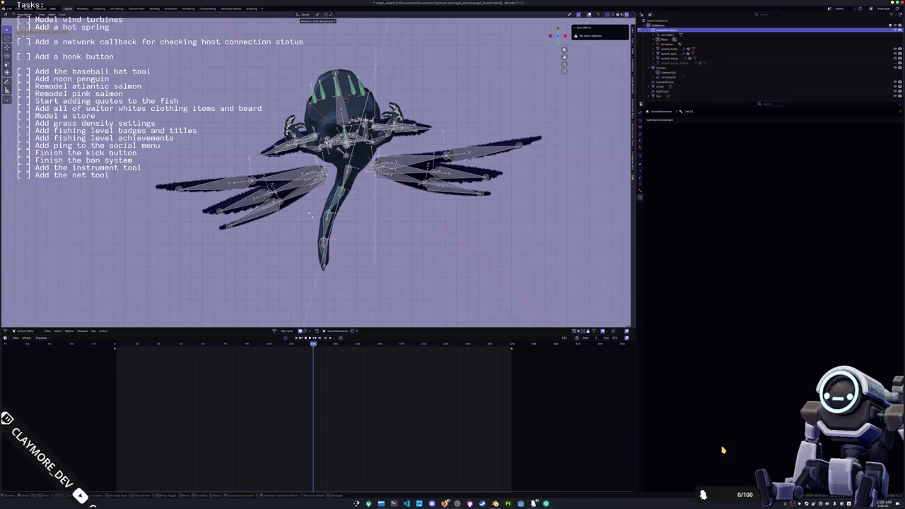
{"action": "left_click", "coordinate": [313, 220]}
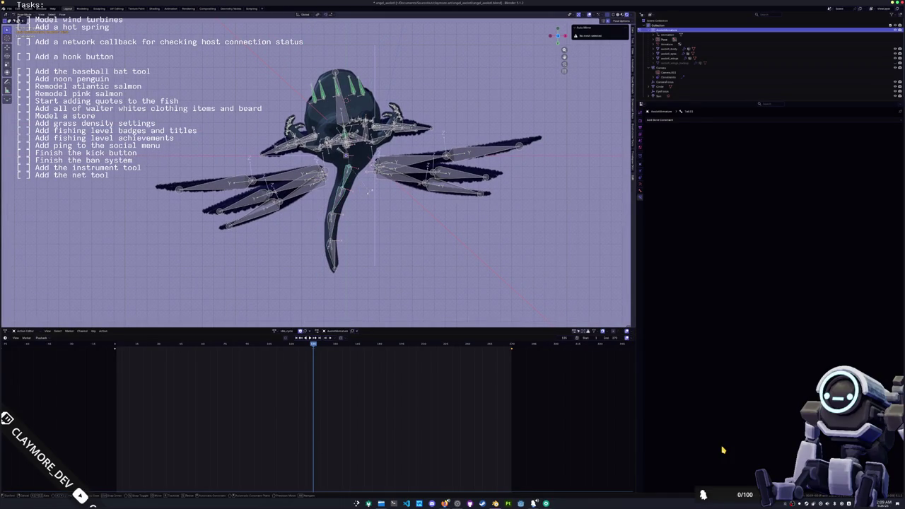
Bend the lower tail bones further about local Z to complete the S-curve.
{"action": "key", "text": "r"}
{"action": "key", "text": "z"}
{"action": "key", "text": "z"}
{"action": "left_click", "coordinate": [365, 197]}
{"action": "left_click", "coordinate": [350, 169]}
{"action": "key", "text": "r"}
{"action": "key", "text": "z"}
{"action": "key", "text": "z"}
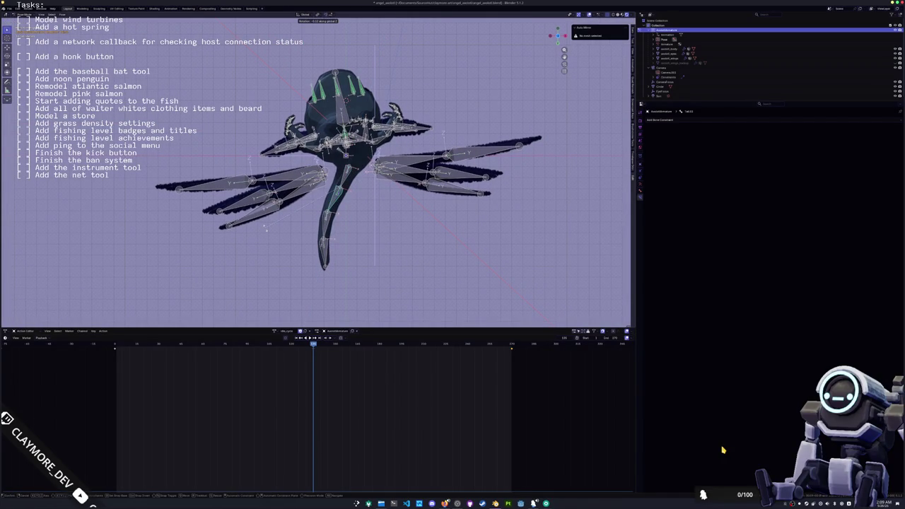
{"action": "left_click", "coordinate": [267, 228]}
{"action": "left_click", "coordinate": [328, 248]}
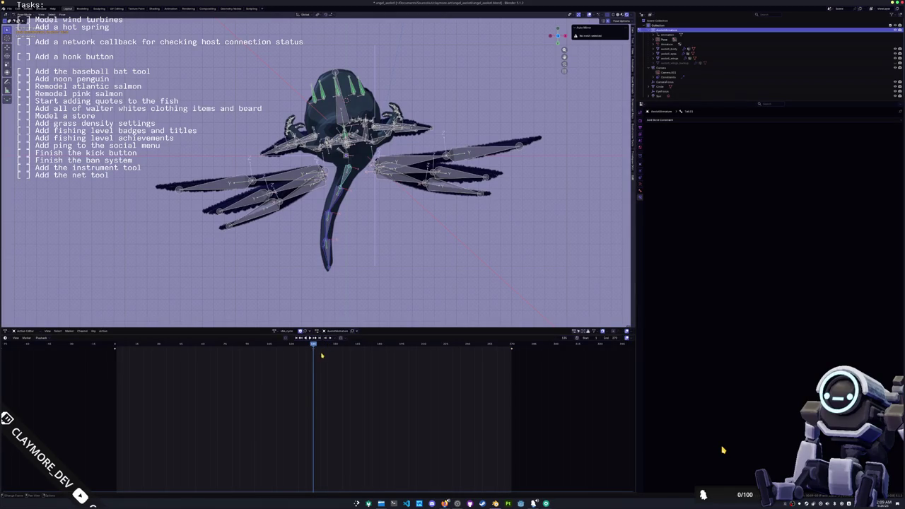
{"action": "left_click", "coordinate": [116, 345]}
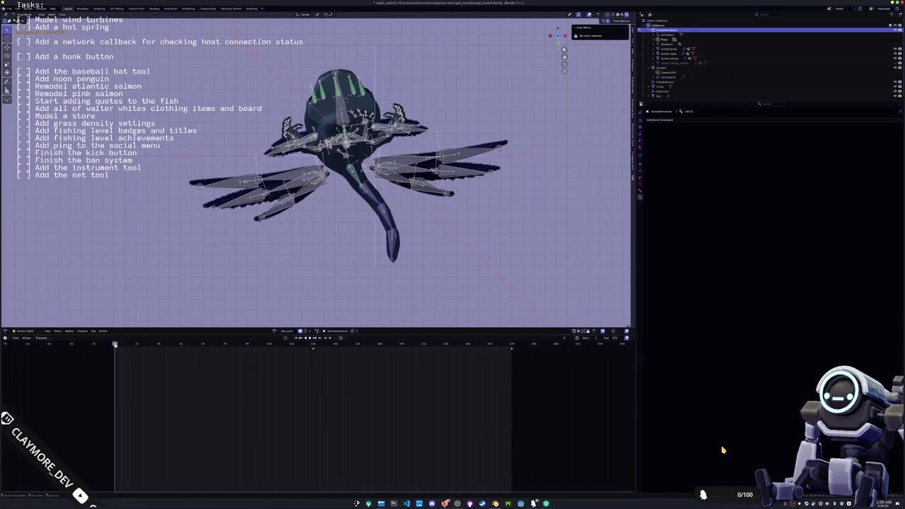
Paste the mirrored tail pose on the first and last frames and preview playback.
{"action": "key", "text": "ctrl+shift+v"}
{"action": "key", "text": "i"}
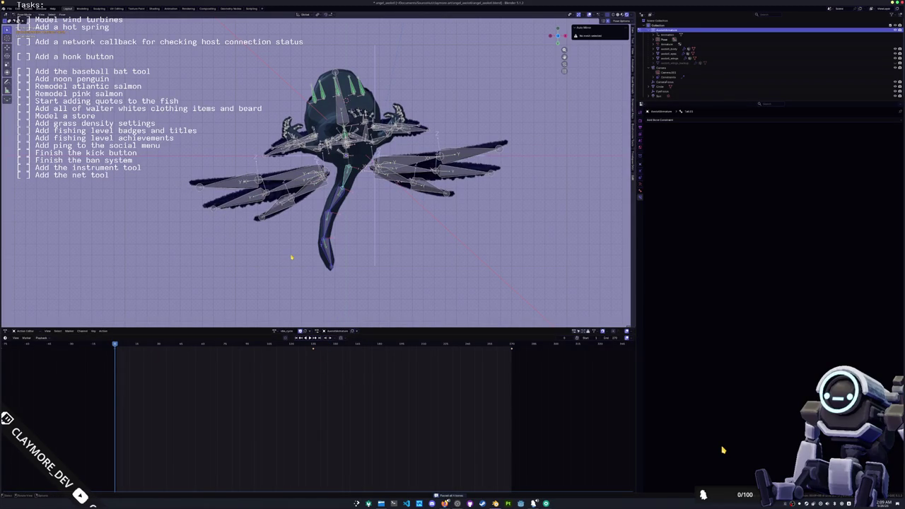
{"action": "key", "text": "shift+Right"}
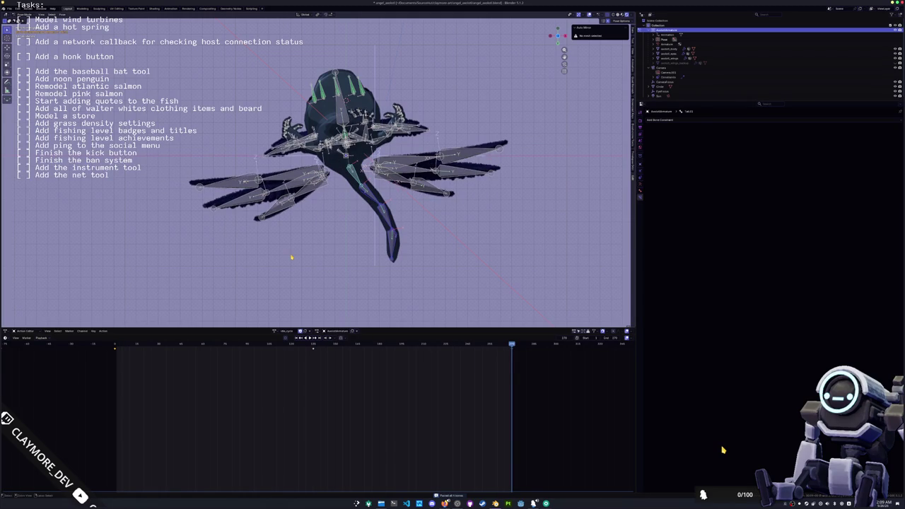
{"action": "key", "text": "ctrl+shift+v"}
{"action": "key", "text": "ctrl+v"}
{"action": "key", "text": "shift+Left"}
{"action": "key", "text": "space"}
{"action": "key", "text": "shift+Right"}
{"action": "key", "text": "Escape"}
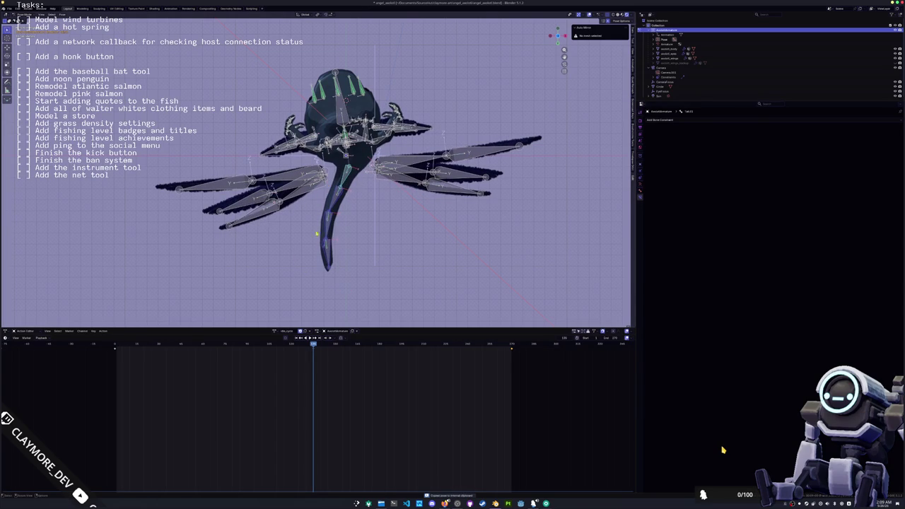
Re-paste the mirrored tail pose on the first and last frames, then play forward and reversed.
{"action": "left_click", "coordinate": [115, 344]}
{"action": "key", "text": "ctrl+shift+v"}
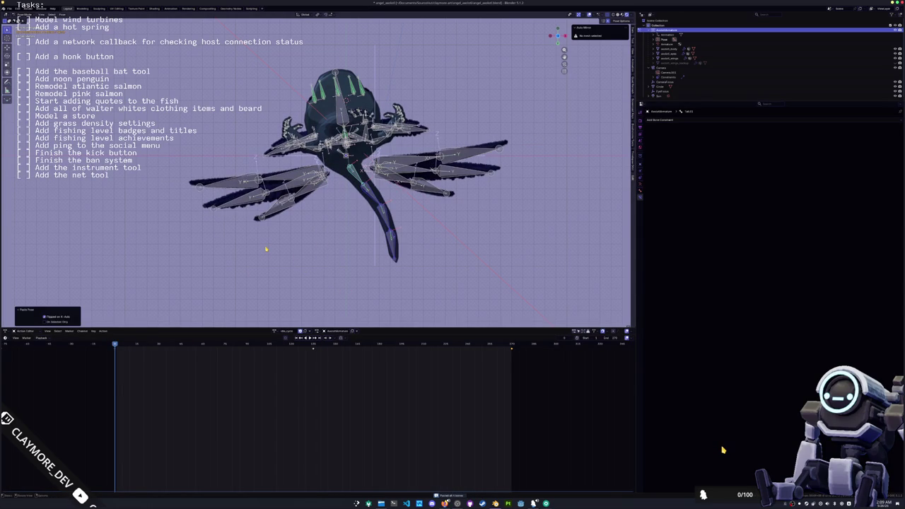
{"action": "key", "text": "shift+Right"}
{"action": "key", "text": "ctrl+shift+v"}
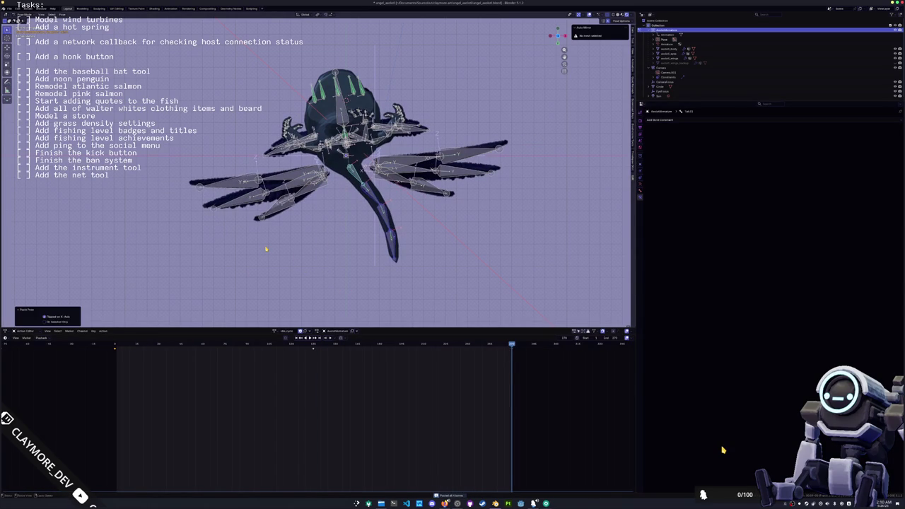
{"action": "key", "text": "space"}
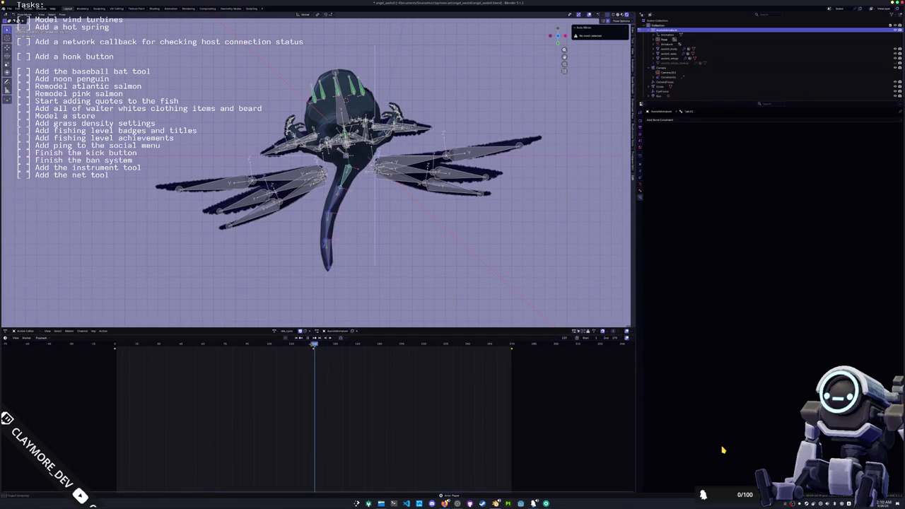
{"action": "key", "text": "ctrl+shift+space"}
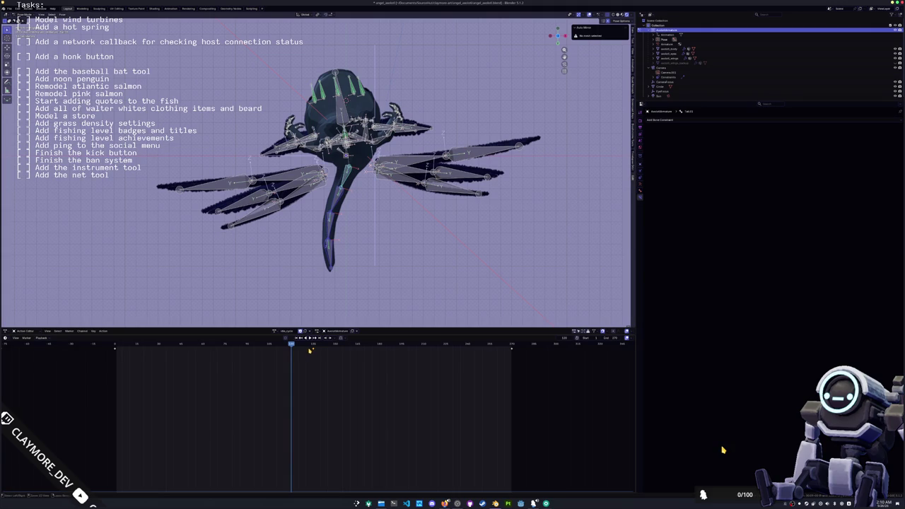
Select the tail keyframe and add two local-Z rotations to the tail bones.
{"action": "left_click", "coordinate": [305, 350]}
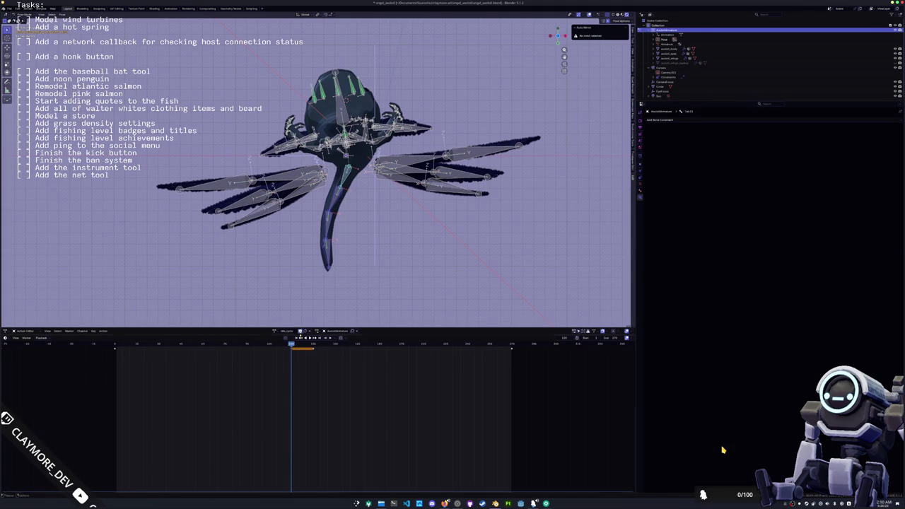
{"action": "key", "text": "space"}
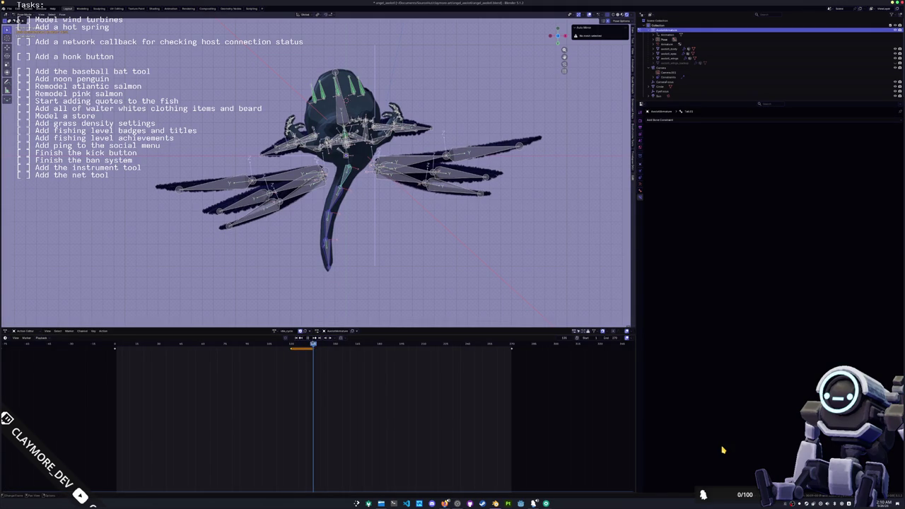
{"action": "key", "text": "r"}
{"action": "key", "text": "z"}
{"action": "key", "text": "z"}
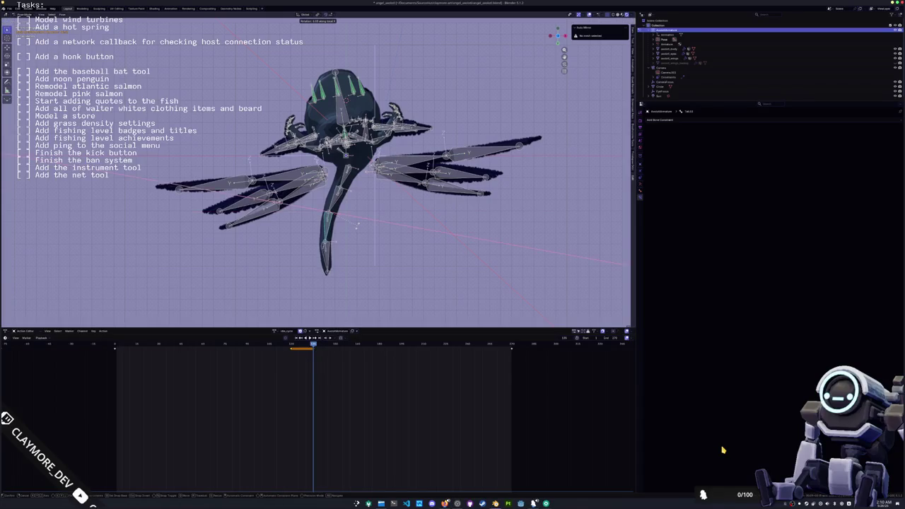
{"action": "left_click", "coordinate": [356, 230]}
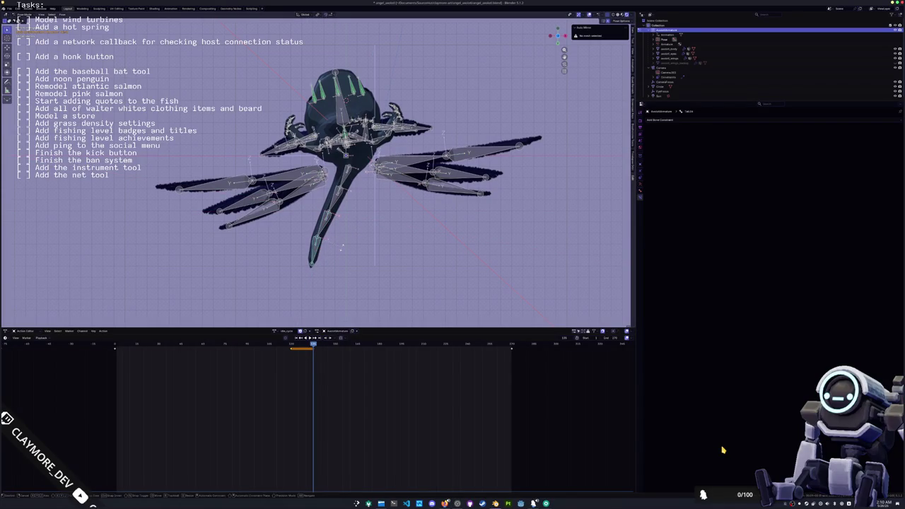
{"action": "key", "text": "r"}
{"action": "key", "text": "z"}
{"action": "key", "text": "z"}
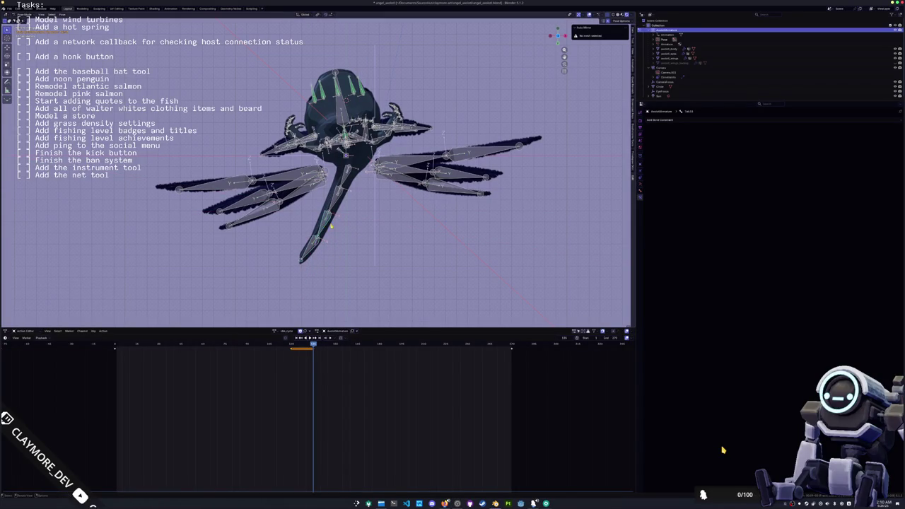
{"action": "left_click", "coordinate": [364, 227]}
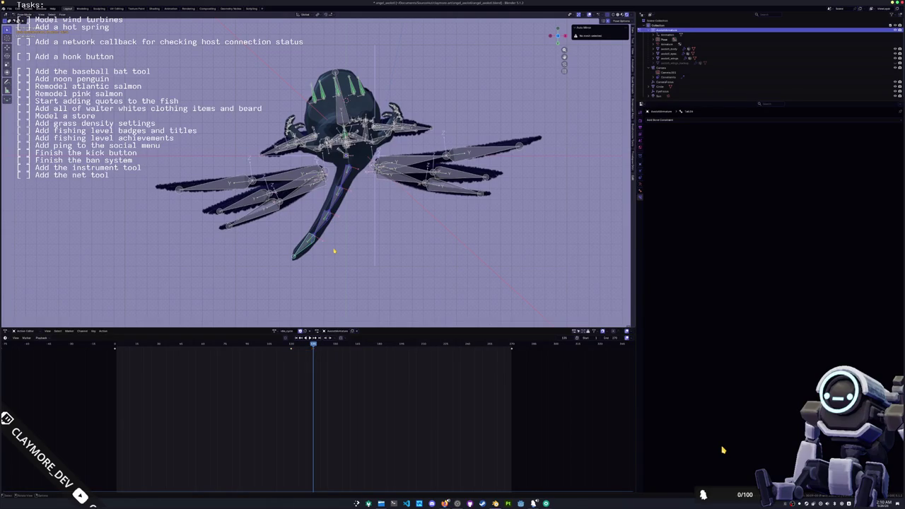
Scrub and replay the timeline to review the sway, returning to the earlier keyed frame.
{"action": "key", "text": "shift+Right"}
{"action": "key", "text": "space"}
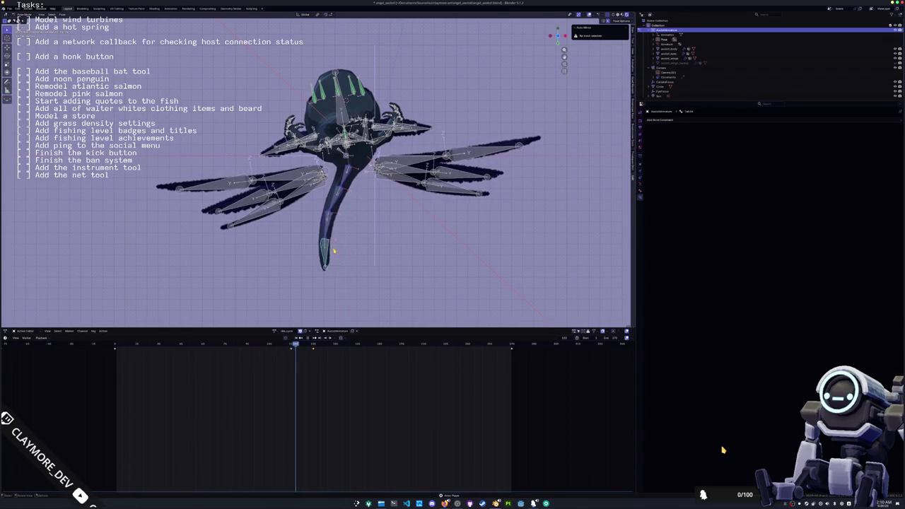
{"action": "left_click", "coordinate": [309, 338]}
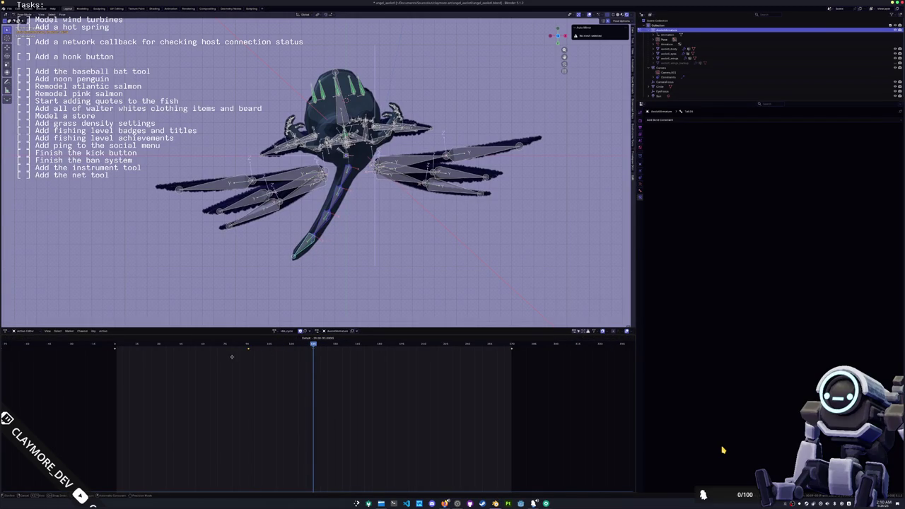
{"action": "key", "text": "space"}
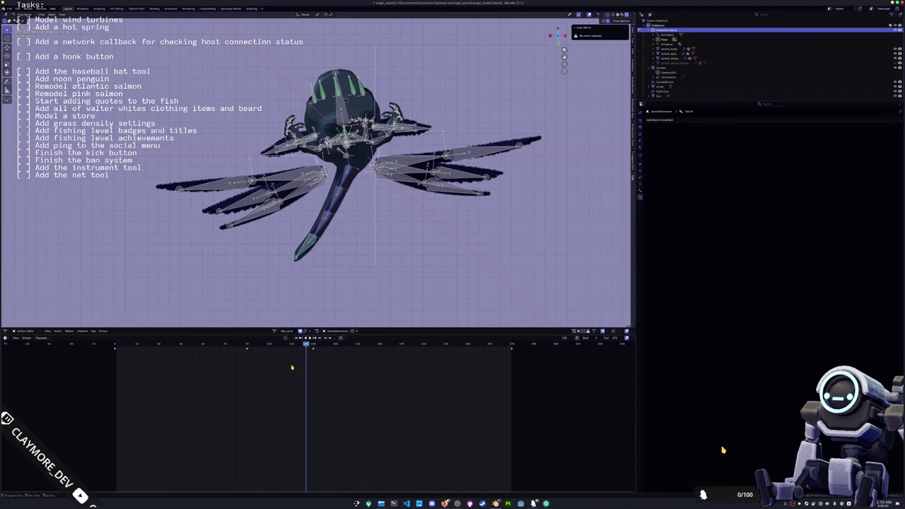
{"action": "left_click", "coordinate": [312, 347]}
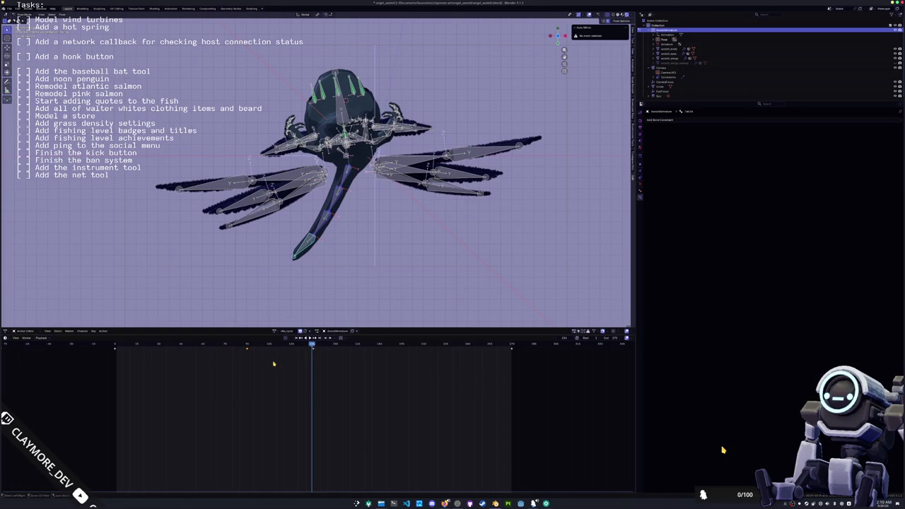
{"action": "key", "text": "Right"}
{"action": "left_click", "coordinate": [289, 348]}
{"action": "key", "text": "space"}
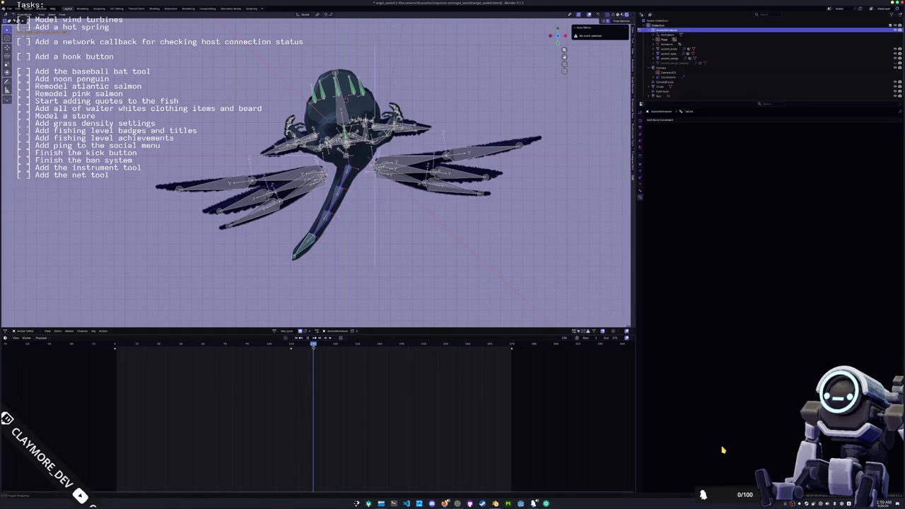
Swing the tail further down-left, undo the last rotation, then play through the scene camera.
{"action": "key", "text": "r"}
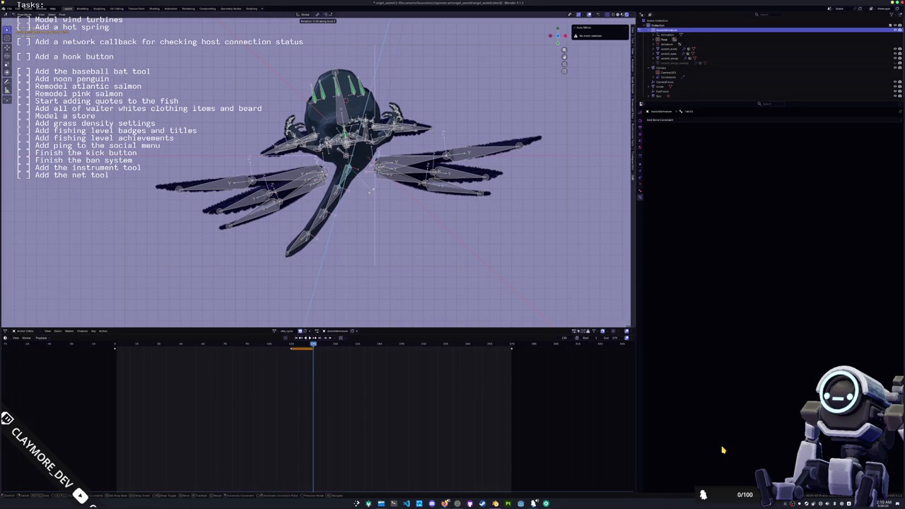
{"action": "left_click", "coordinate": [371, 195]}
{"action": "key", "text": "r"}
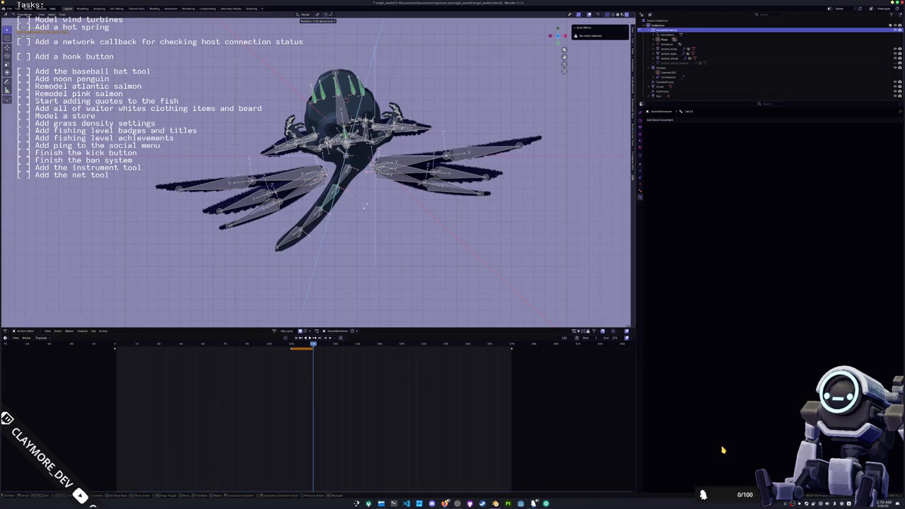
{"action": "left_click", "coordinate": [343, 213]}
{"action": "key", "text": "r"}
{"action": "left_click", "coordinate": [295, 232]}
{"action": "key", "text": "r"}
{"action": "left_click", "coordinate": [296, 234]}
{"action": "key", "text": "r"}
{"action": "left_click", "coordinate": [347, 295]}
{"action": "key", "text": "ctrl+z"}
{"action": "key", "text": "ctrl+z"}
{"action": "key", "text": "ctrl+z"}
{"action": "key", "text": "ctrl+z"}
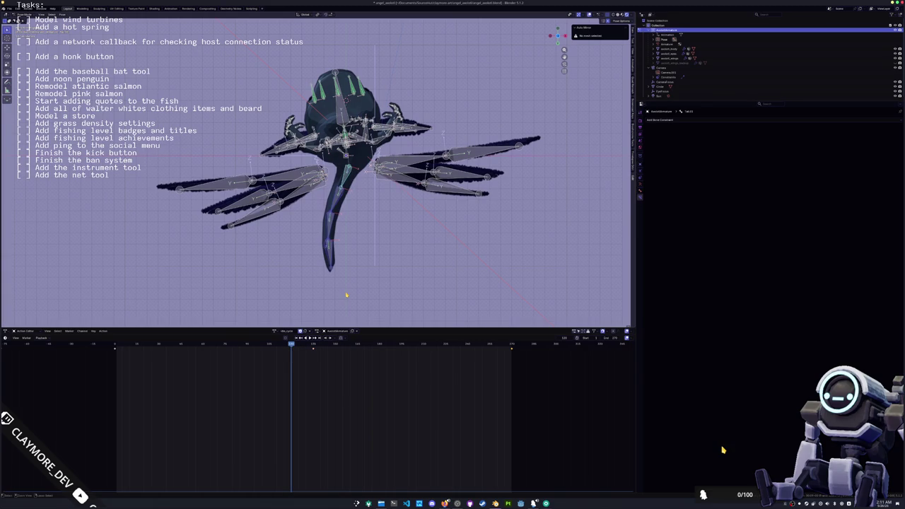
{"action": "key", "text": "KP_0"}
{"action": "key", "text": "space"}
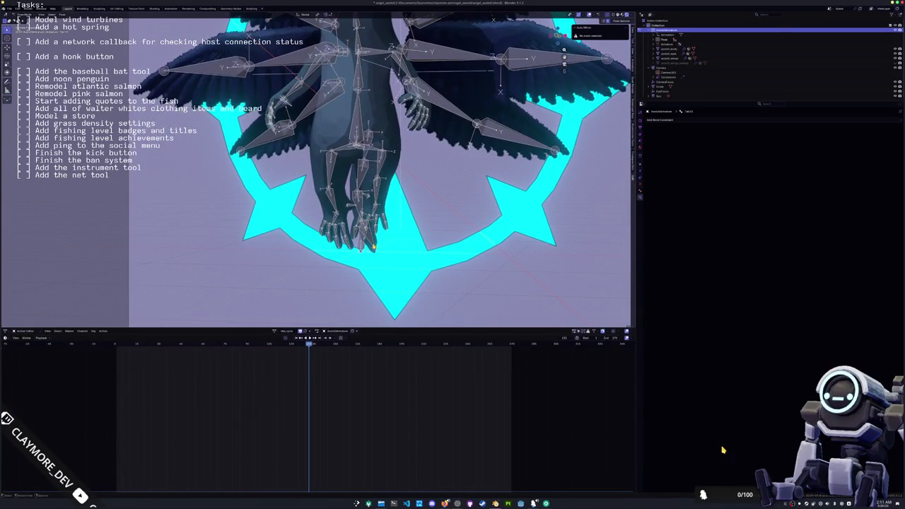
Rotate the selected bones 3° about Y at a later frame and replay from the start.
{"action": "left_click", "coordinate": [318, 339]}
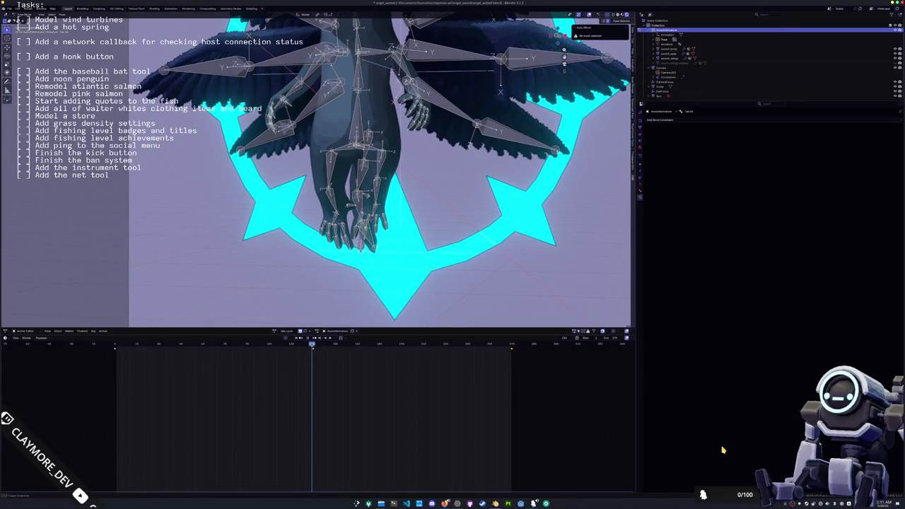
{"action": "left_click", "coordinate": [355, 347]}
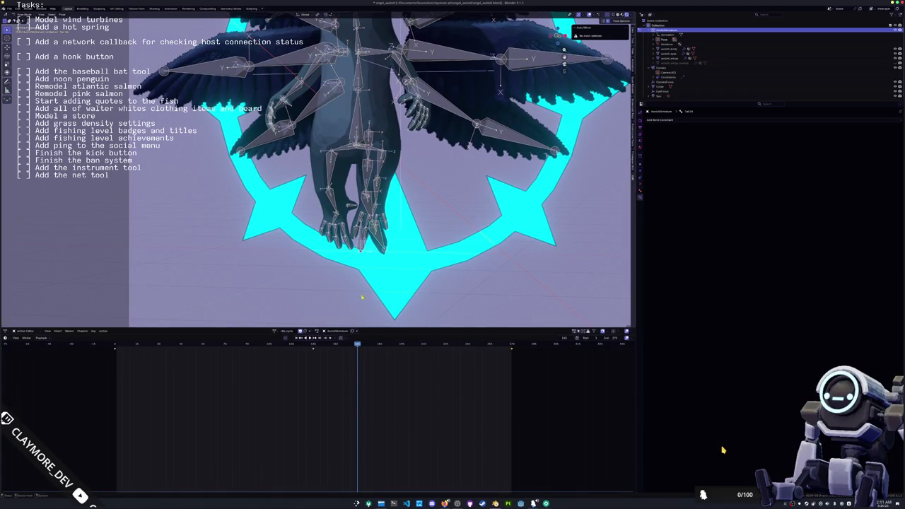
{"action": "scroll", "coordinate": [362, 302], "scroll_direction": "down", "scroll_amount": 5}
{"action": "key", "text": "r"}
{"action": "key", "text": "y"}
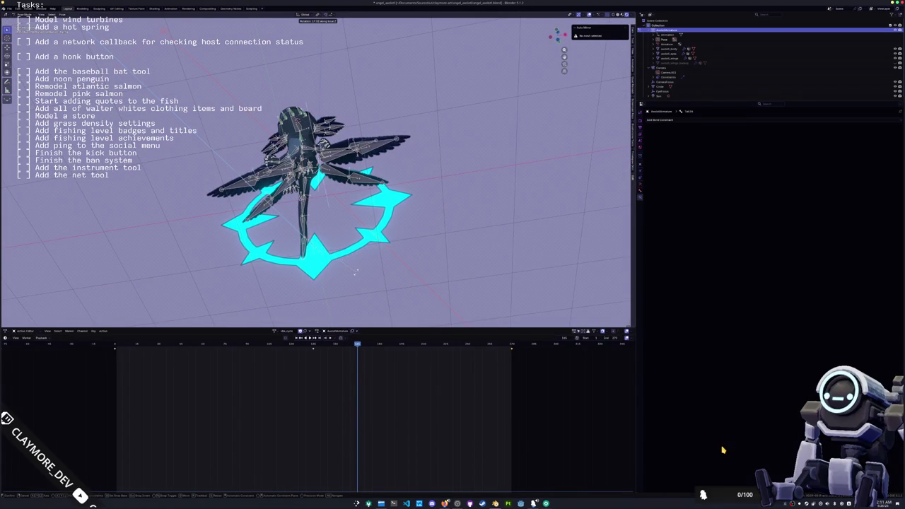
{"action": "left_click", "coordinate": [355, 275]}
{"action": "key", "text": "shift+Left"}
{"action": "key", "text": "space"}
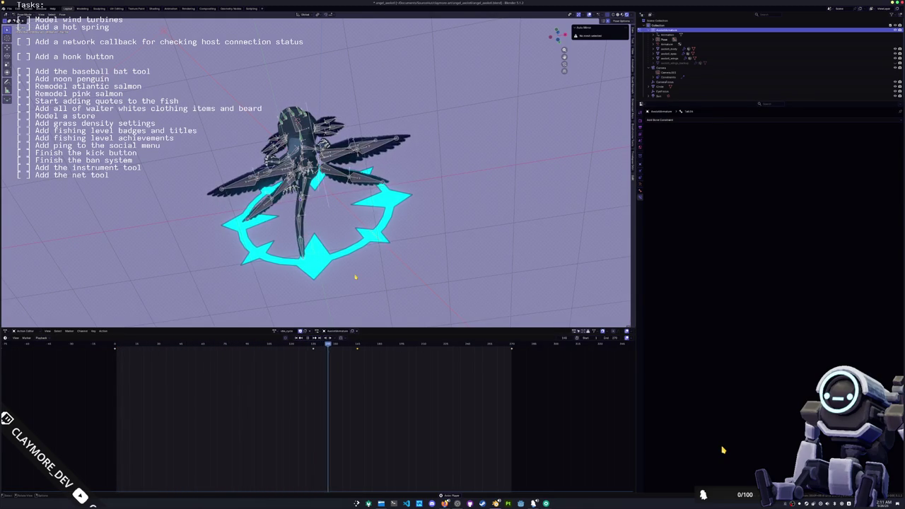
Slide the tail-sway keyframe later in the Action Editor and replay to check timing.
{"action": "key", "text": "g"}
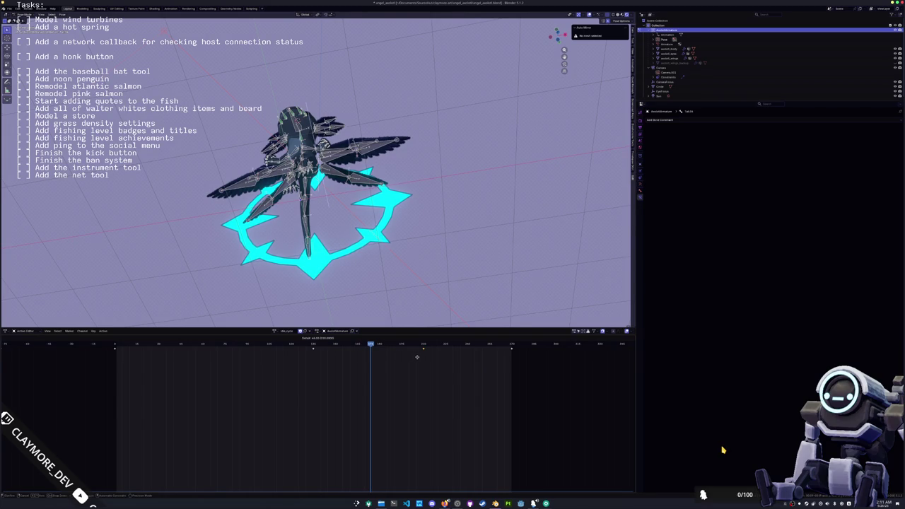
{"action": "left_click", "coordinate": [403, 357]}
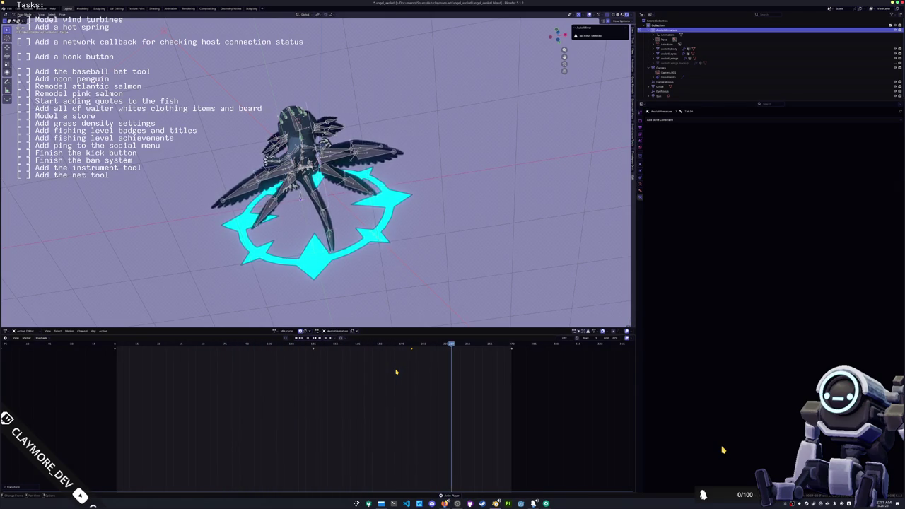
{"action": "left_click_drag", "start_coordinate": [417, 358], "coordinate": [402, 345]}
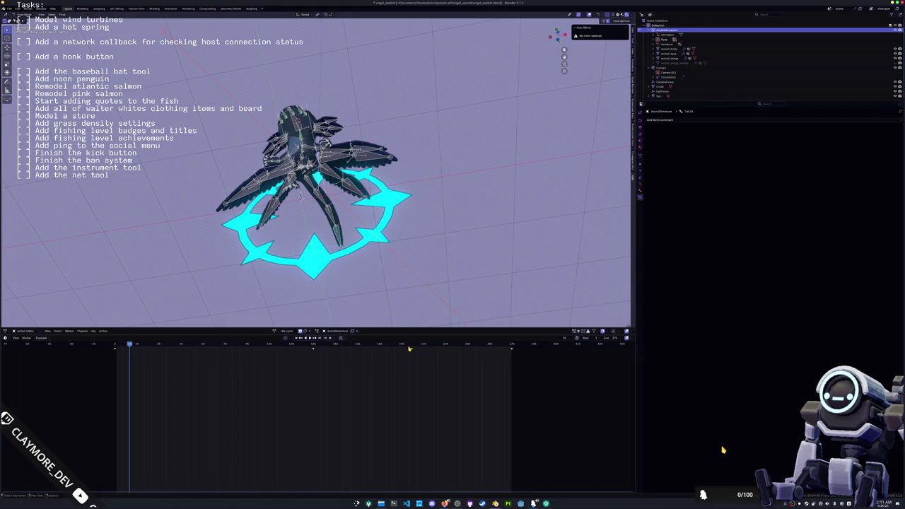
{"action": "left_click", "coordinate": [409, 345]}
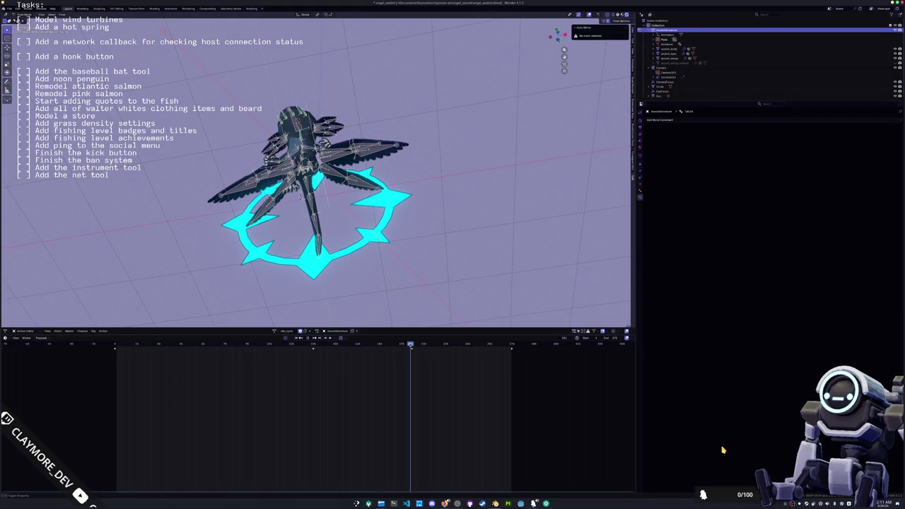
{"action": "left_click", "coordinate": [399, 359]}
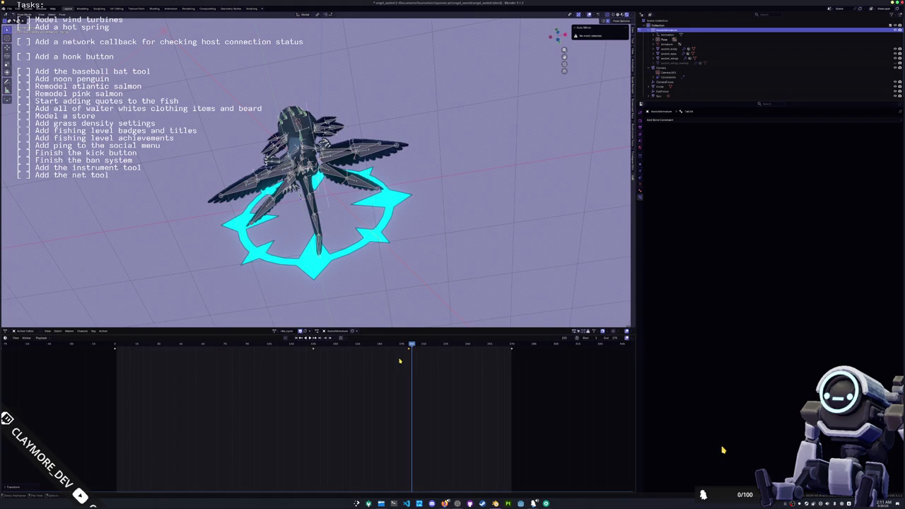
{"action": "key", "text": "space"}
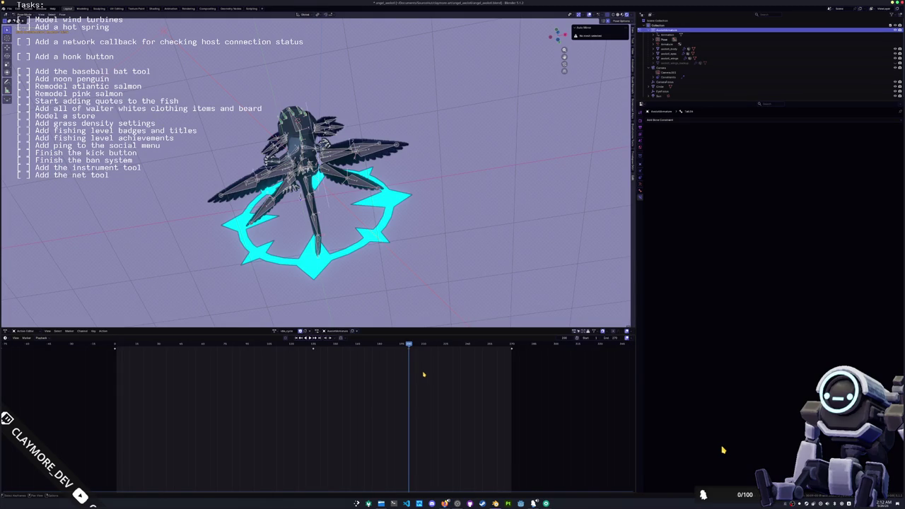
Paste the copied pose mirrored across X at an earlier frame of the action.
{"action": "middle_click_drag", "start_coordinate": [358, 360], "coordinate": [390, 360]}
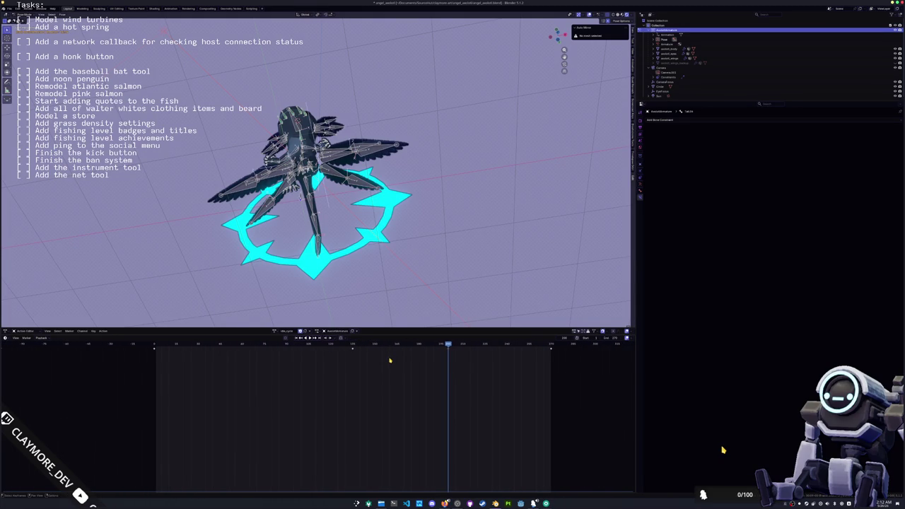
{"action": "left_click", "coordinate": [265, 344]}
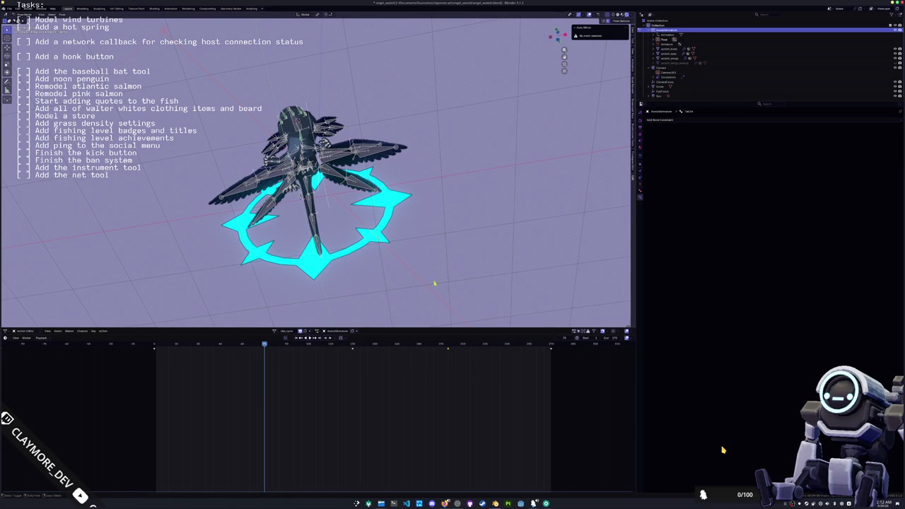
{"action": "key", "text": "ctrl+shift+v"}
{"action": "key", "text": "ctrl+z"}
{"action": "key", "text": "ctrl+shift+v"}
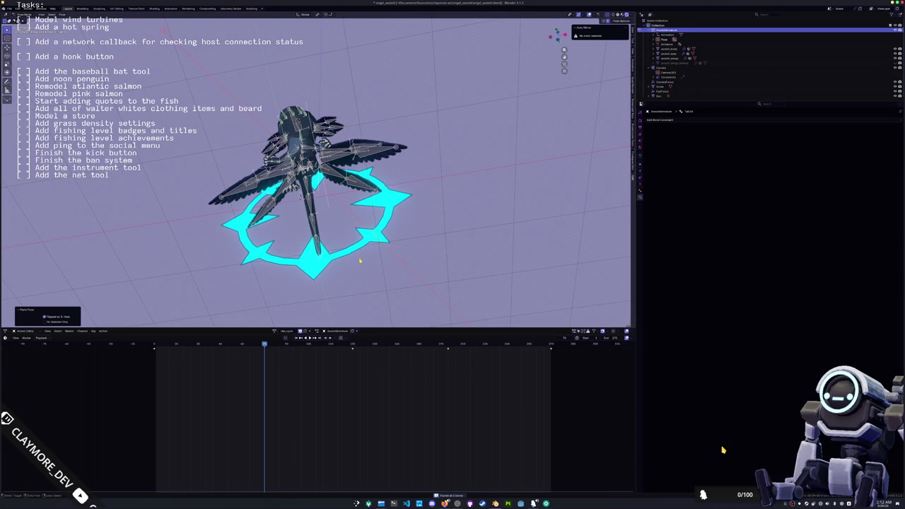
Return to the start frame and play the animation to preview the motion.
{"action": "key", "text": "ctrl+z"}
{"action": "key", "text": "shift+Left"}
{"action": "key", "text": "space"}
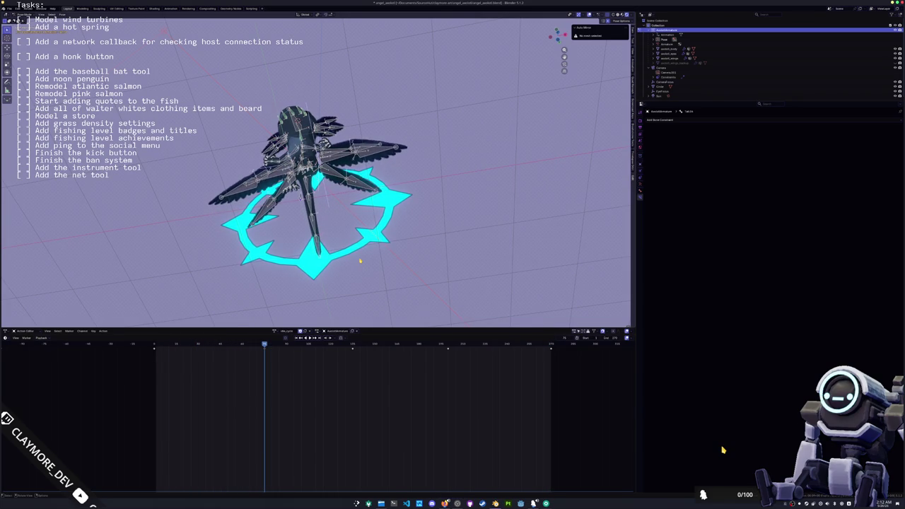
Rotate the selected tentacle bone from a view below the rig and play back to check.
{"action": "middle_click_drag", "start_coordinate": [350, 256], "coordinate": [321, 239]}
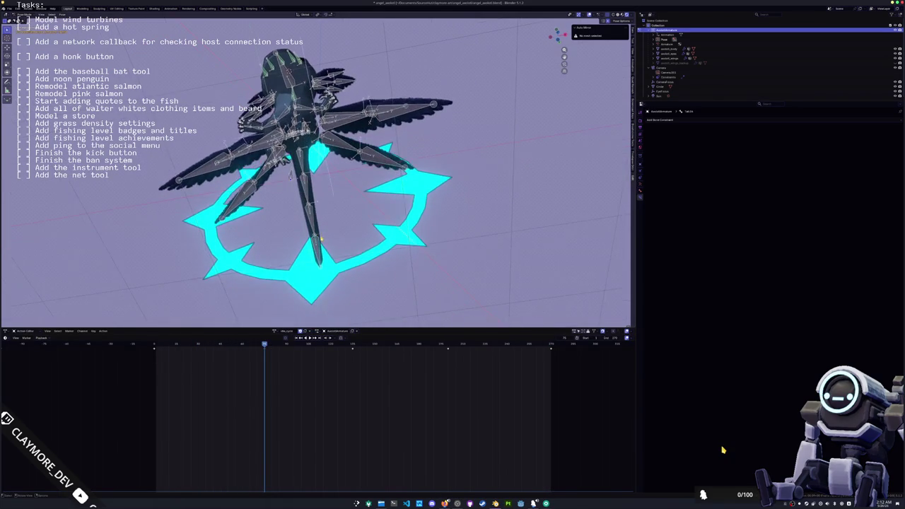
{"action": "scroll", "coordinate": [321, 239], "scroll_direction": "up", "scroll_amount": 3}
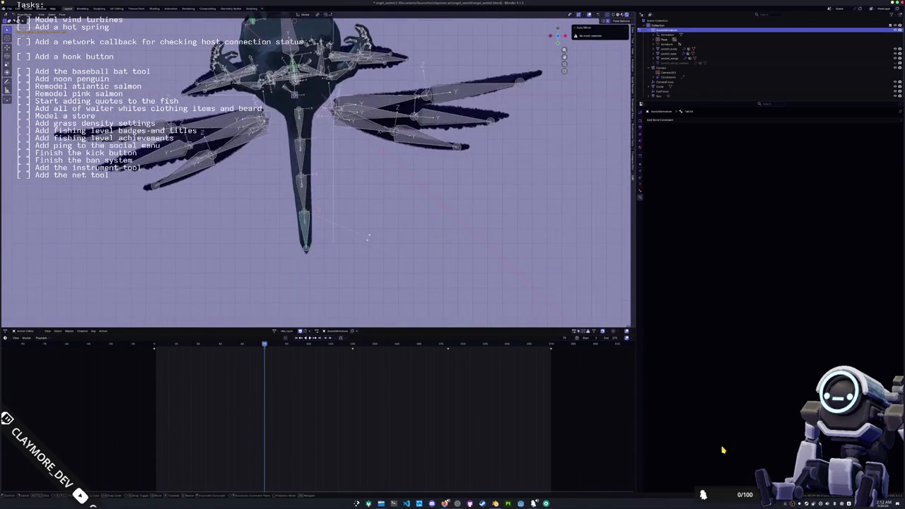
{"action": "key", "text": "r"}
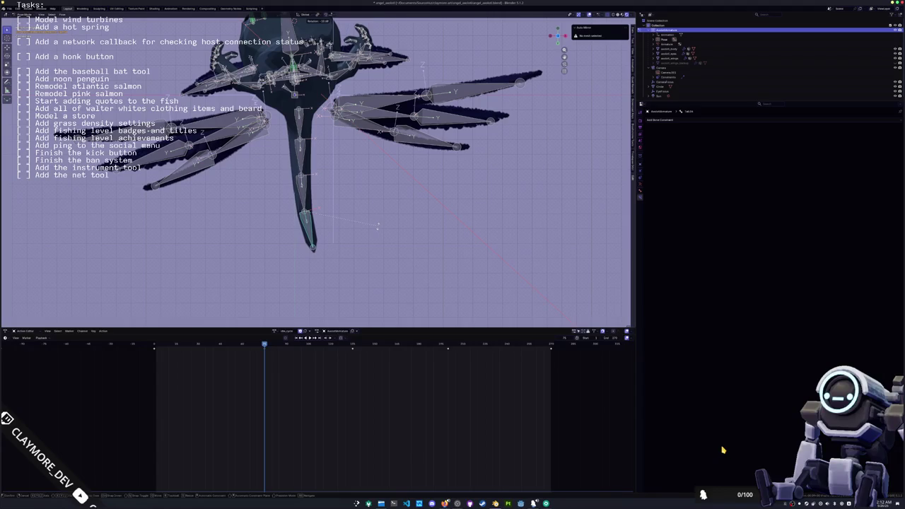
{"action": "left_click", "coordinate": [379, 226]}
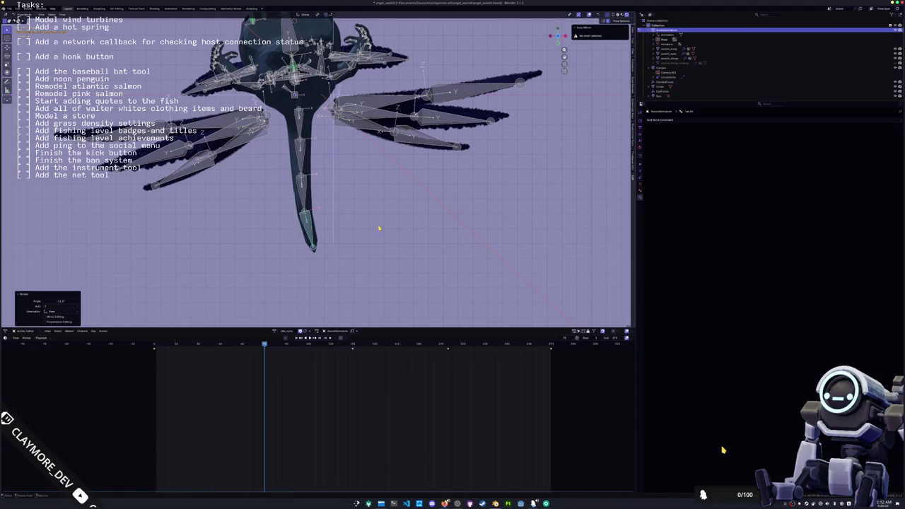
{"action": "key", "text": "space"}
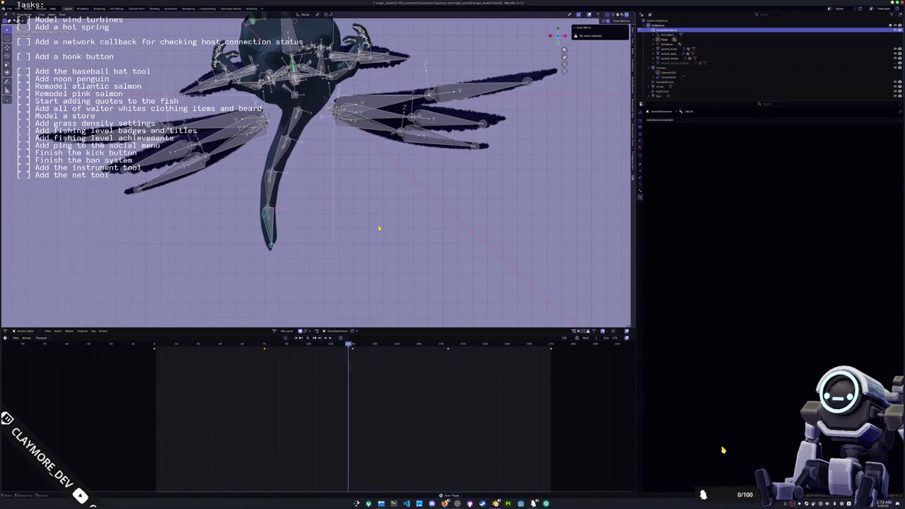
{"action": "key", "text": "space"}
Scrub back to an earlier frame and delete the keyframe there.
{"action": "left_click_drag", "start_coordinate": [265, 346], "coordinate": [151, 347]}
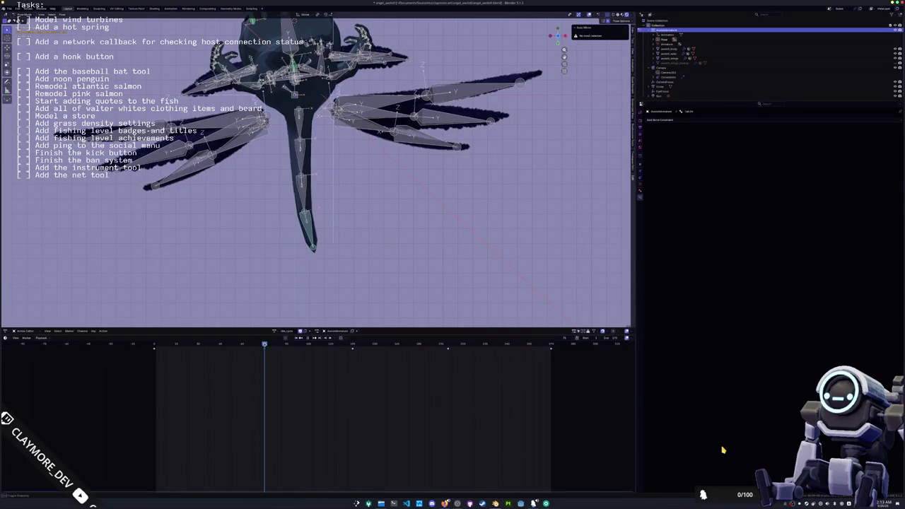
{"action": "key", "text": "space"}
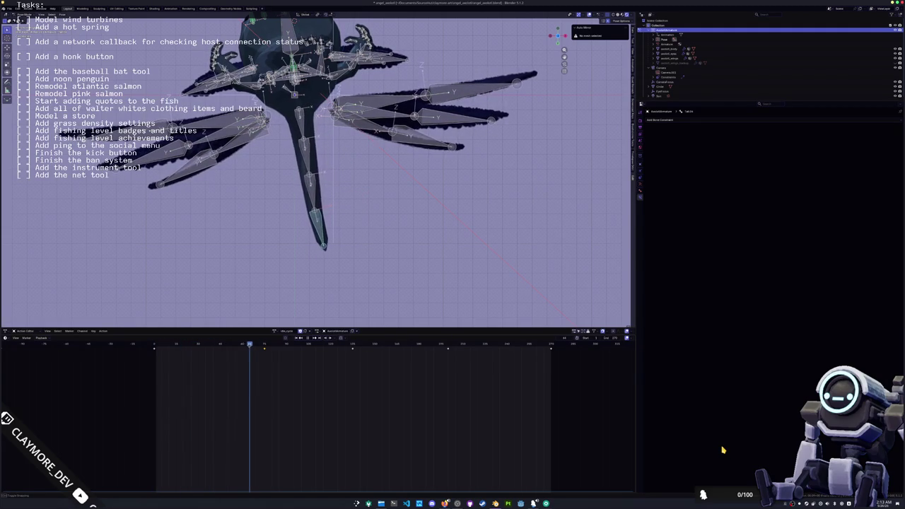
{"action": "key", "text": "space"}
{"action": "key", "text": "x"}
{"action": "left_click", "coordinate": [249, 346]}
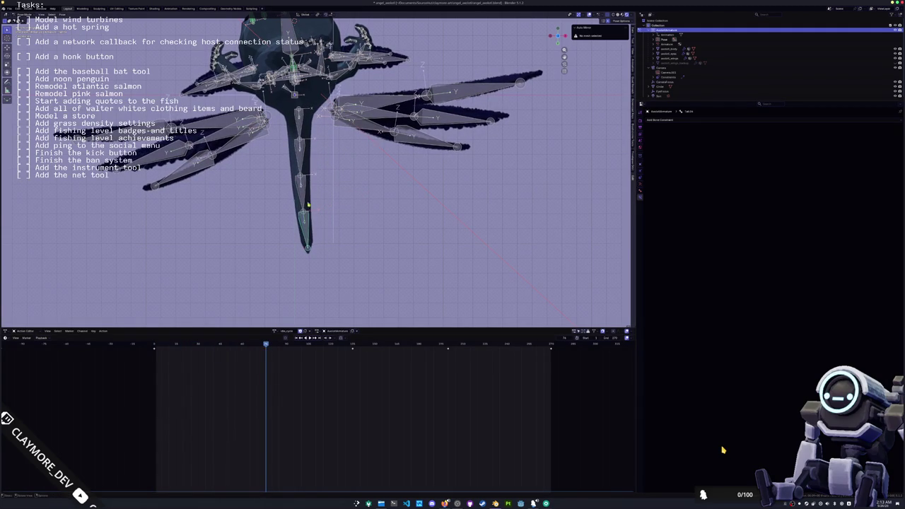
Select the upper tentacle bone, move the selection up its chain, and play from a later frame.
{"action": "left_click", "coordinate": [300, 124]}
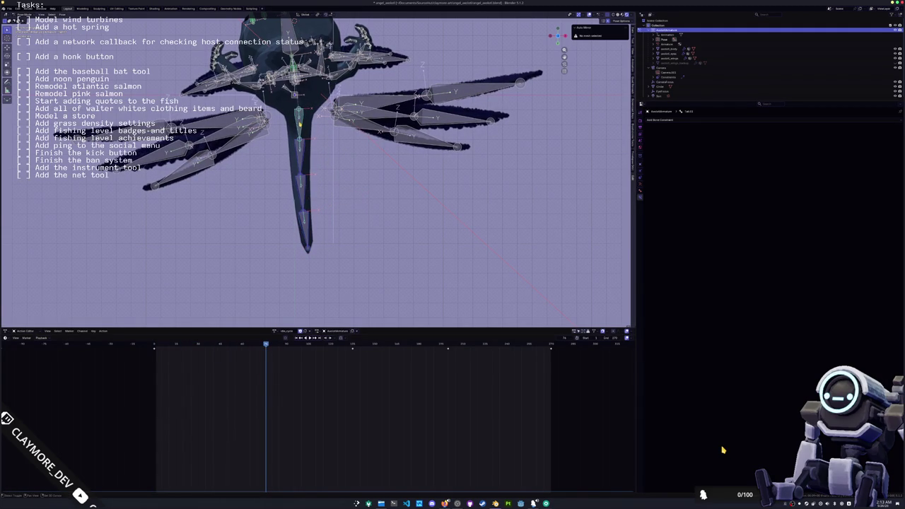
{"action": "left_click", "coordinate": [243, 346]}
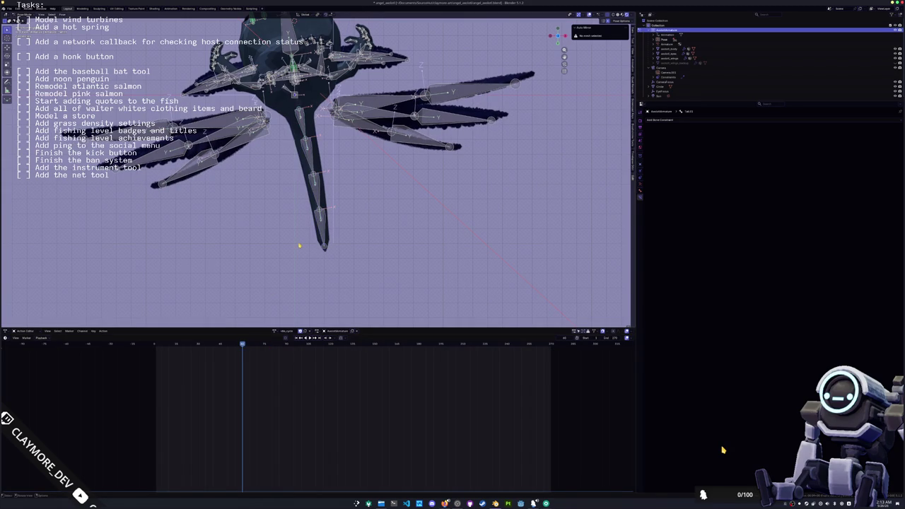
{"action": "key", "text": "bracketleft"}
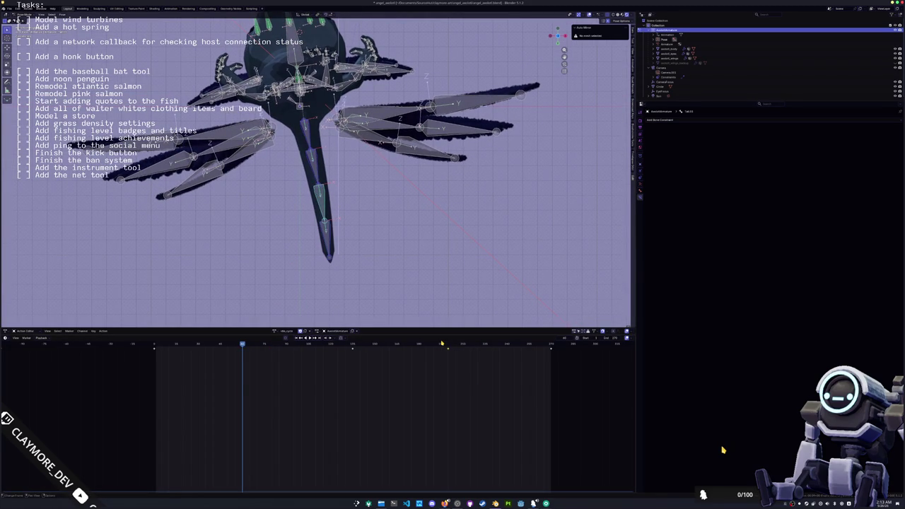
{"action": "left_click", "coordinate": [356, 346]}
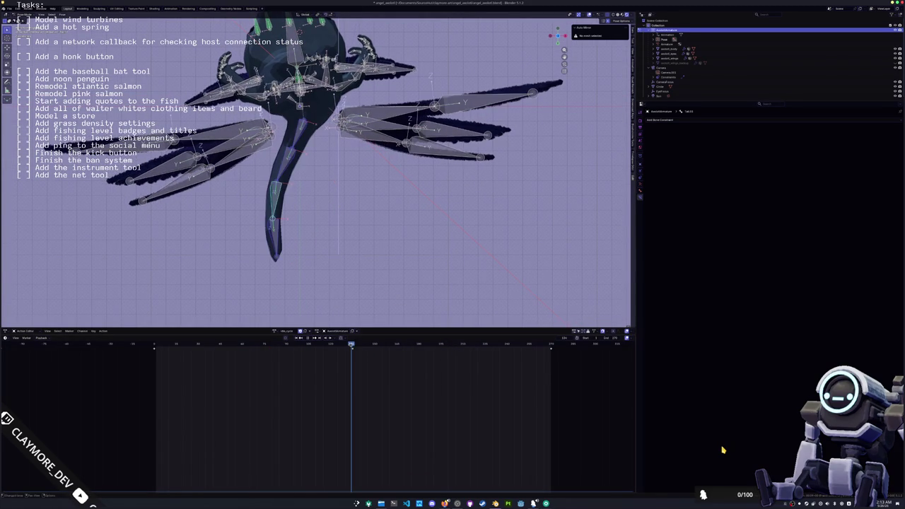
{"action": "key", "text": "shift+ctrl+space"}
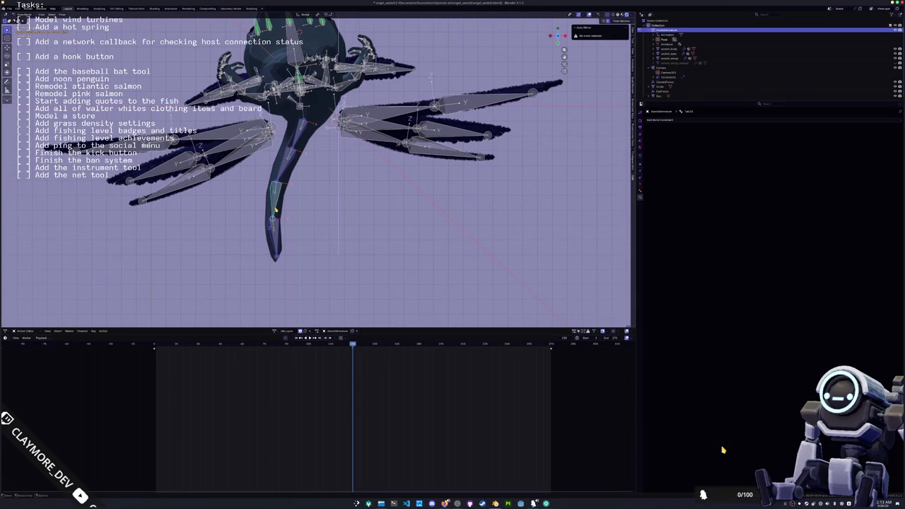
Copy the current tail pose and paste it onto an earlier frame.
{"action": "key", "text": "r"}
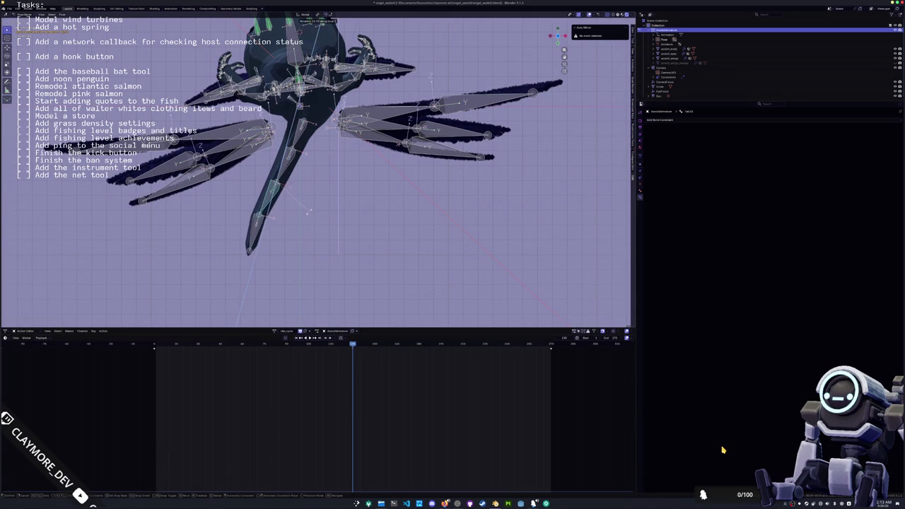
{"action": "left_click", "coordinate": [308, 211]}
{"action": "key", "text": "ctrl+z"}
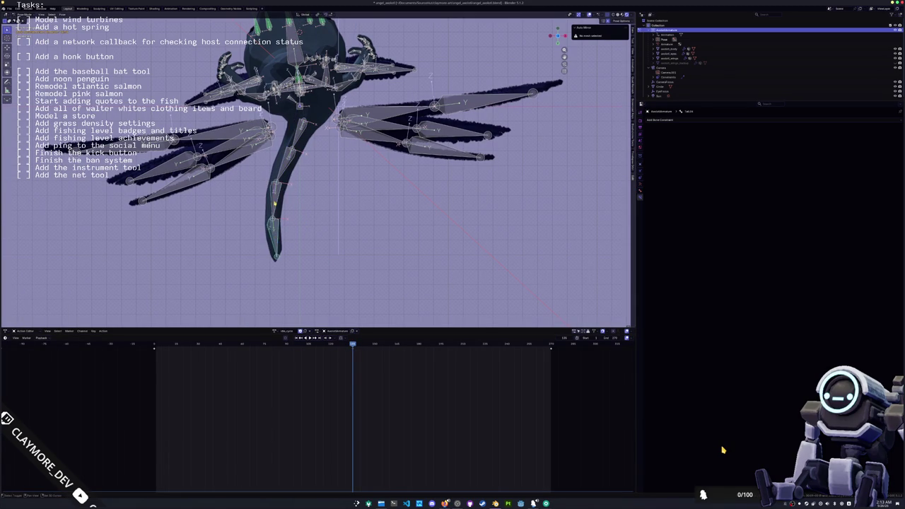
{"action": "key", "text": "ctrl+c"}
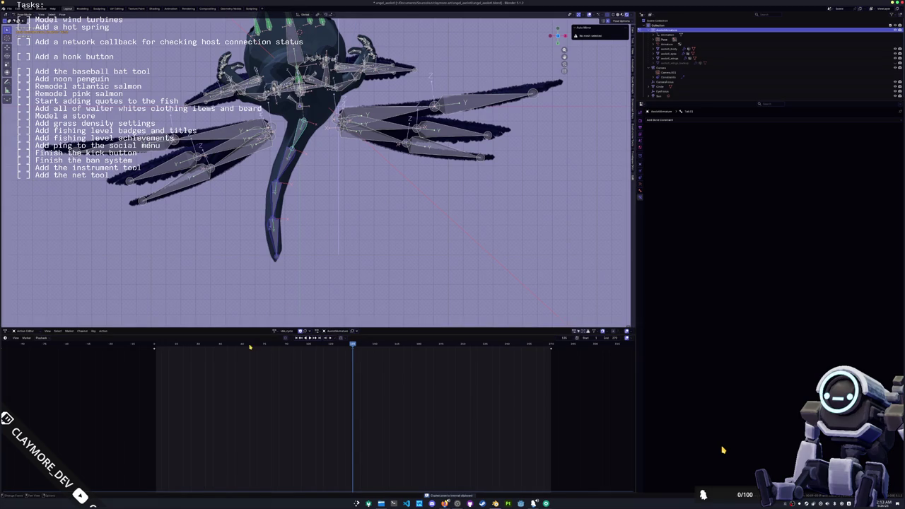
{"action": "left_click", "coordinate": [251, 346]}
{"action": "key", "text": "ctrl+v"}
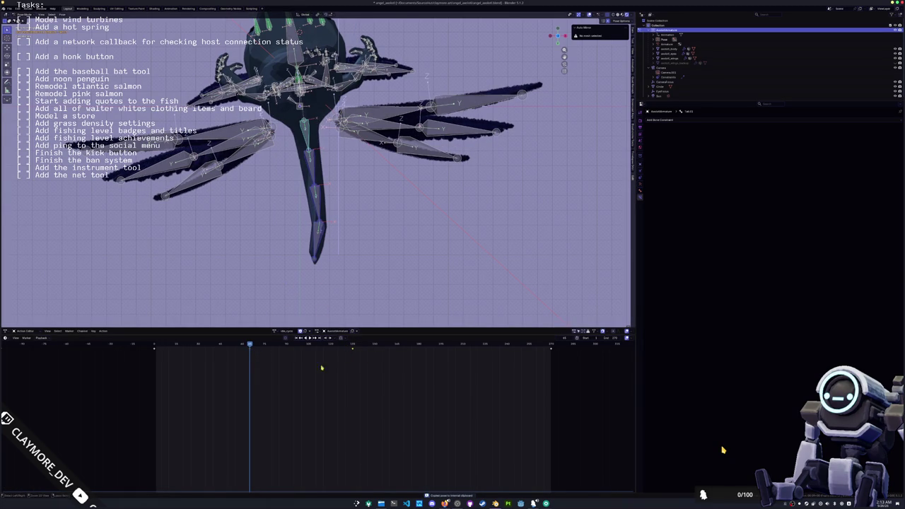
{"action": "key", "text": "ctrl+v"}
Bend the tail bones into a curve, adjust the held pose range, and play it back.
{"action": "key", "text": "r"}
{"action": "left_click", "coordinate": [346, 146]}
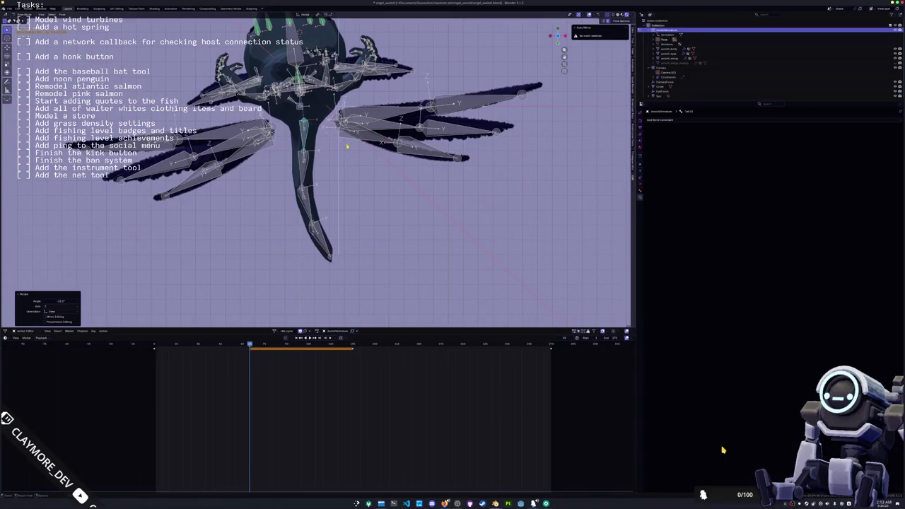
{"action": "left_click_drag", "start_coordinate": [352, 345], "coordinate": [348, 346]}
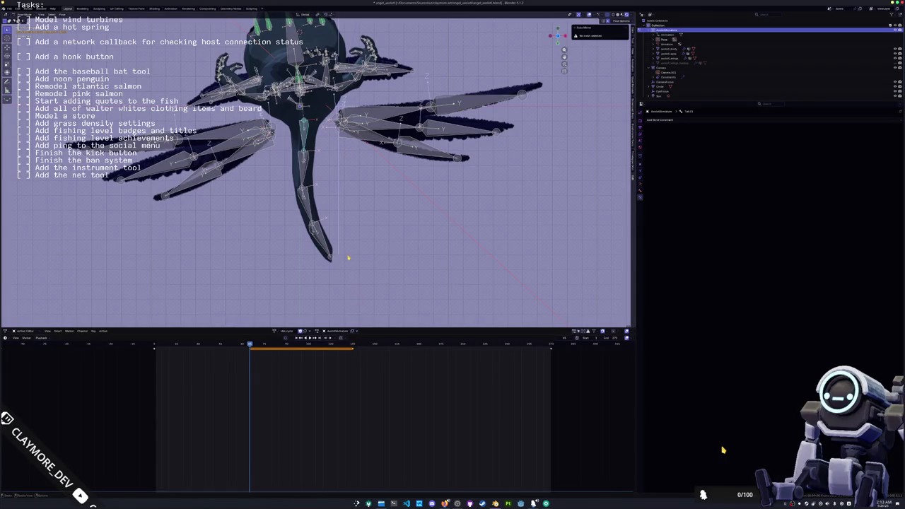
{"action": "key", "text": "space"}
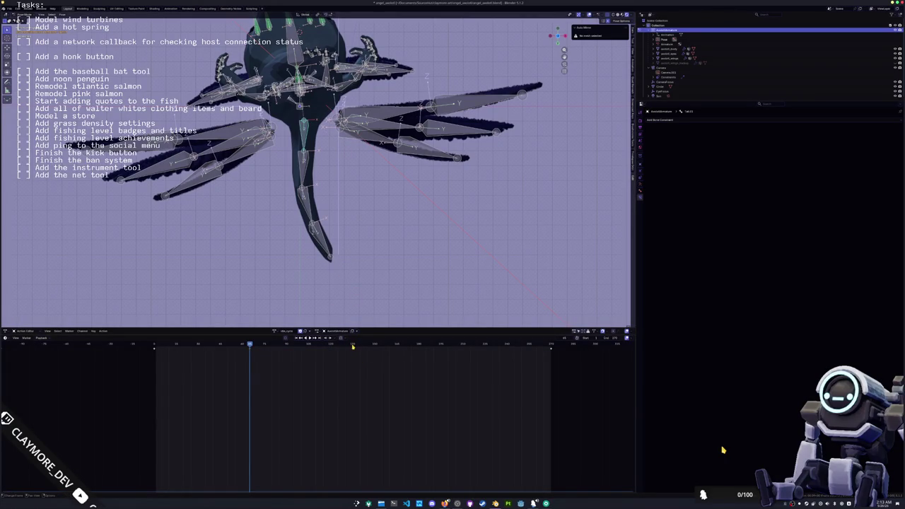
Re-pose the leg bone with several rotations swinging it toward the lower left.
{"action": "left_click", "coordinate": [315, 179]}
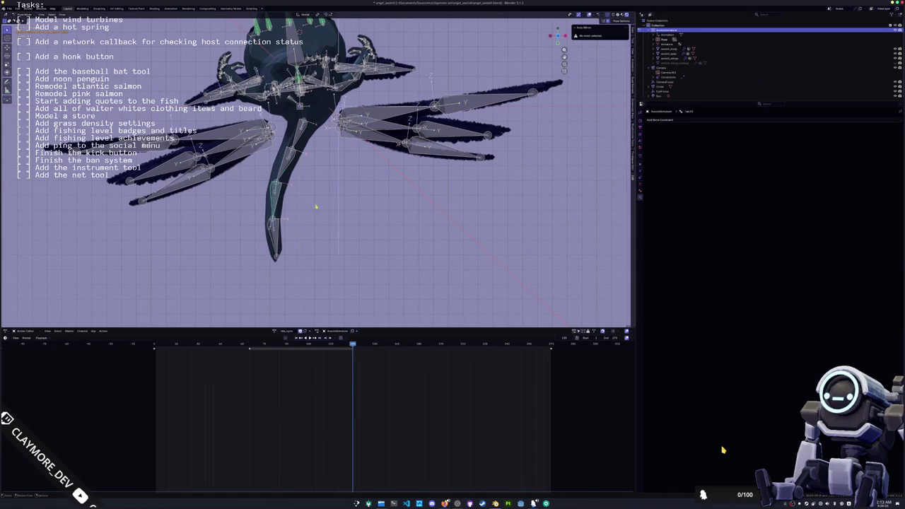
{"action": "left_click", "coordinate": [292, 234]}
{"action": "key", "text": "r"}
{"action": "left_click", "coordinate": [297, 246]}
{"action": "key", "text": "r"}
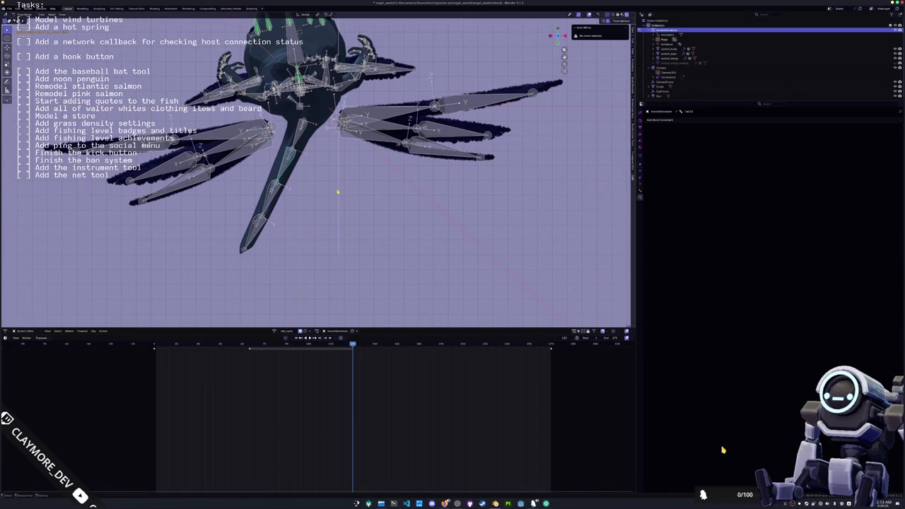
{"action": "left_click", "coordinate": [289, 200]}
{"action": "key", "text": "r"}
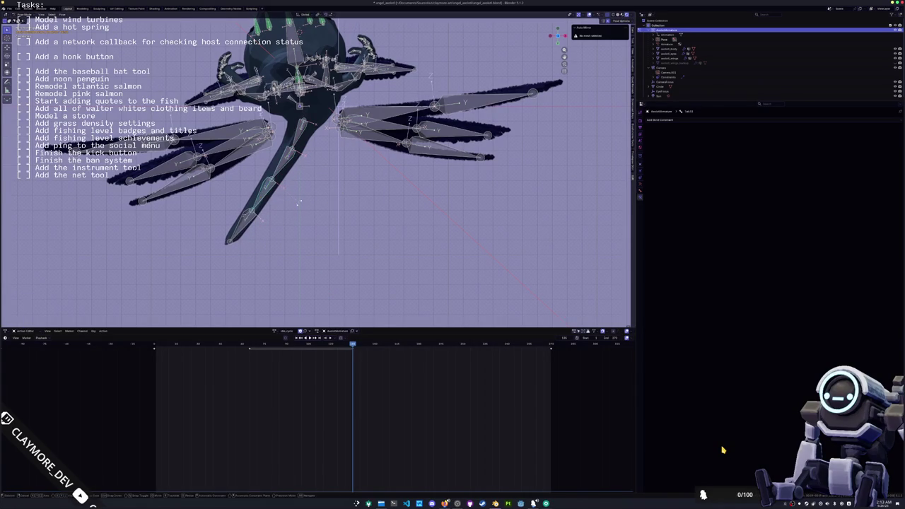
{"action": "left_click", "coordinate": [280, 218]}
{"action": "key", "text": "r"}
{"action": "left_click", "coordinate": [275, 229]}
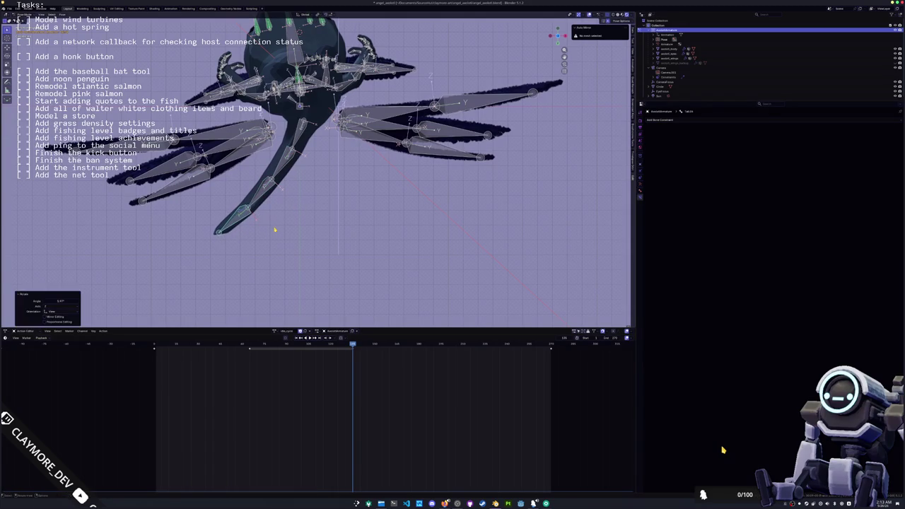
{"action": "key", "text": "r"}
{"action": "right_click", "coordinate": [238, 221]}
Step through the keyframes, paste a different tail pose, and play from start to the last frame.
{"action": "key", "text": "space"}
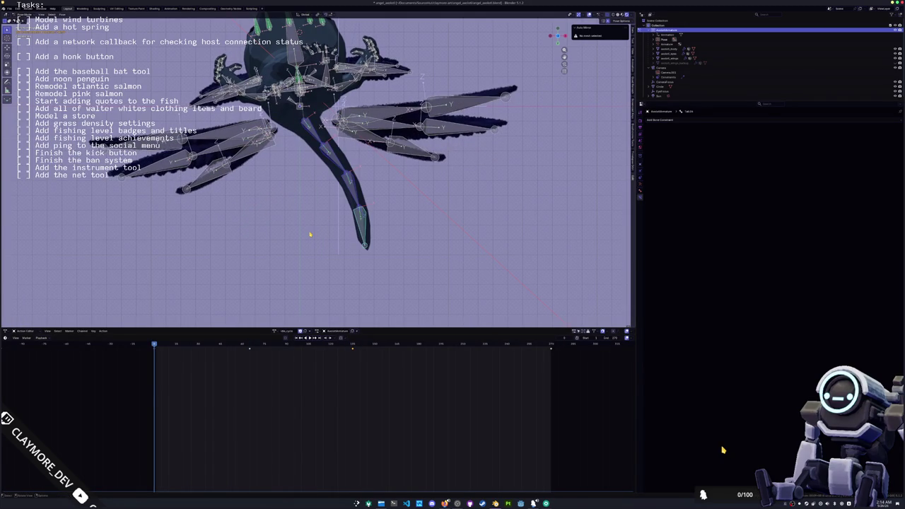
{"action": "left_click_drag", "start_coordinate": [256, 341], "coordinate": [249, 344]}
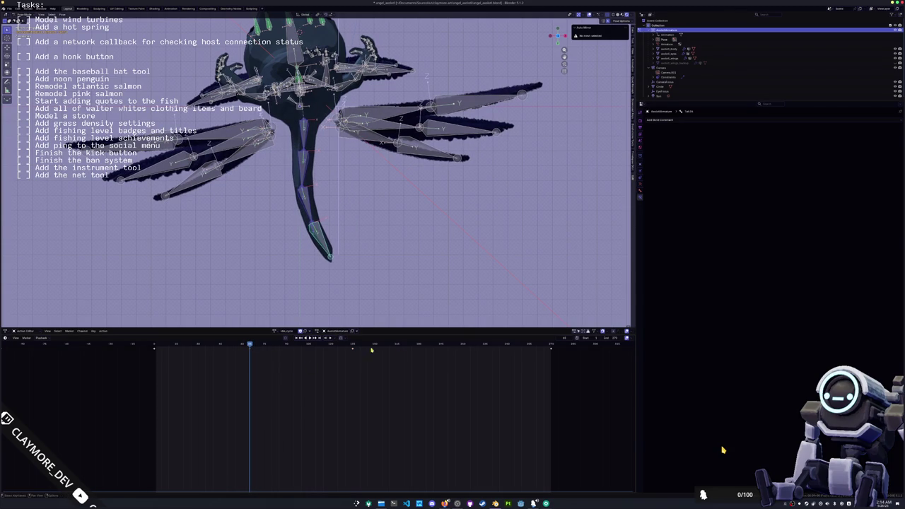
{"action": "key", "text": "Up"}
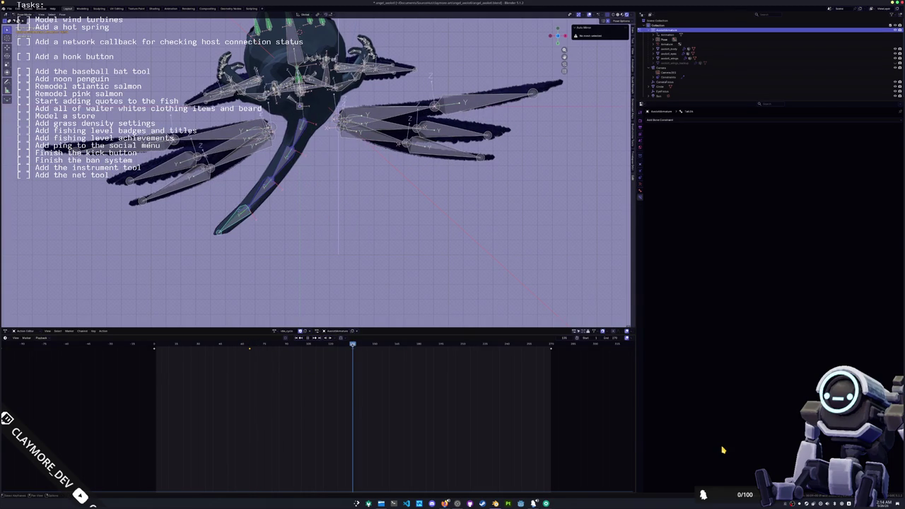
{"action": "key", "text": "space"}
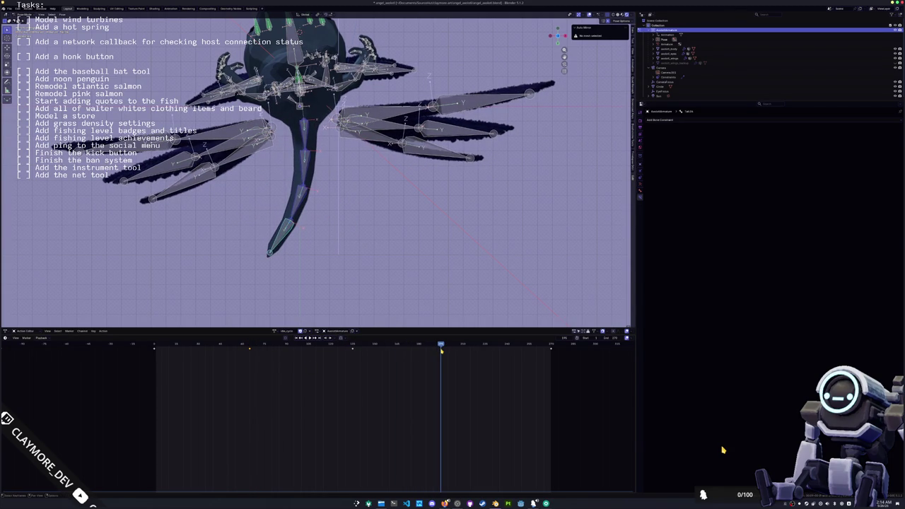
{"action": "key", "text": "ctrl+v"}
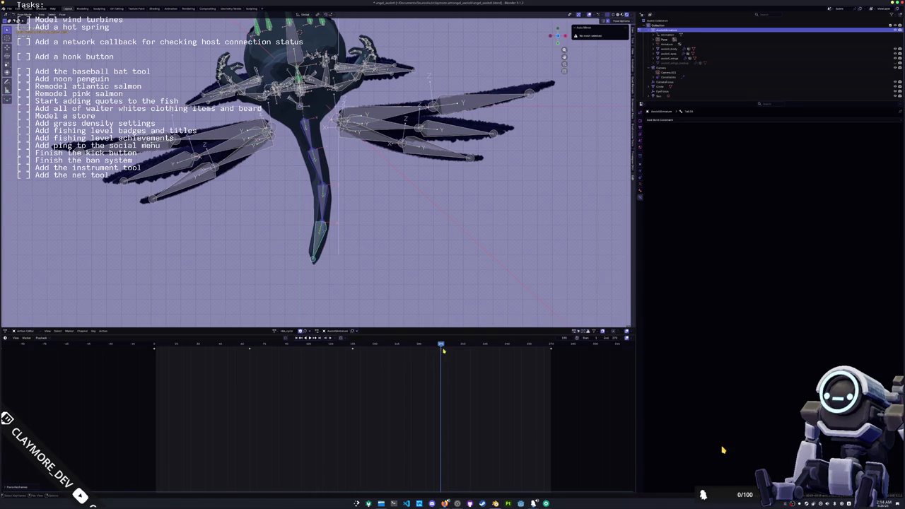
{"action": "key", "text": "Down"}
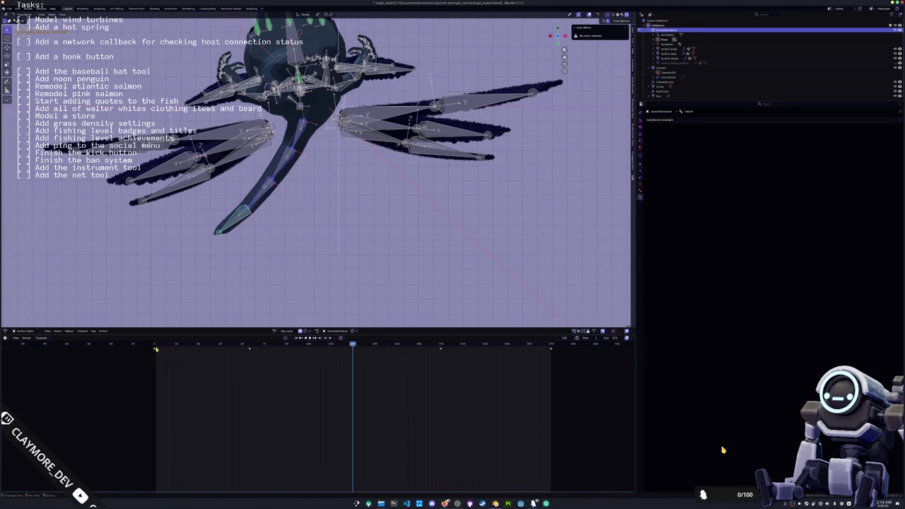
{"action": "key", "text": "shift+Left"}
{"action": "key", "text": "space"}
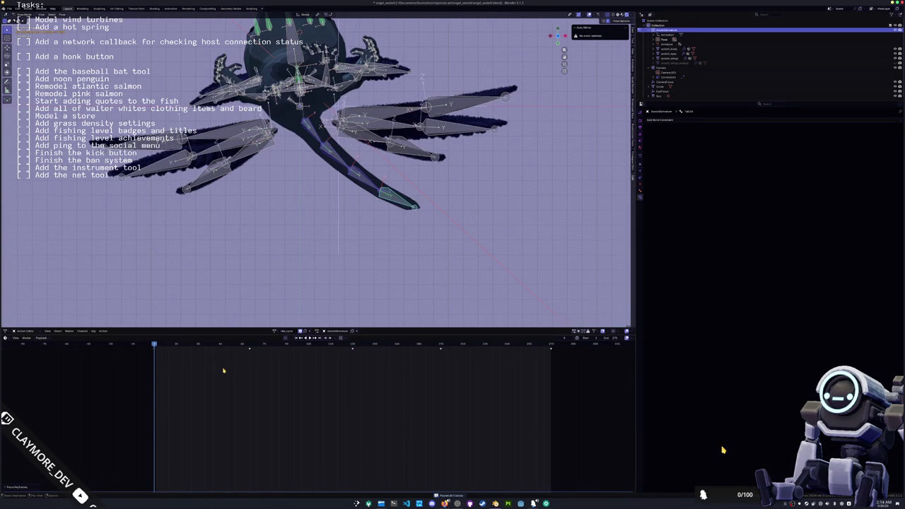
{"action": "key", "text": "shift+Right"}
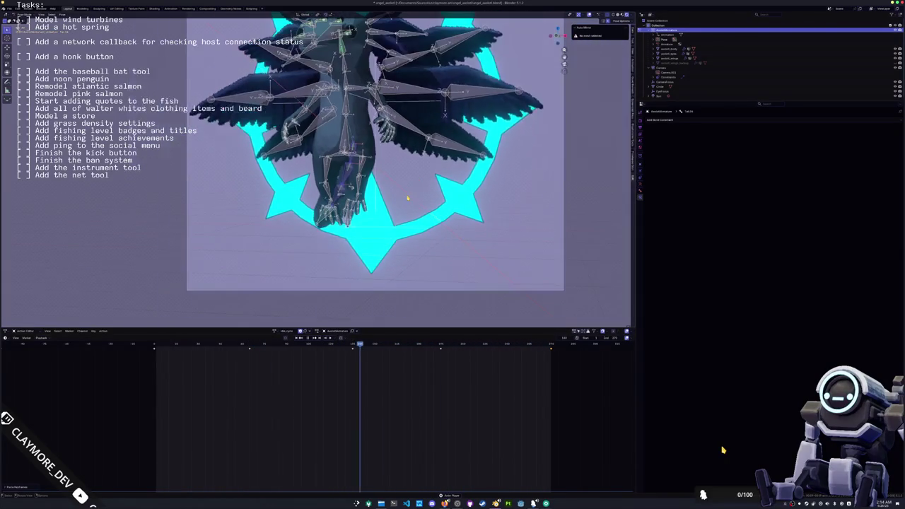
At the next keyframe, rotate the lower leg and foot bone toward the lower left.
{"action": "key", "text": "space"}
{"action": "key", "text": "Down"}
{"action": "scroll", "coordinate": [318, 170], "scroll_direction": "up", "scroll_amount": 3}
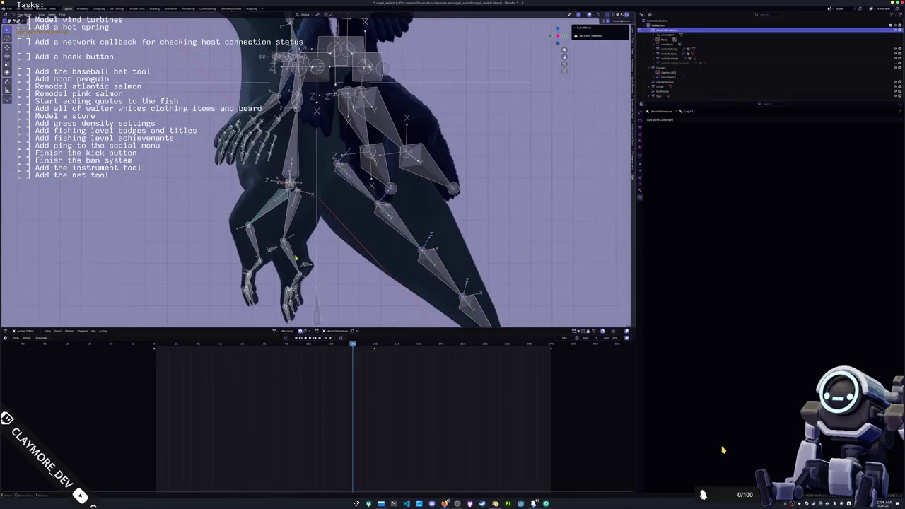
{"action": "key", "text": "Up"}
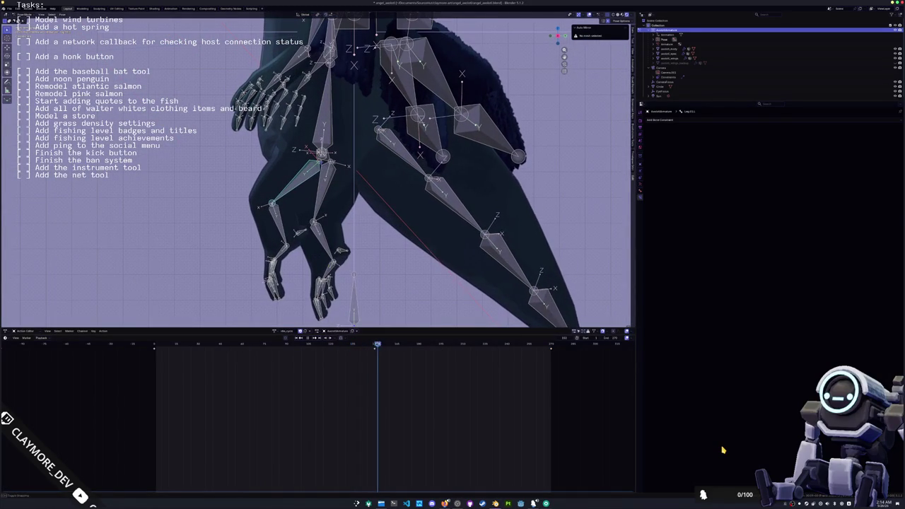
{"action": "left_click", "coordinate": [277, 221]}
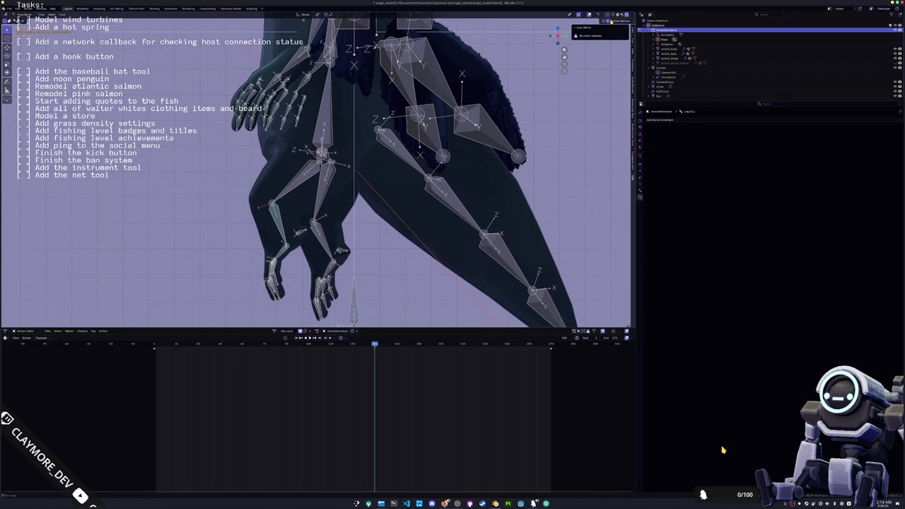
{"action": "key", "text": "r"}
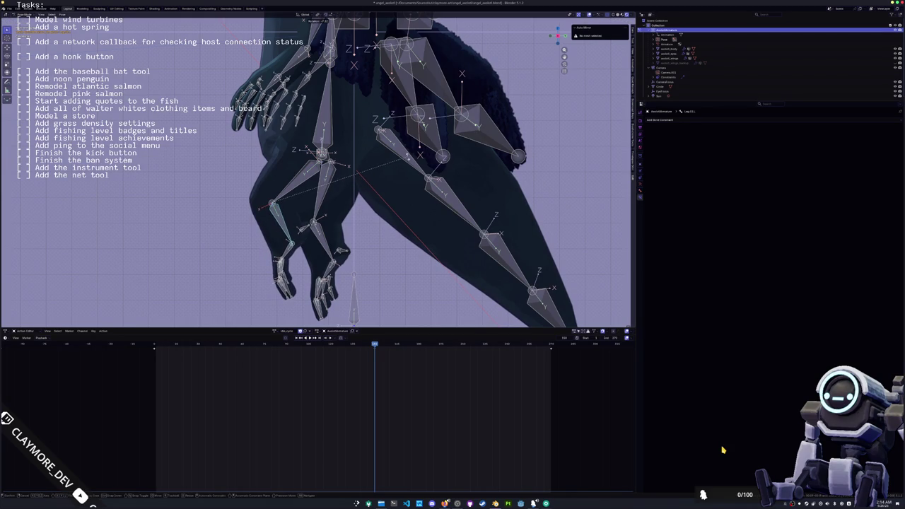
{"action": "left_click", "coordinate": [371, 200]}
{"action": "scroll", "coordinate": [371, 199], "scroll_direction": "down", "scroll_amount": 4}
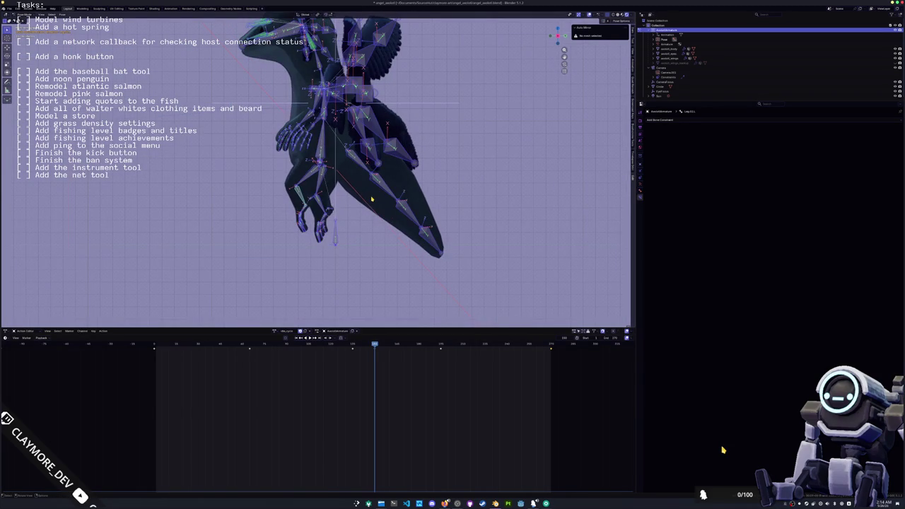
Select the tail-tip bones, then orbit out to the whole character and deselect all bones.
{"action": "left_click", "coordinate": [379, 188]}
{"action": "left_click", "coordinate": [414, 210]}
{"action": "left_click", "coordinate": [427, 237]}
{"action": "middle_click_drag", "start_coordinate": [373, 262], "coordinate": [346, 251]}
{"action": "scroll", "coordinate": [330, 242], "scroll_direction": "down", "scroll_amount": 5}
{"action": "middle_click_drag", "start_coordinate": [261, 227], "coordinate": [121, 215]}
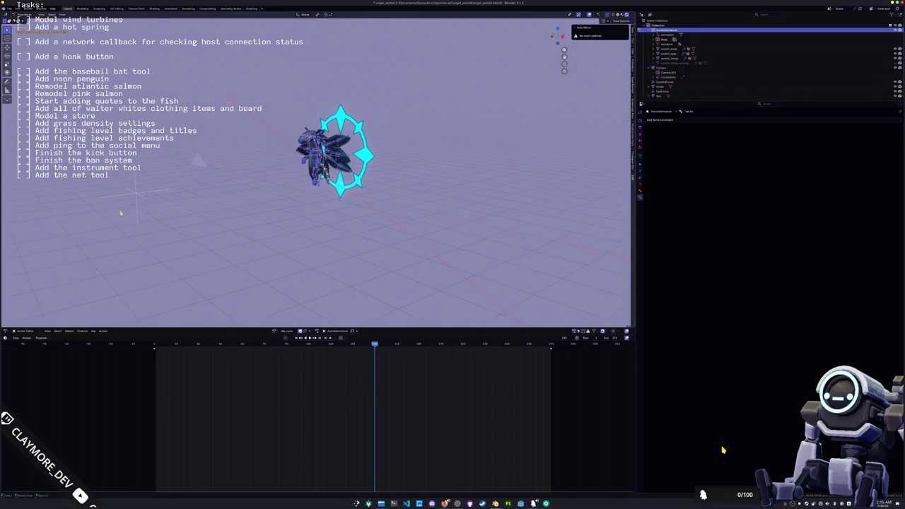
{"action": "left_click", "coordinate": [213, 198]}
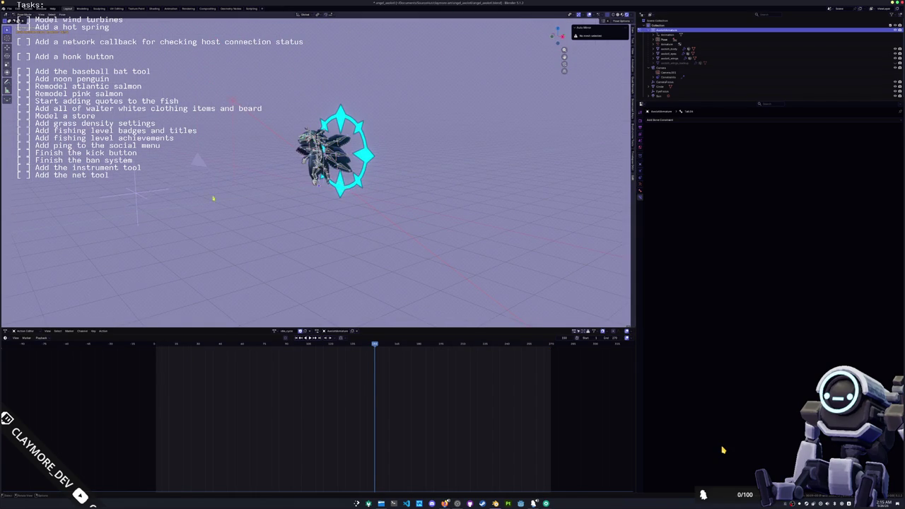
Select the EyeFocus empty, view through the camera, and keyframe its transform at the start frame.
{"action": "left_click", "coordinate": [134, 194]}
{"action": "key", "text": "KP_1"}
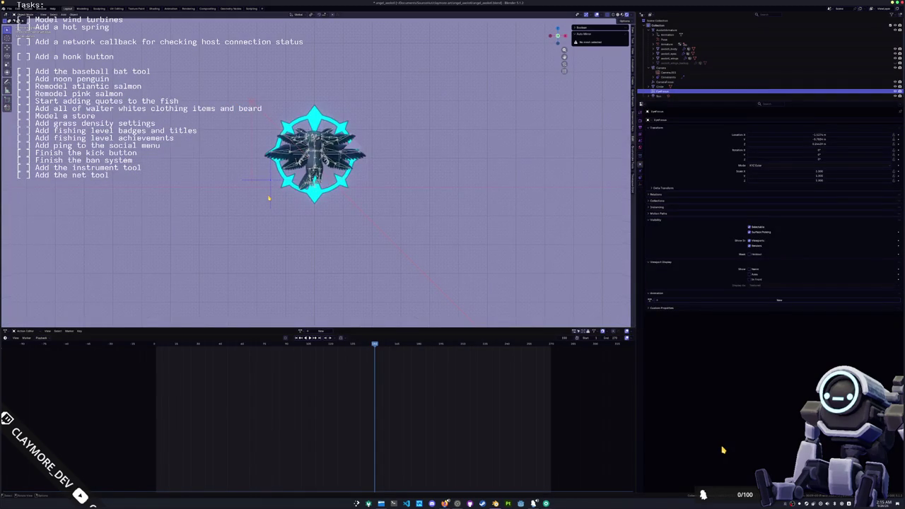
{"action": "key", "text": "KP_0"}
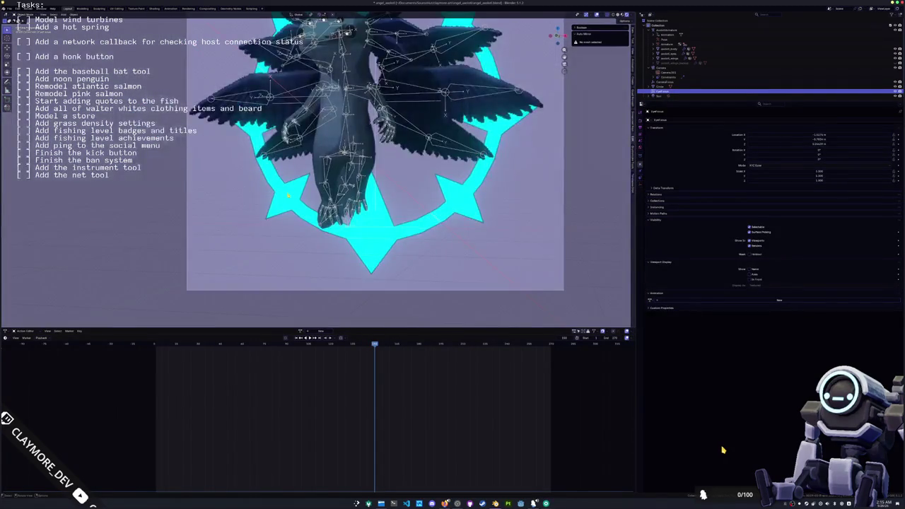
{"action": "left_click", "coordinate": [152, 346]}
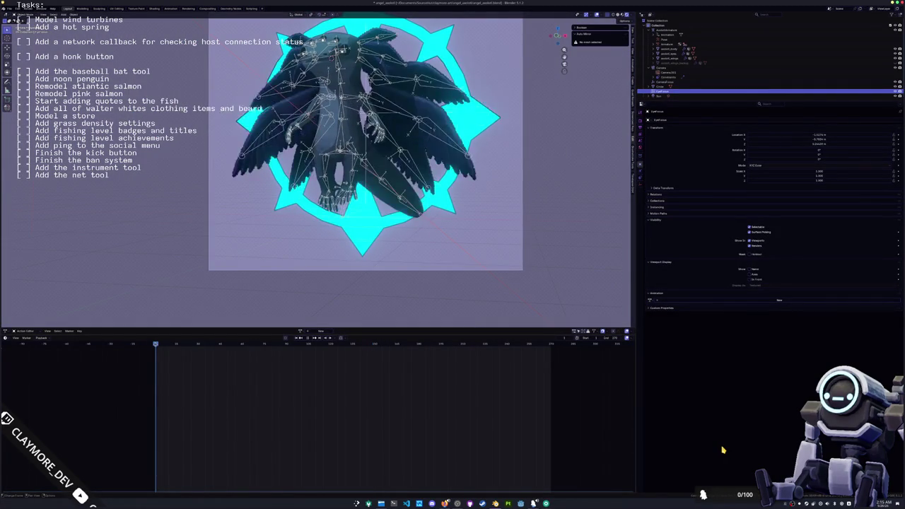
{"action": "scroll", "coordinate": [215, 226], "scroll_direction": "down", "scroll_amount": 4}
{"action": "key", "text": "g"}
{"action": "key", "text": "x"}
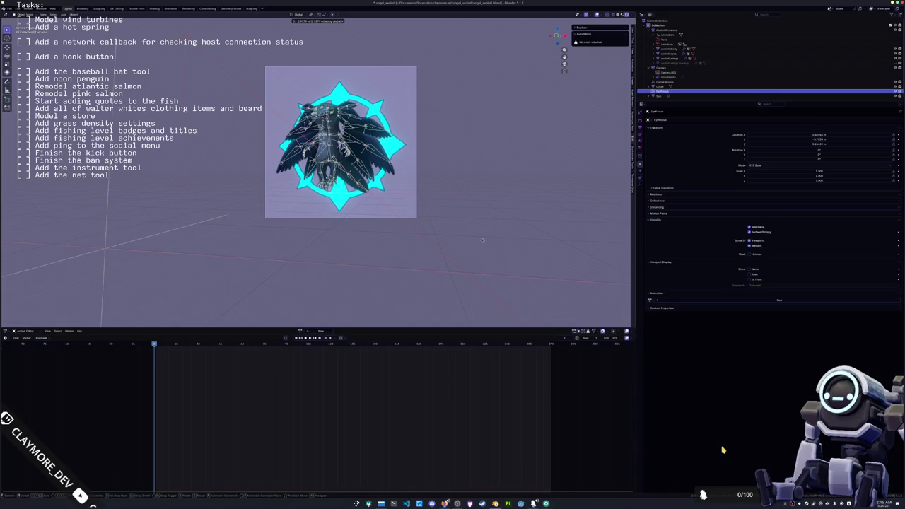
{"action": "key", "text": "Escape"}
{"action": "scroll", "coordinate": [371, 267], "scroll_direction": "down", "scroll_amount": 2}
{"action": "key", "text": "i"}
{"action": "key", "text": "space"}
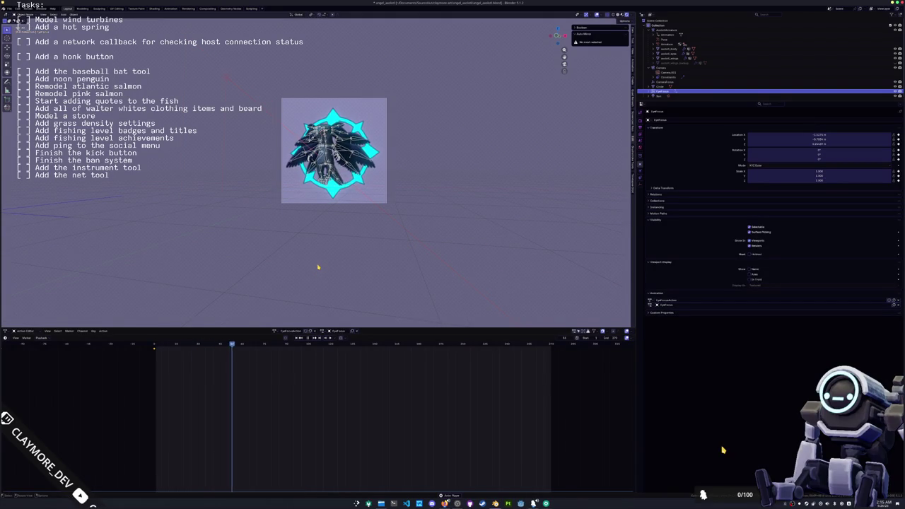
Move EyeFocus along the X axis to a new position and play the animation.
{"action": "key", "text": "g"}
{"action": "key", "text": "x"}
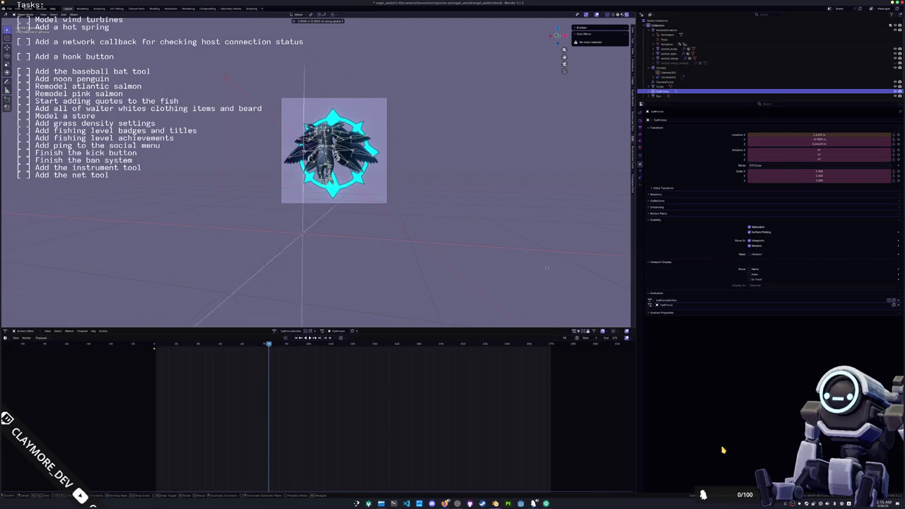
{"action": "left_click", "coordinate": [1, 267]}
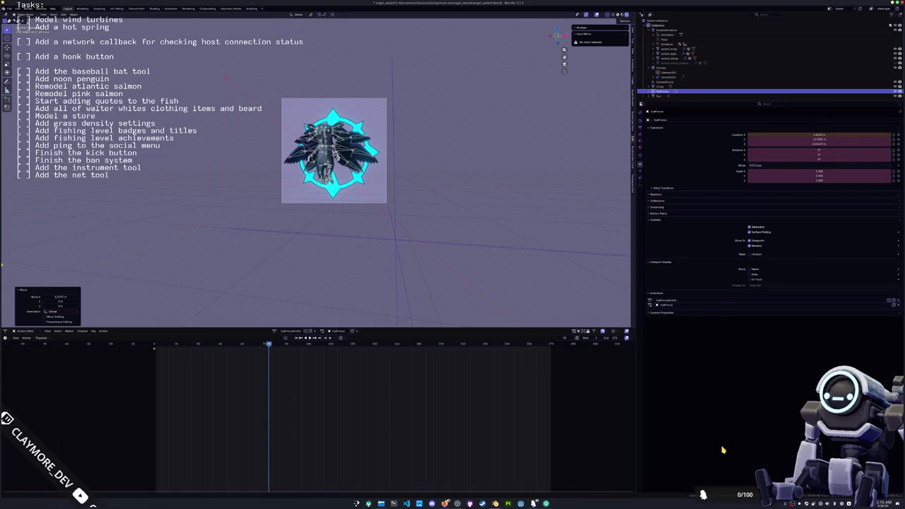
{"action": "key", "text": "g"}
{"action": "key", "text": "x"}
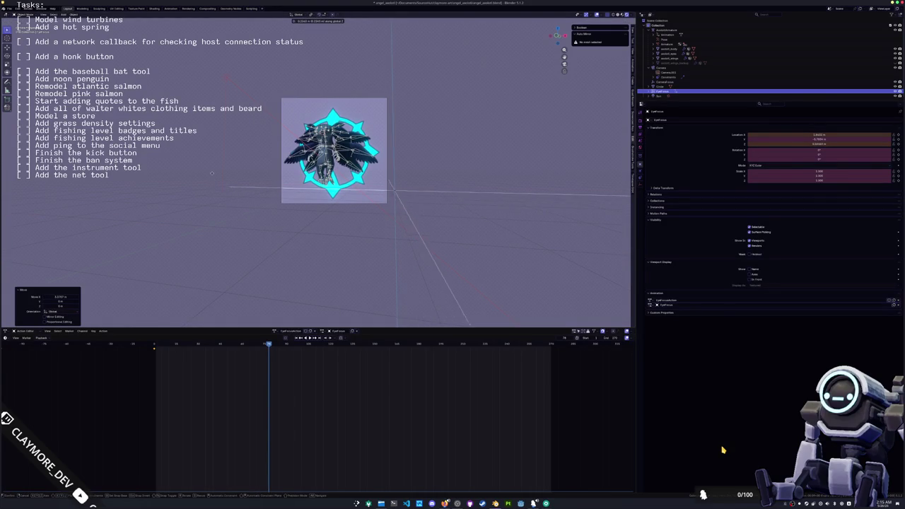
{"action": "right_click", "coordinate": [212, 172]}
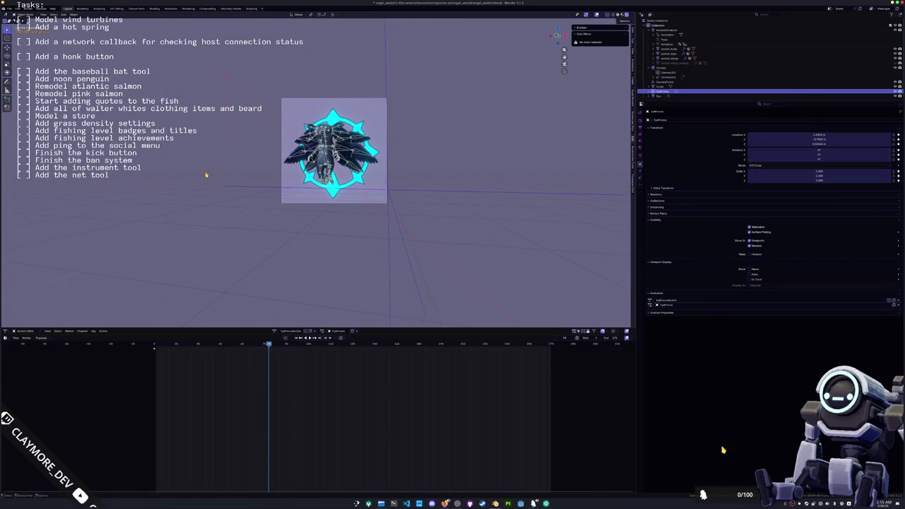
{"action": "scroll", "coordinate": [243, 199], "scroll_direction": "up", "scroll_amount": 1}
{"action": "scroll", "coordinate": [246, 239], "scroll_direction": "up", "scroll_amount": 3}
{"action": "scroll", "coordinate": [247, 239], "scroll_direction": "up", "scroll_amount": 1}
{"action": "key", "text": "space"}
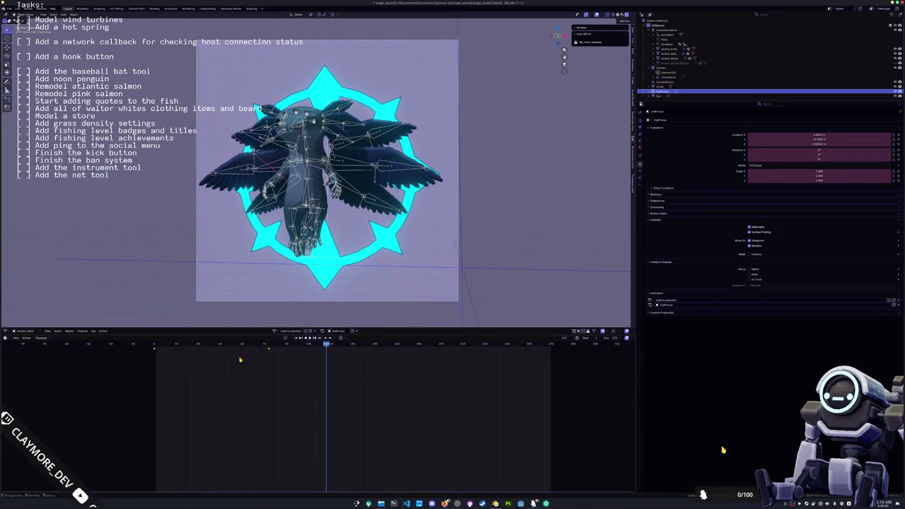
Key EyeFocus's position at the last frame, then scrub back and replay to check.
{"action": "left_click_drag", "start_coordinate": [167, 363], "coordinate": [158, 353]}
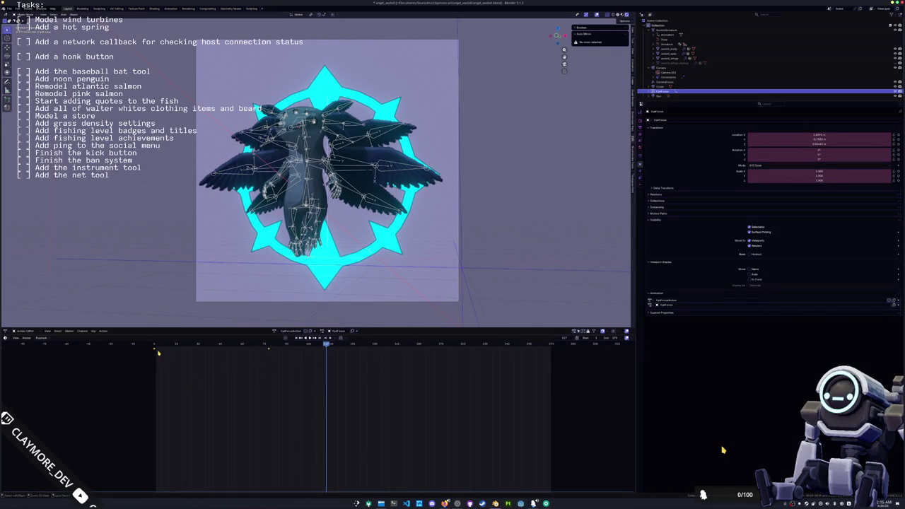
{"action": "left_click", "coordinate": [551, 345]}
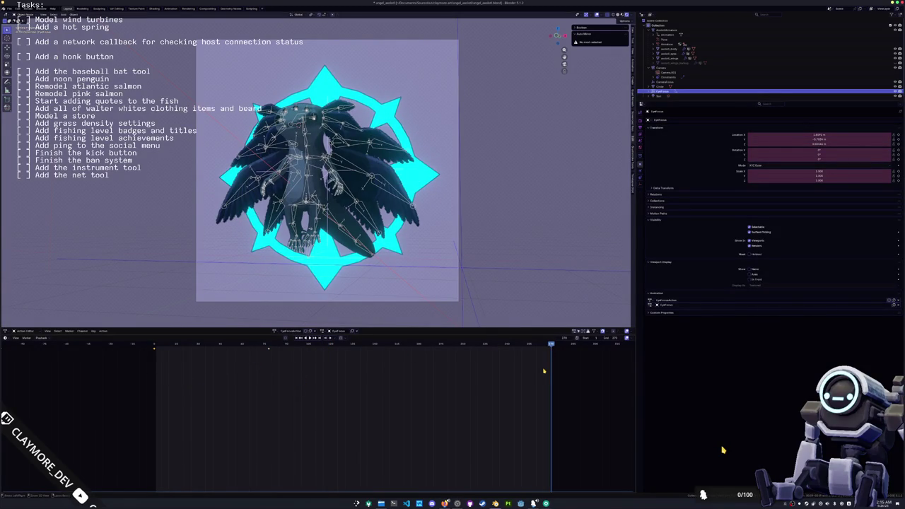
{"action": "key", "text": "ctrl+z"}
{"action": "left_click_drag", "start_coordinate": [541, 344], "coordinate": [156, 346]}
{"action": "key", "text": "space"}
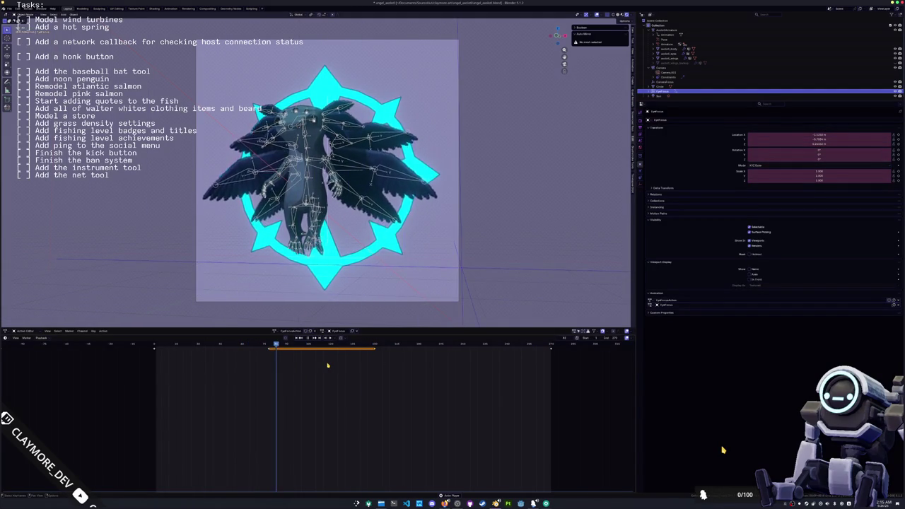
{"action": "key", "text": "Escape"}
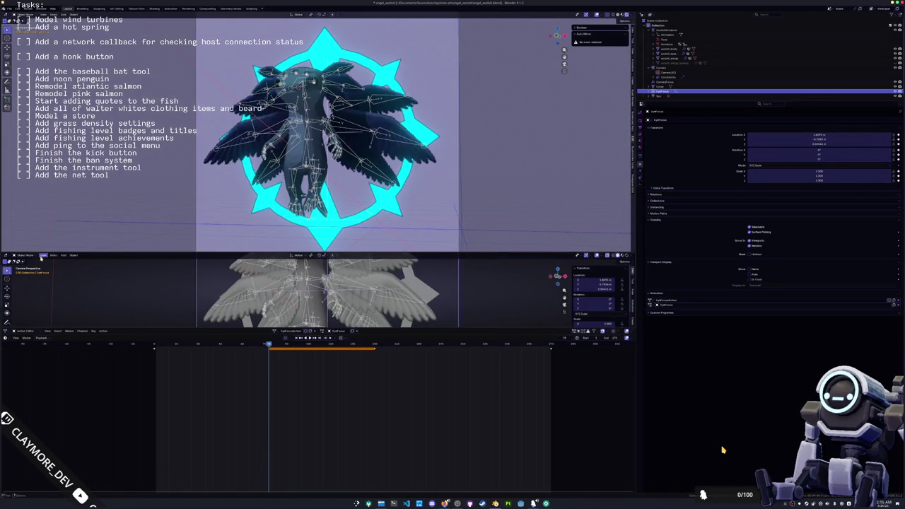
Show EyeFocus's curves in an enlarged Graph Editor and set all handles to automatic.
{"action": "left_click", "coordinate": [5, 255]}
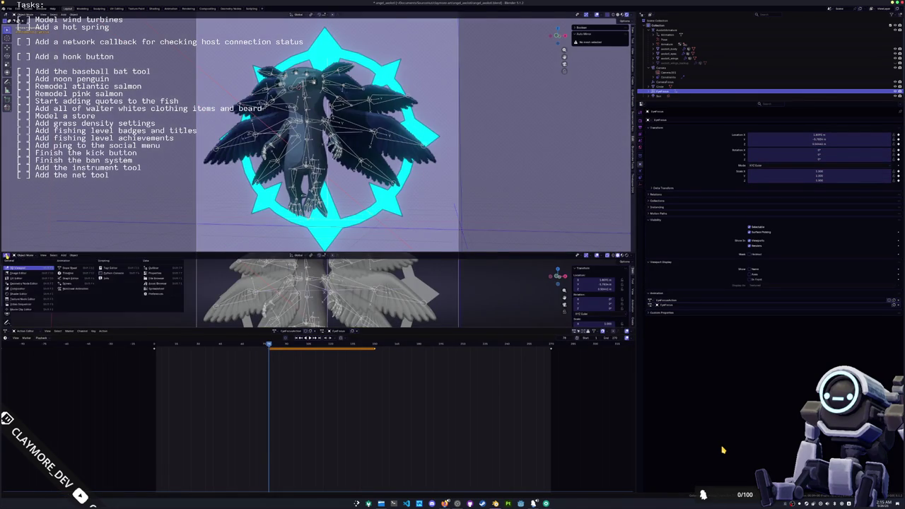
{"action": "left_click", "coordinate": [72, 278]}
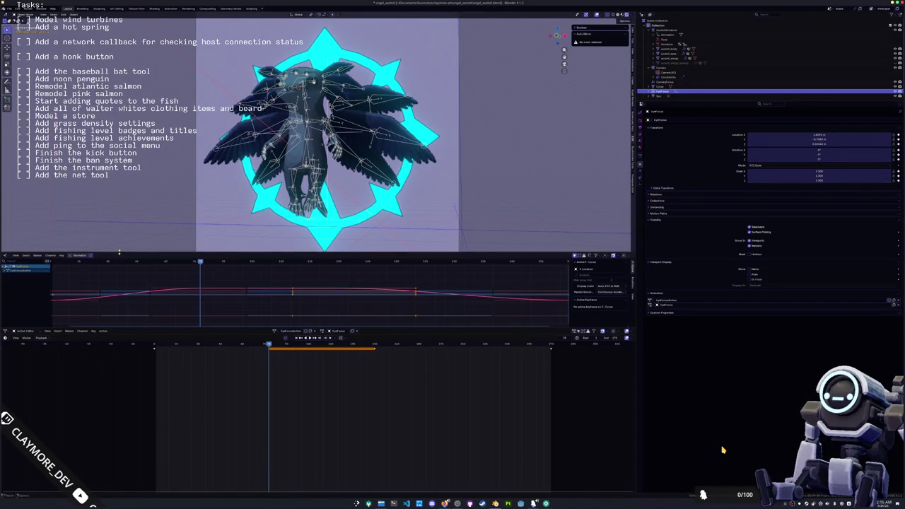
{"action": "left_click_drag", "start_coordinate": [118, 252], "coordinate": [119, 123]}
{"action": "key", "text": "Home"}
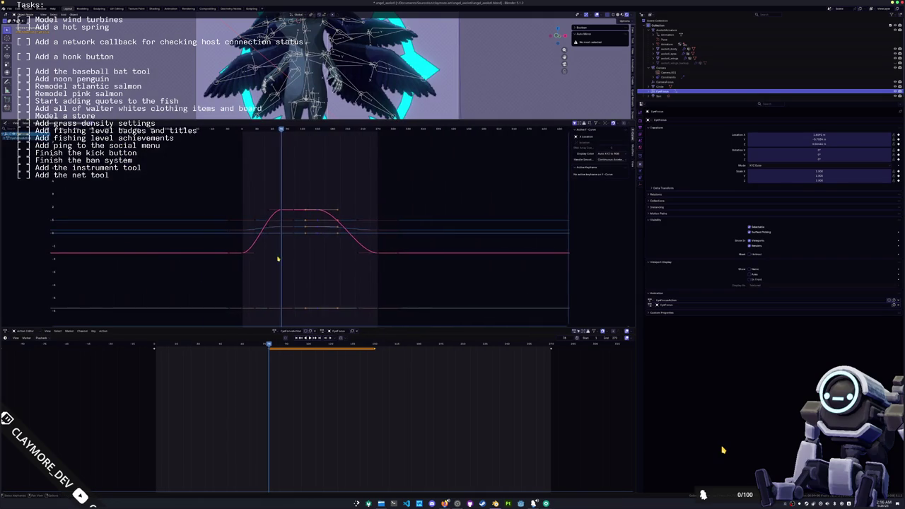
{"action": "key", "text": "a"}
{"action": "right_click", "coordinate": [322, 272]}
{"action": "mouse_move", "coordinate": [304, 272]}
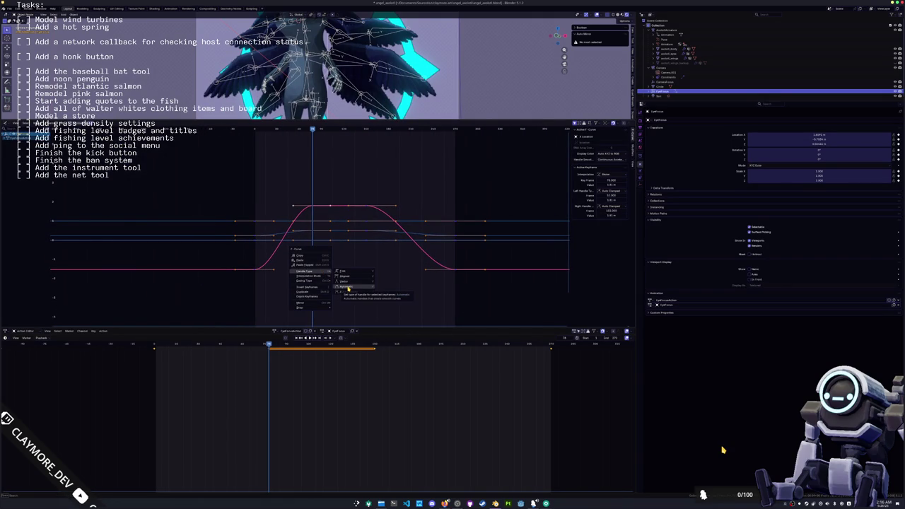
{"action": "left_click", "coordinate": [349, 287]}
{"action": "key", "text": "space"}
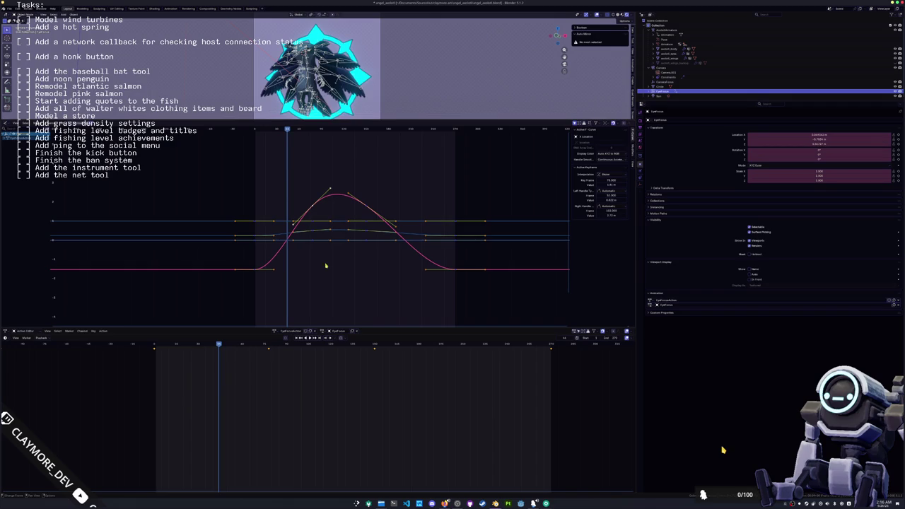
Retime the selected keyframes, placing one near frame 70.
{"action": "left_click_drag", "start_coordinate": [304, 347], "coordinate": [259, 374]}
{"action": "key", "text": "g"}
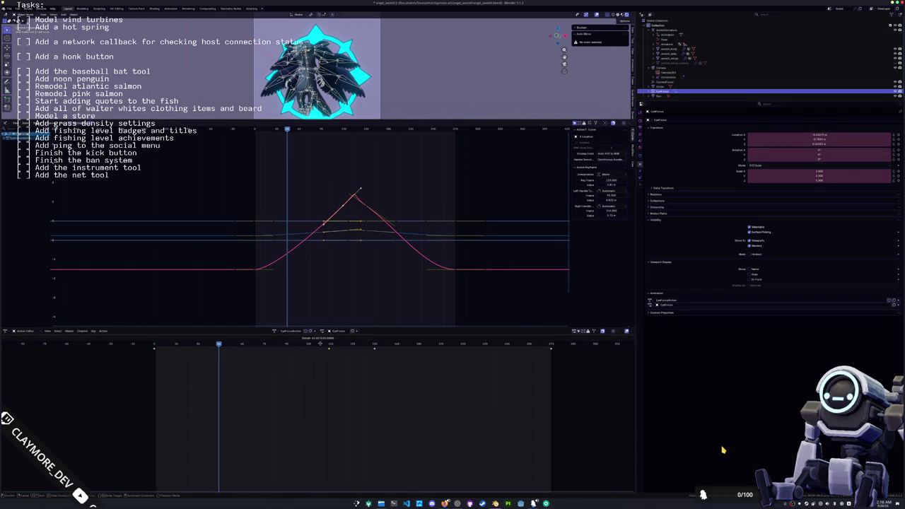
{"action": "left_click", "coordinate": [252, 345]}
{"action": "key", "text": "g"}
{"action": "left_click", "coordinate": [227, 347]}
{"action": "key", "text": "g"}
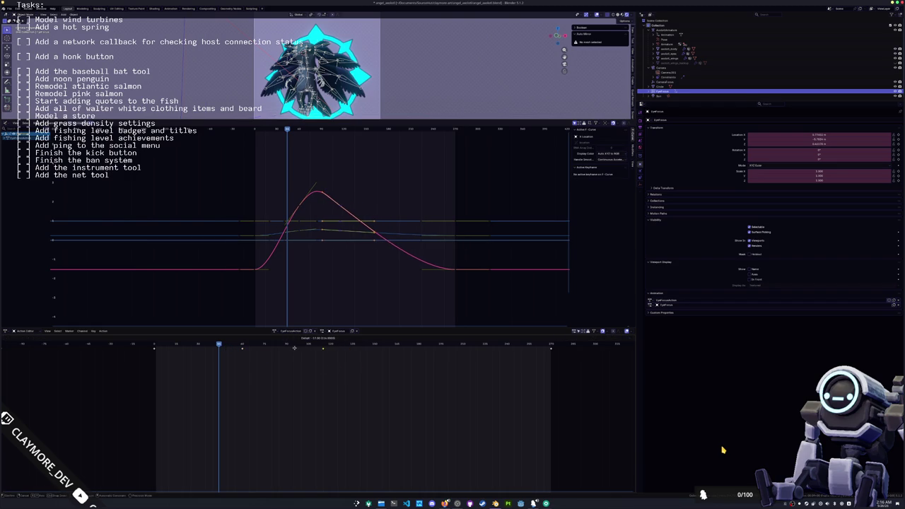
{"action": "left_click", "coordinate": [282, 357]}
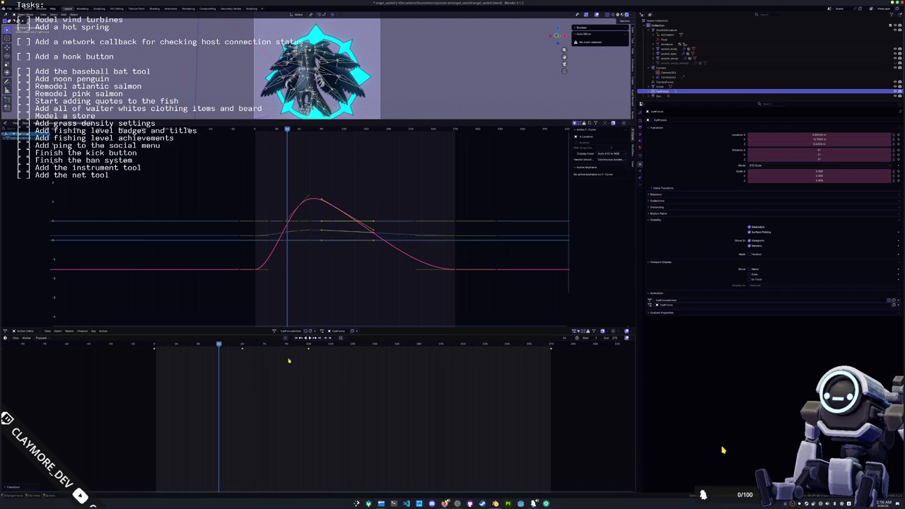
Change the handle type of all keyframes on the curve and play back.
{"action": "key", "text": "a"}
{"action": "right_click", "coordinate": [351, 269]}
{"action": "mouse_move", "coordinate": [332, 267]}
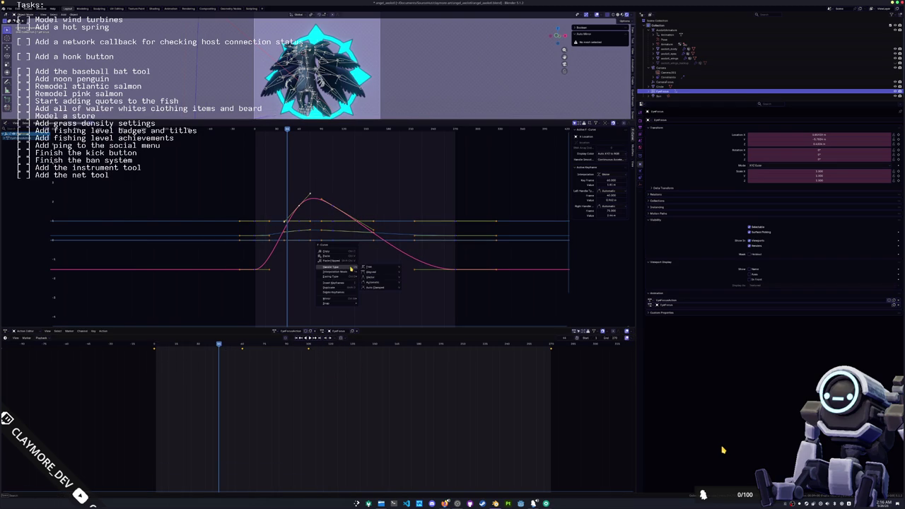
{"action": "left_click", "coordinate": [372, 284]}
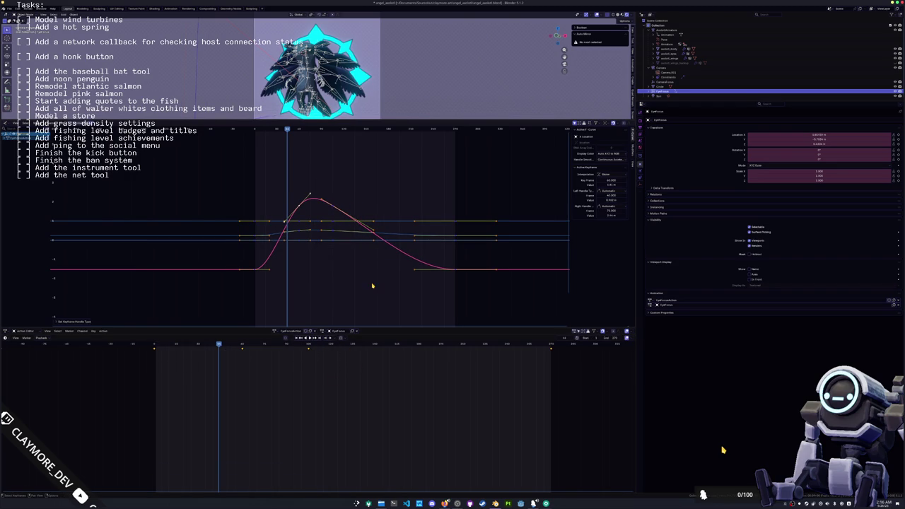
{"action": "scroll", "coordinate": [303, 210], "scroll_direction": "up", "scroll_amount": 1}
{"action": "key", "text": "space"}
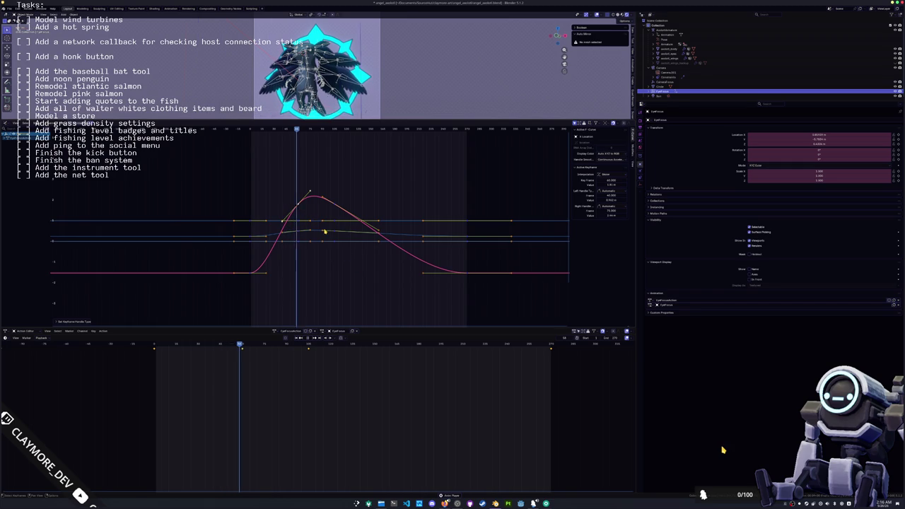
Drag the peak handles to flatten the top and pull the right keyframe earlier.
{"action": "left_click_drag", "start_coordinate": [338, 206], "coordinate": [364, 208]}
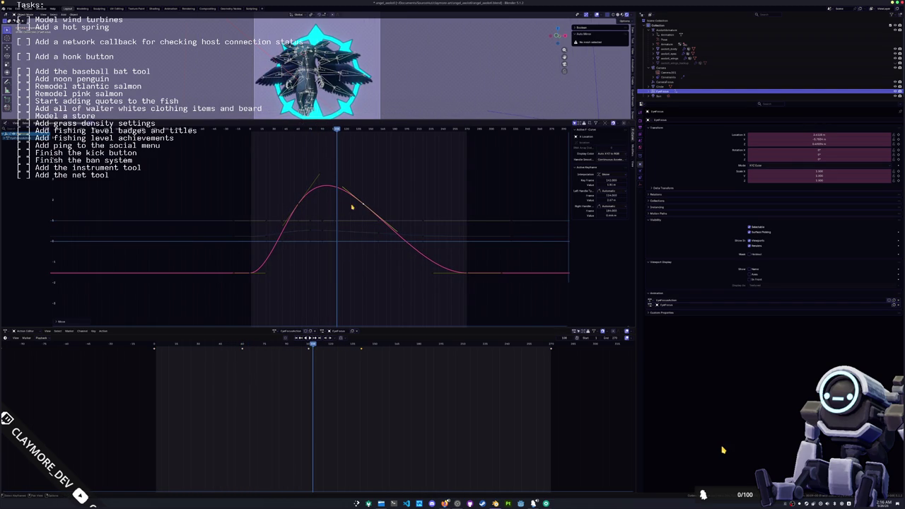
{"action": "left_click", "coordinate": [319, 173]}
{"action": "left_click", "coordinate": [320, 174]}
{"action": "left_click_drag", "start_coordinate": [319, 174], "coordinate": [331, 169]}
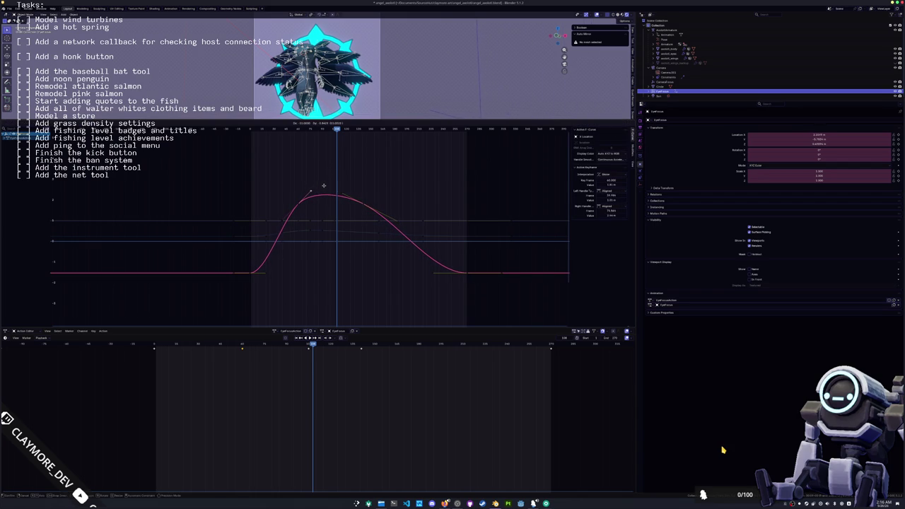
{"action": "left_click_drag", "start_coordinate": [322, 187], "coordinate": [323, 188]}
{"action": "left_click_drag", "start_coordinate": [467, 274], "coordinate": [413, 275]}
{"action": "left_click", "coordinate": [360, 206]}
{"action": "left_click", "coordinate": [367, 207]}
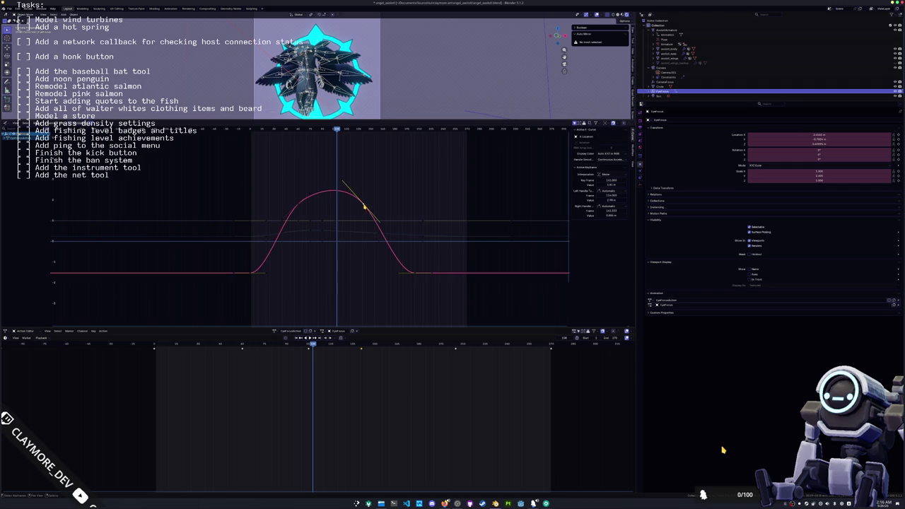
{"action": "mouse_move", "coordinate": [340, 180]}
{"action": "left_mouse_down"}
{"action": "mouse_move", "coordinate": [352, 200]}
{"action": "mouse_move", "coordinate": [313, 197]}
{"action": "mouse_move", "coordinate": [358, 202]}
{"action": "mouse_move", "coordinate": [337, 205]}
{"action": "left_mouse_up"}
{"action": "left_click_drag", "start_coordinate": [413, 275], "coordinate": [386, 274]}
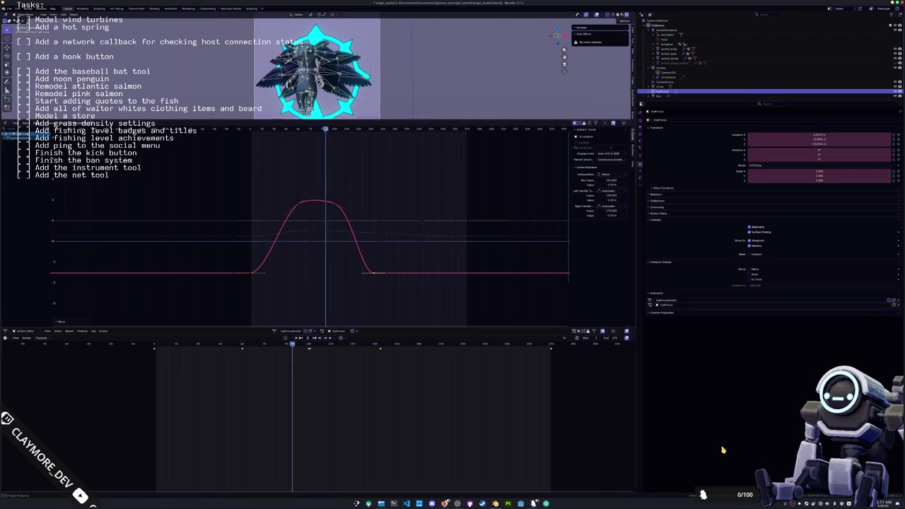
Rewind to the start and play the animation to check the reshaped curve.
{"action": "left_click_drag", "start_coordinate": [337, 130], "coordinate": [246, 130]}
{"action": "key", "text": "space"}
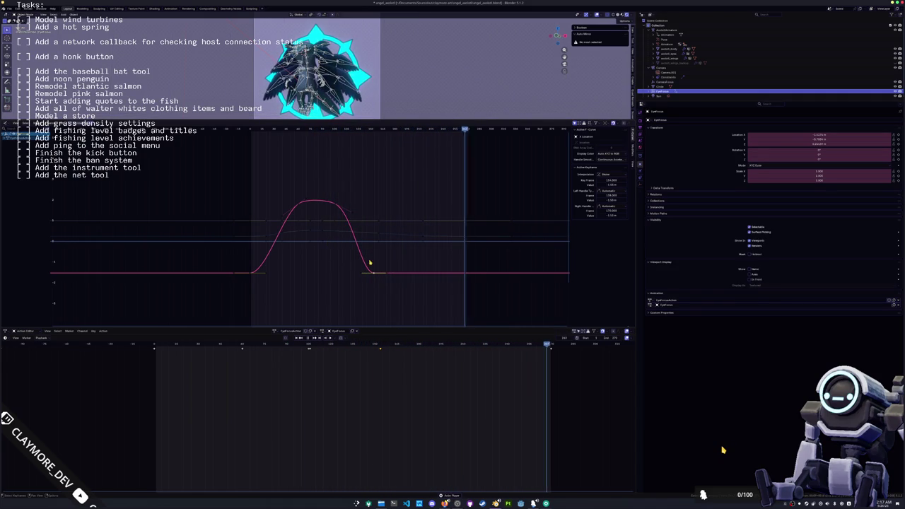
{"action": "scroll", "coordinate": [396, 385], "scroll_direction": "down", "scroll_amount": 2}
Extend the animation's End frame to a later value.
{"action": "scroll", "coordinate": [396, 386], "scroll_direction": "down", "scroll_amount": 2}
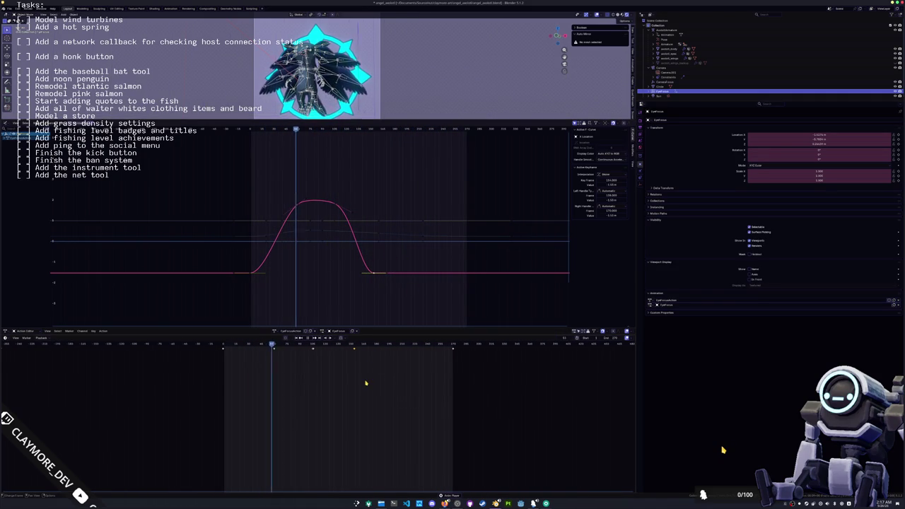
{"action": "scroll", "coordinate": [410, 381], "scroll_direction": "down", "scroll_amount": 3, "text": "ctrl"}
{"action": "scroll", "coordinate": [423, 382], "scroll_direction": "down", "scroll_amount": 2}
{"action": "scroll", "coordinate": [489, 376], "scroll_direction": "down", "scroll_amount": 1}
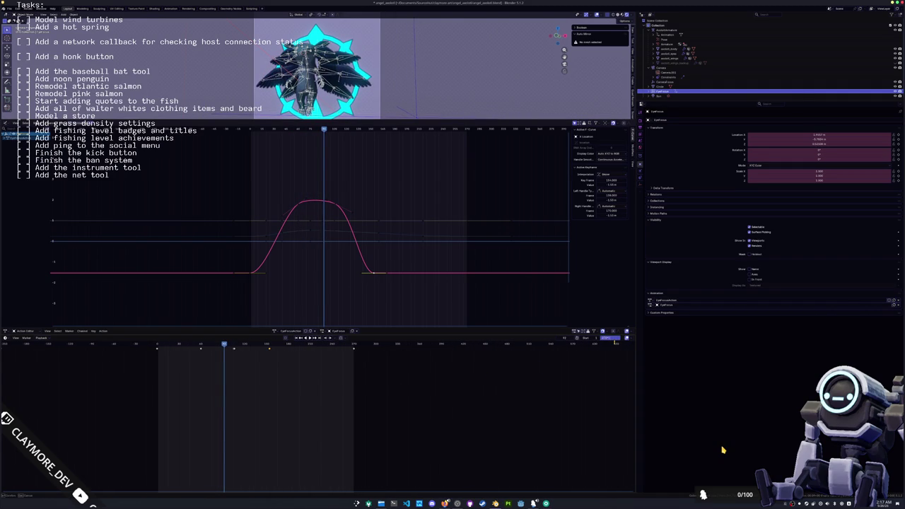
{"action": "key", "text": "Return"}
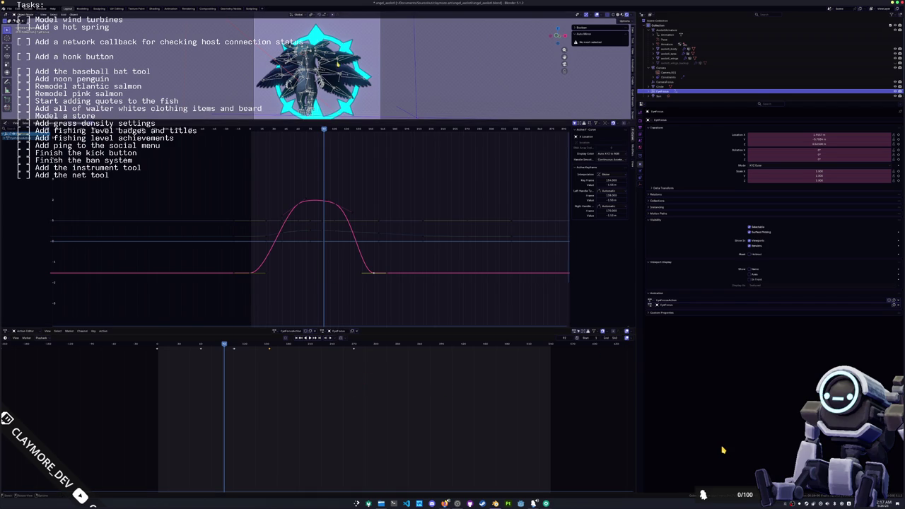
Put AvatarArmature in pose mode, select its keyframes, scrub the timeline, and enlarge the 3D view.
{"action": "left_click", "coordinate": [342, 62]}
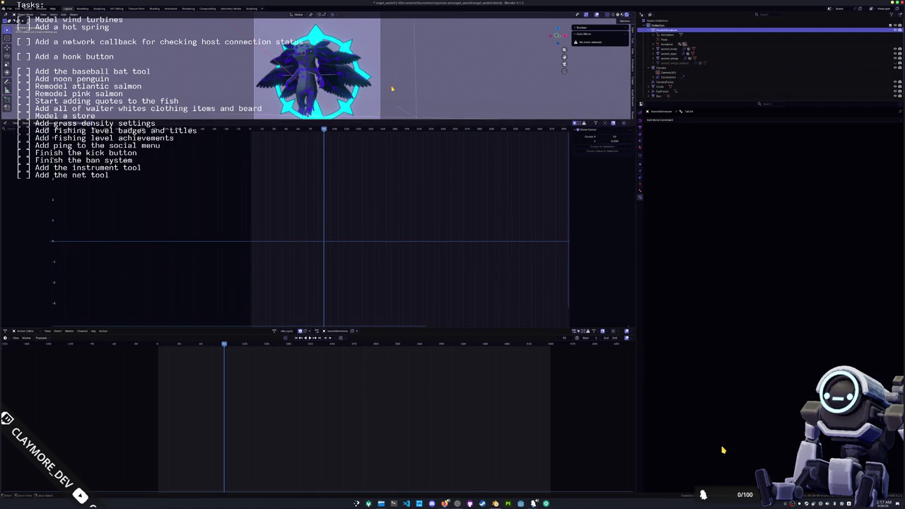
{"action": "key", "text": "ctrl+Tab"}
{"action": "key", "text": "a"}
{"action": "left_click_drag", "start_coordinate": [376, 378], "coordinate": [143, 348]}
{"action": "left_click", "coordinate": [354, 346]}
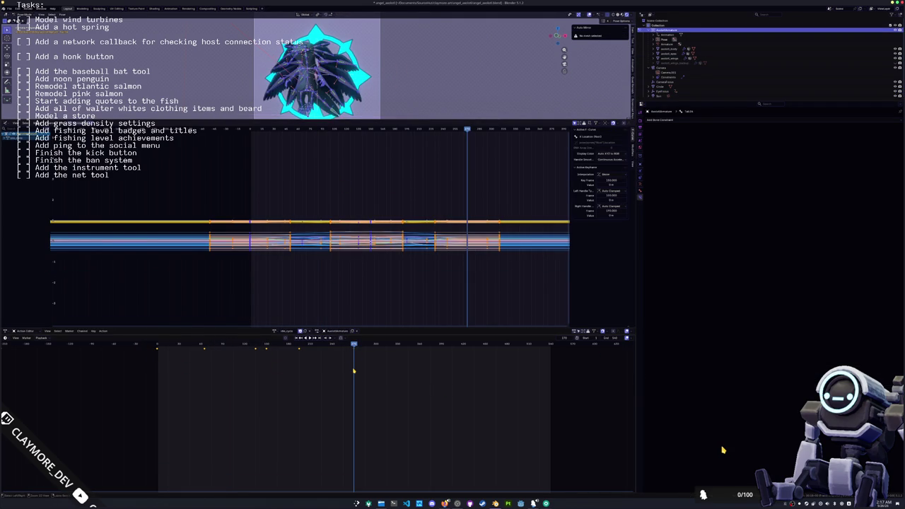
{"action": "left_click", "coordinate": [353, 371], "text": "ctrl"}
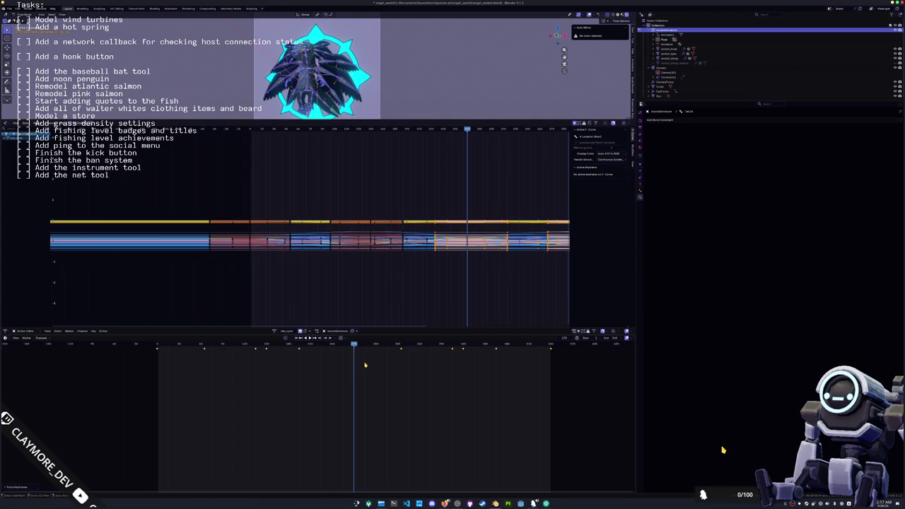
{"action": "key", "text": "shift+Left"}
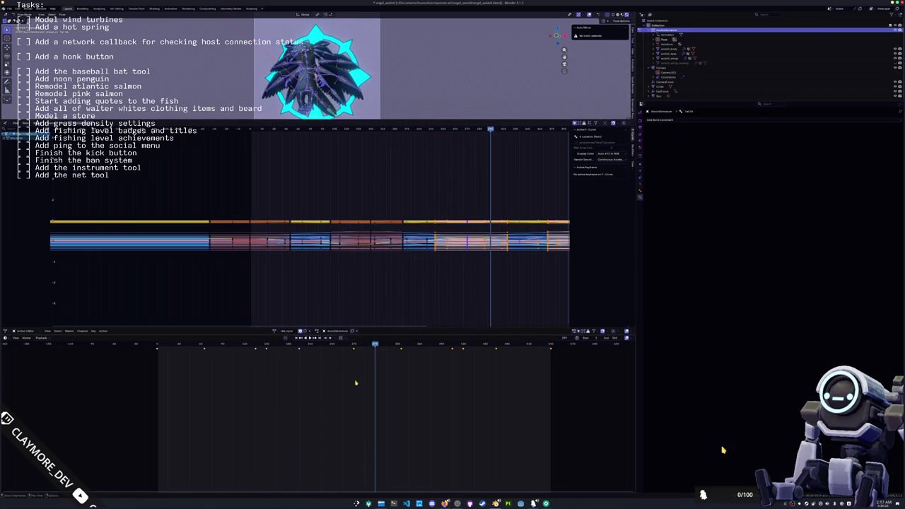
{"action": "left_click_drag", "start_coordinate": [389, 120], "coordinate": [363, 182]}
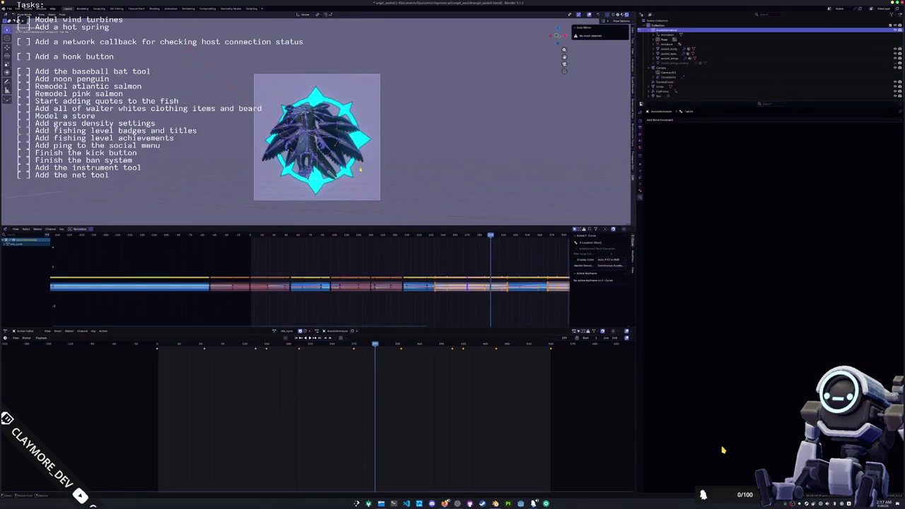
Keyframe the Circle at frame 0, rotate it 360° at the last frame, and keyframe again.
{"action": "key", "text": "ctrl+z"}
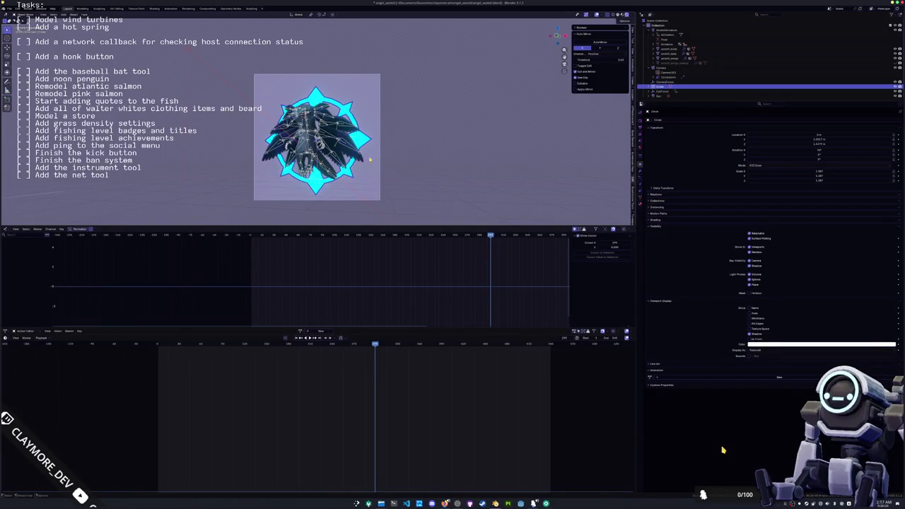
{"action": "left_click_drag", "start_coordinate": [380, 357], "coordinate": [157, 368]}
{"action": "scroll", "coordinate": [446, 191], "scroll_direction": "up", "scroll_amount": 1}
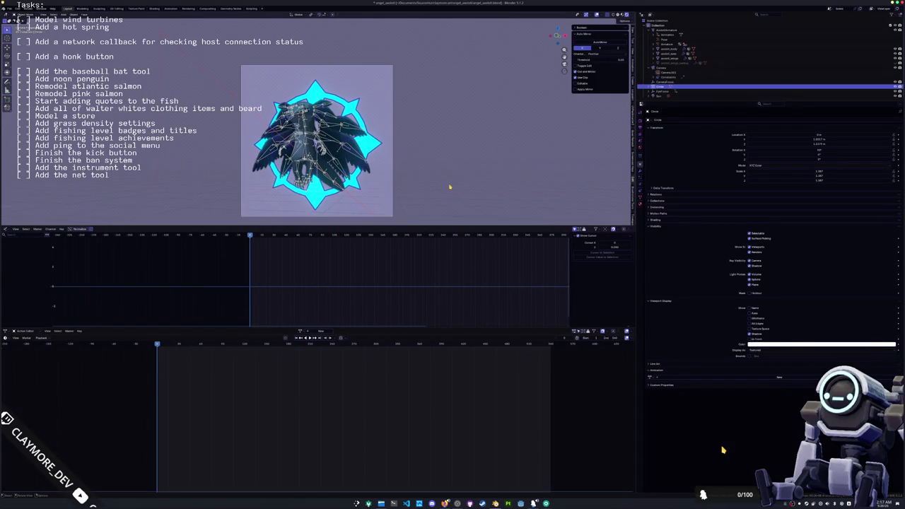
{"action": "key", "text": "i"}
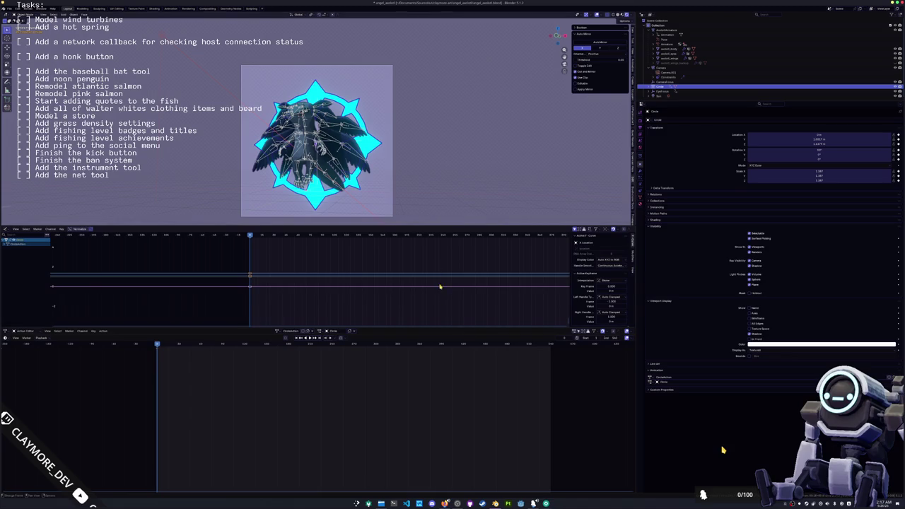
{"action": "left_click", "coordinate": [550, 345]}
{"action": "type", "text": "r360"}
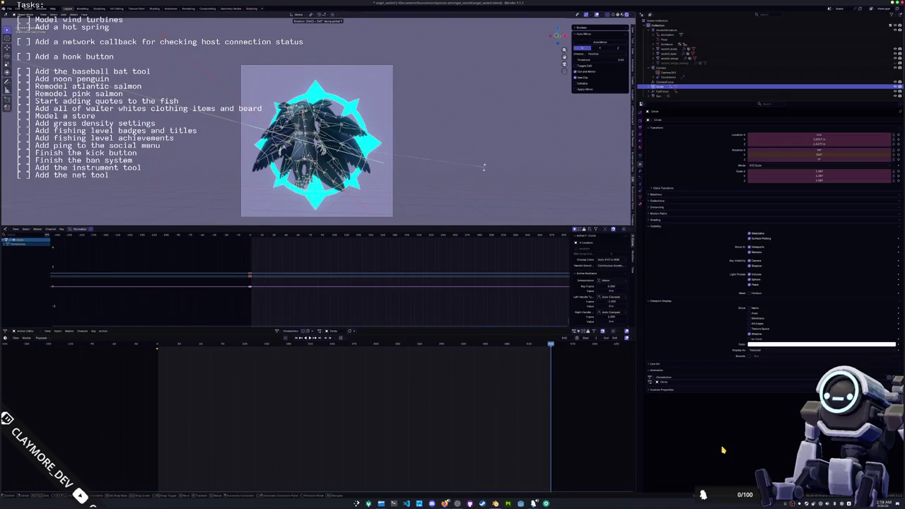
{"action": "key", "text": "Return"}
{"action": "key", "text": "i"}
{"action": "key", "text": "space"}
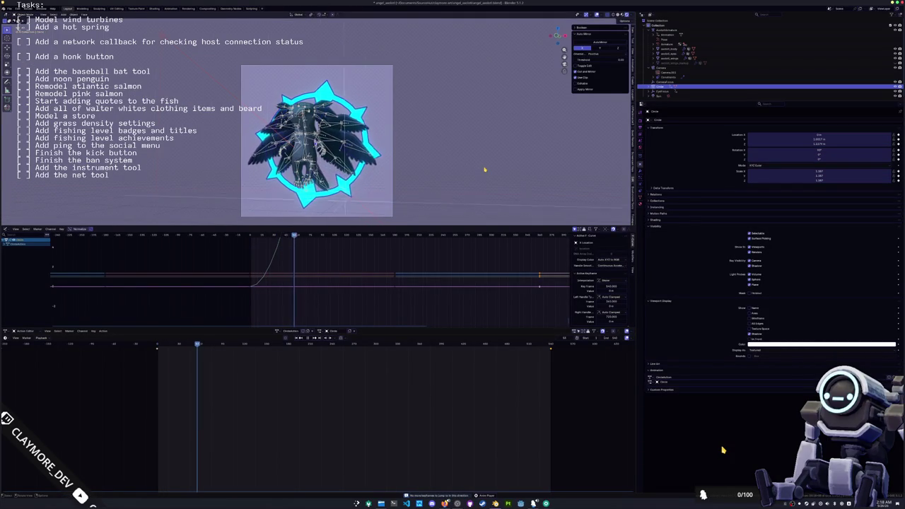
Set the Circle's keyframes to Linear interpolation and replay the steady spin.
{"action": "left_click_drag", "start_coordinate": [555, 389], "coordinate": [138, 343]}
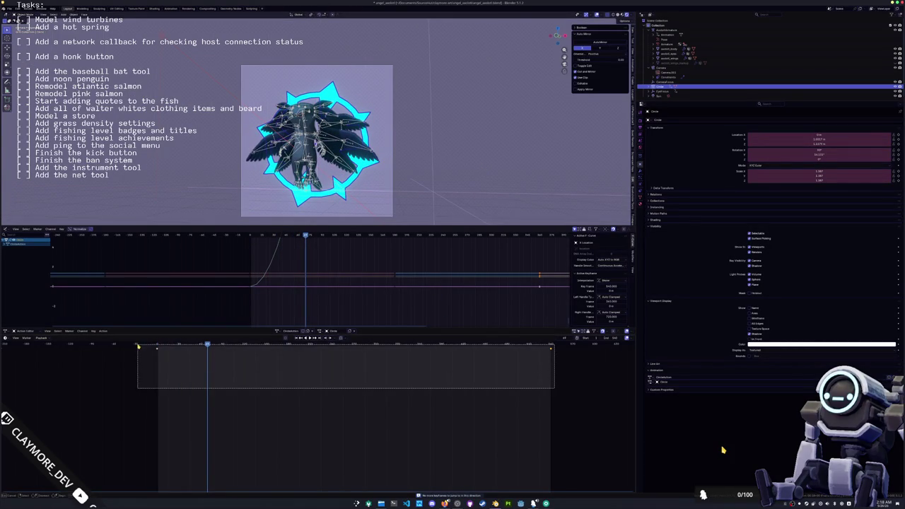
{"action": "right_click", "coordinate": [276, 364]}
{"action": "mouse_move", "coordinate": [260, 391]}
{"action": "left_click", "coordinate": [296, 403]}
{"action": "key", "text": "space"}
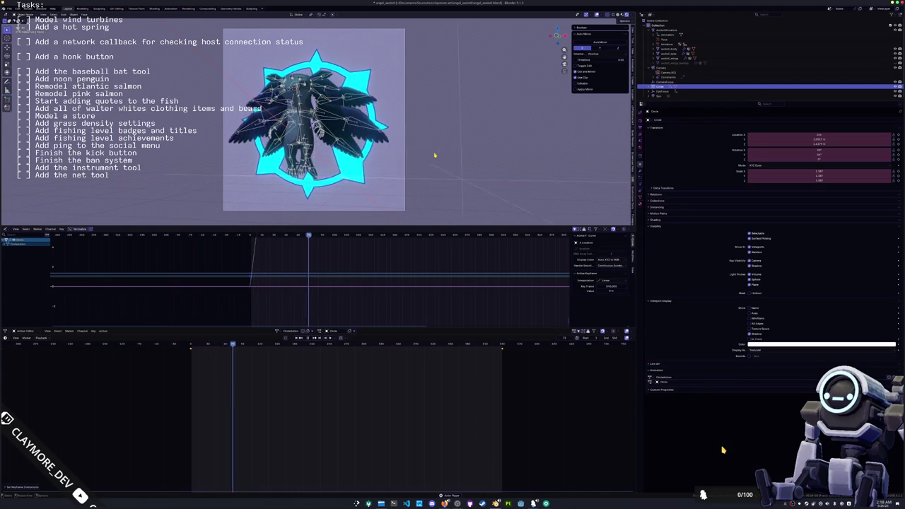
Duplicate the Circle in place and start scaling the copy.
{"action": "key", "text": "shift+d"}
{"action": "right_click", "coordinate": [434, 152]}
{"action": "key", "text": "s"}
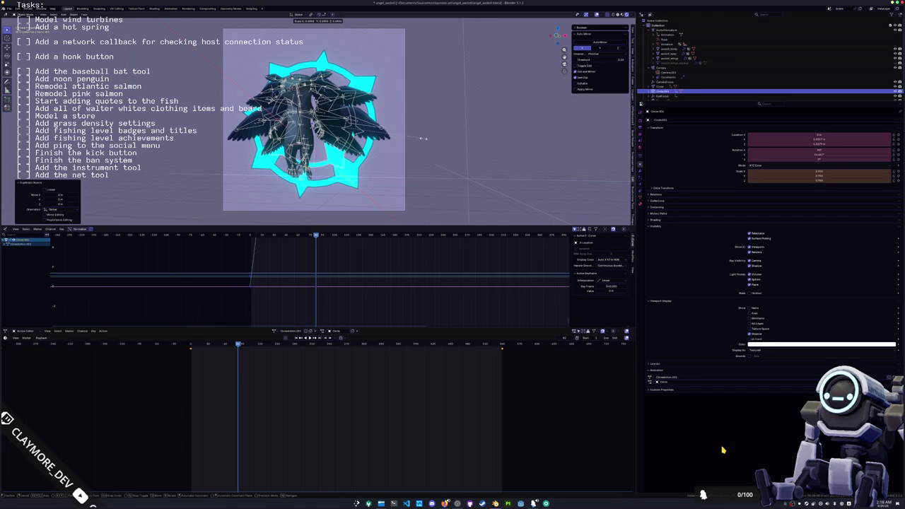
Scale the duplicate ring Circle.001 down to about 0.92.
{"action": "left_click", "coordinate": [425, 139]}
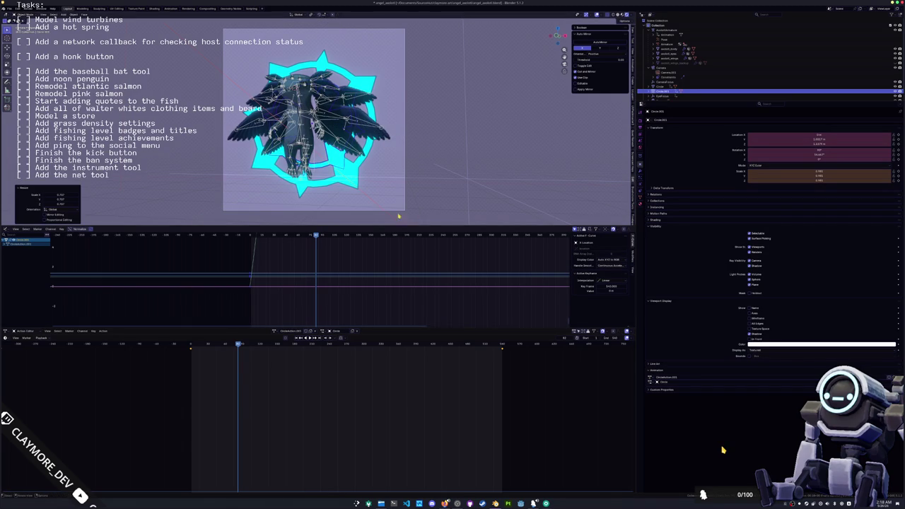
{"action": "key", "text": "ctrl+z"}
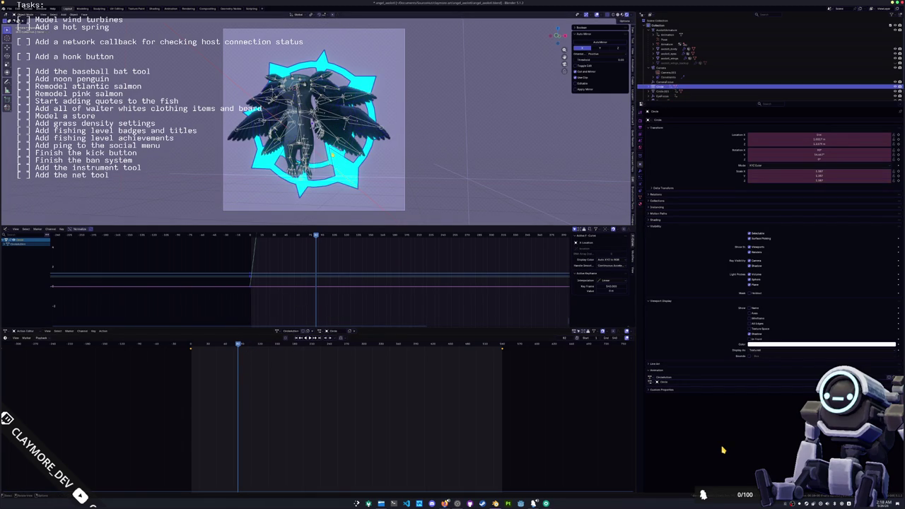
{"action": "key", "text": "ctrl+shift+z"}
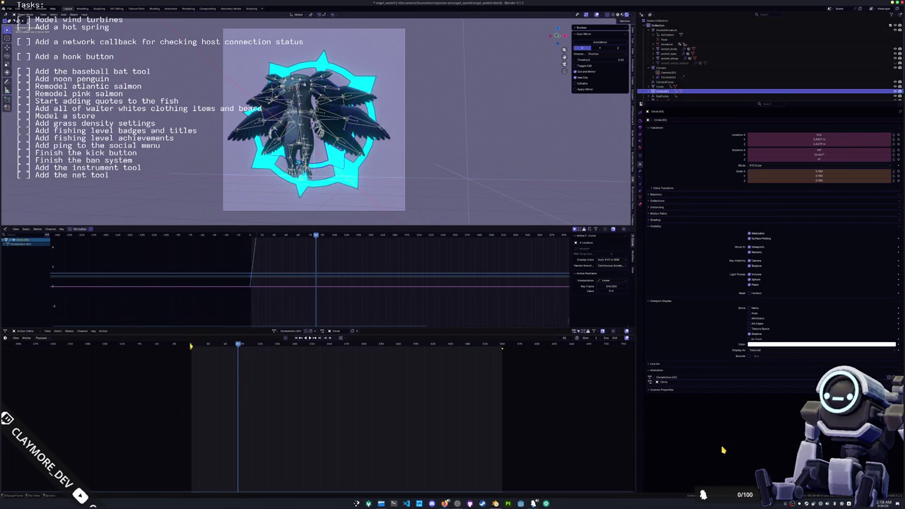
{"action": "key", "text": "ctrl+z"}
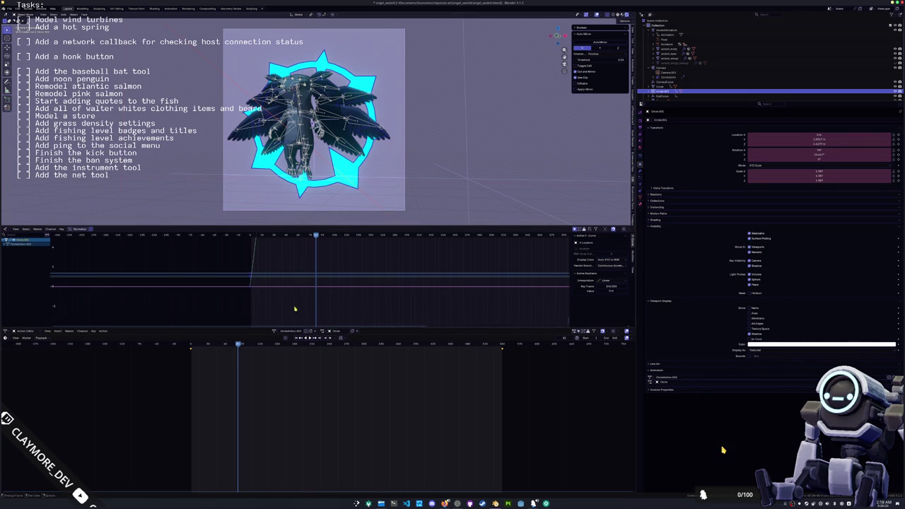
{"action": "key", "text": "r"}
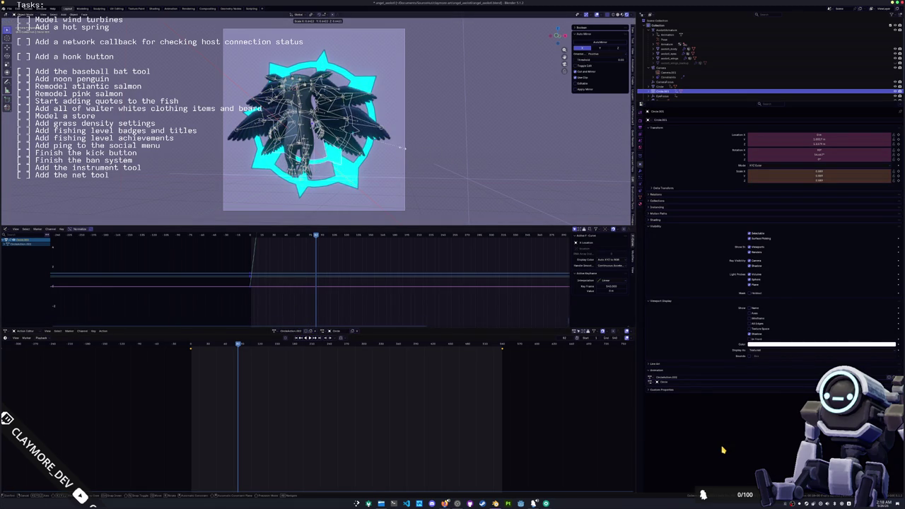
{"action": "key", "text": "Escape"}
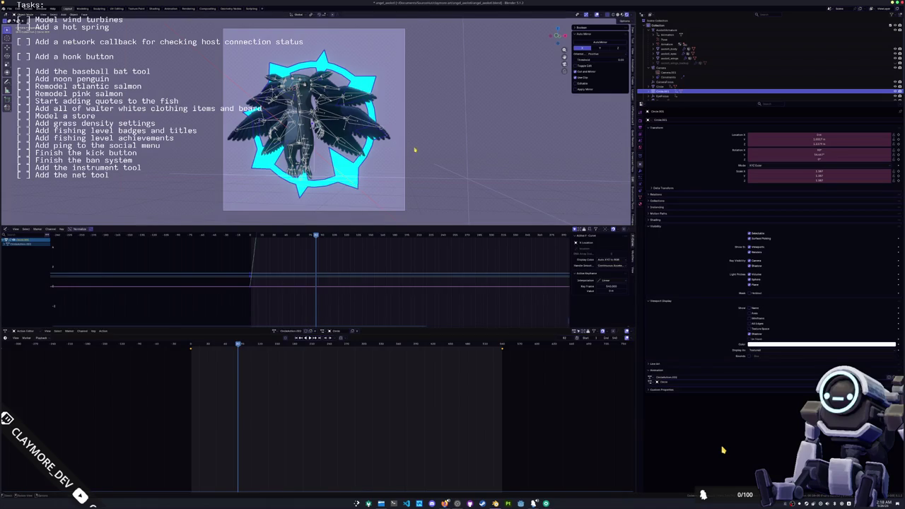
{"action": "key", "text": "s"}
{"action": "key", "text": "Return"}
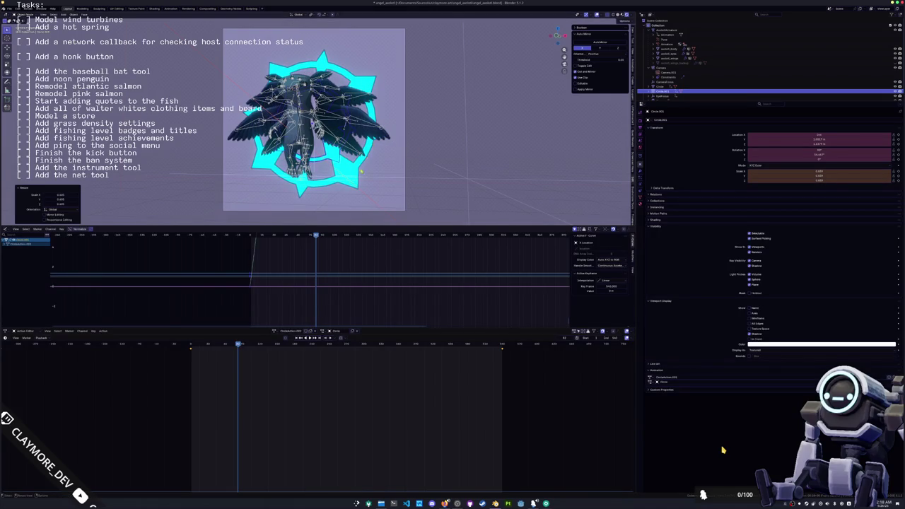
Delete all of Circle.001's copied keyframes and return to frame 0.
{"action": "key", "text": "ctrl+c"}
{"action": "left_click_drag", "start_coordinate": [506, 379], "coordinate": [185, 344]}
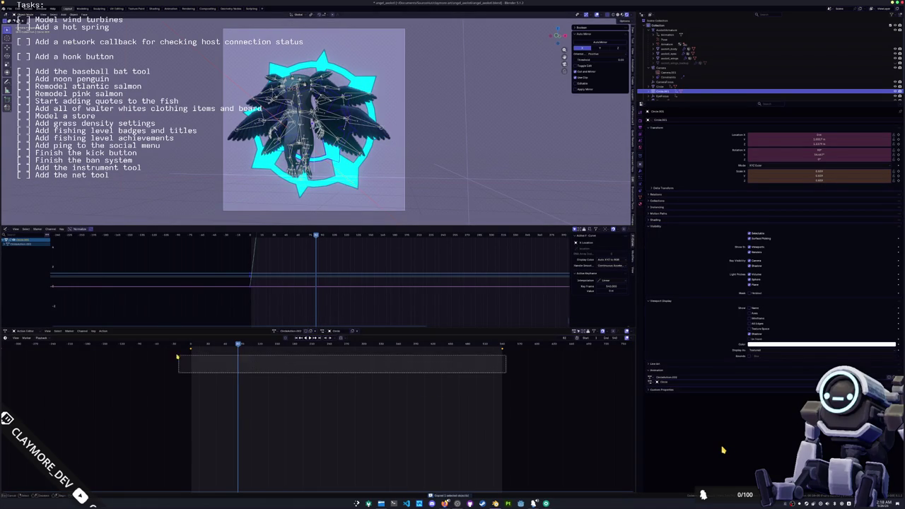
{"action": "key", "text": "Delete"}
{"action": "left_click", "coordinate": [190, 344]}
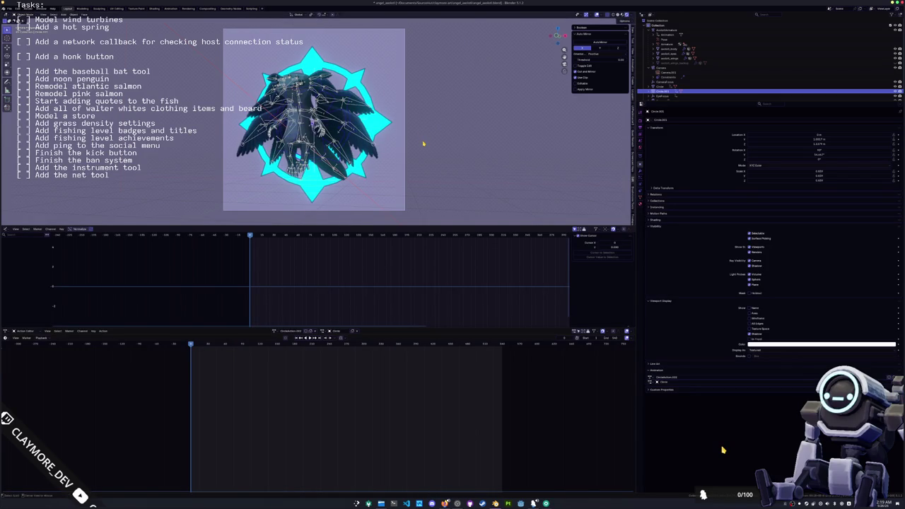
Reset the ring's rotation, tilt it 90° on X, and keyframe the start and end poses.
{"action": "key", "text": "alt+r"}
{"action": "type", "text": "rx"}
{"action": "type", "text": "90"}
{"action": "key", "text": "Return"}
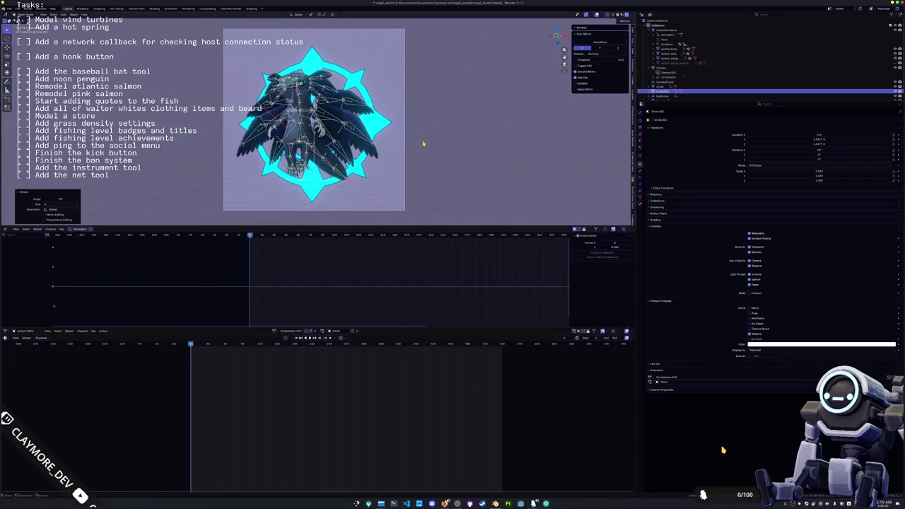
{"action": "key", "text": "i"}
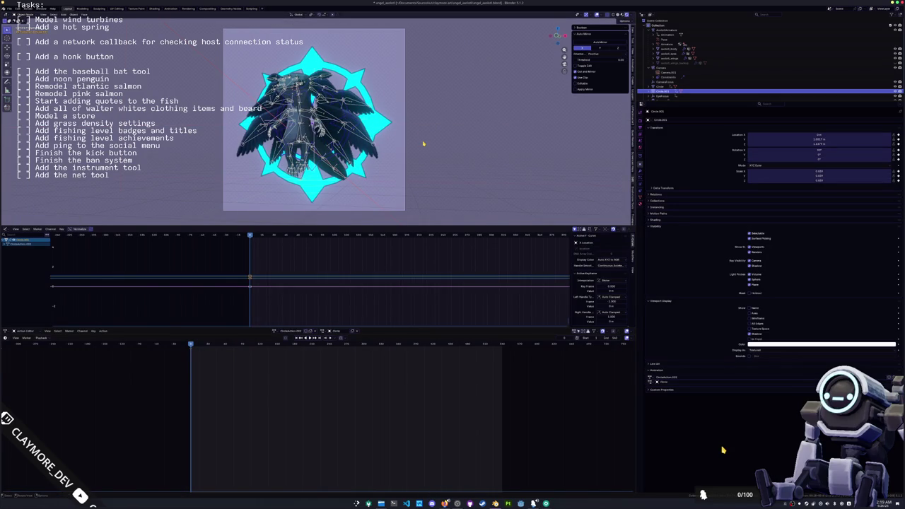
{"action": "type", "text": "rx"}
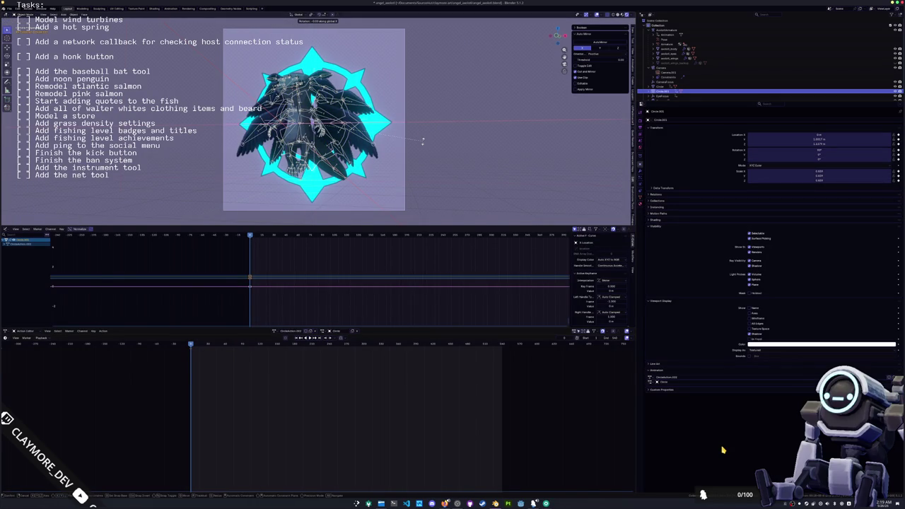
{"action": "type", "text": "90"}
{"action": "key", "text": "Return"}
{"action": "key", "text": "Up"}
{"action": "key", "text": "i"}
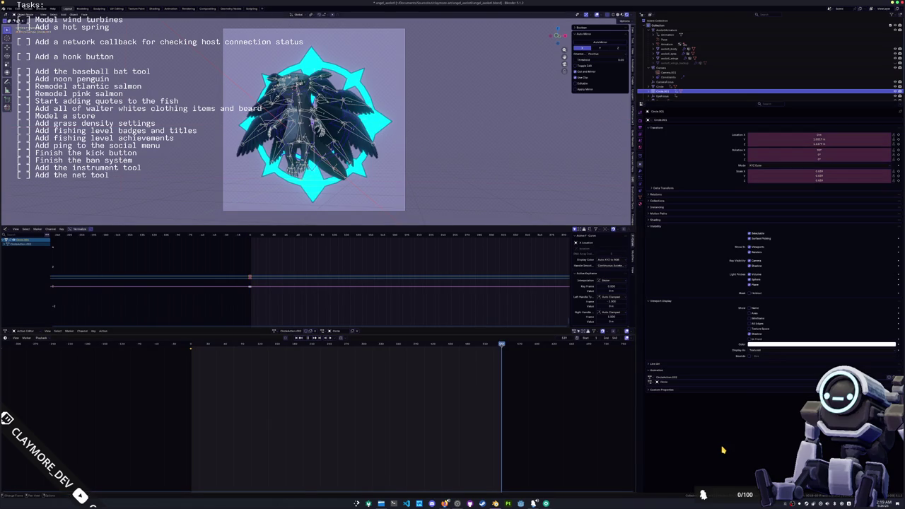
Rotate the ring -360° on Y at the end frame and keyframe it.
{"action": "key", "text": "r"}
{"action": "key", "text": "x"}
{"action": "type", "text": "y-360"}
{"action": "key", "text": "Return"}
{"action": "key", "text": "i"}
{"action": "key", "text": "space"}
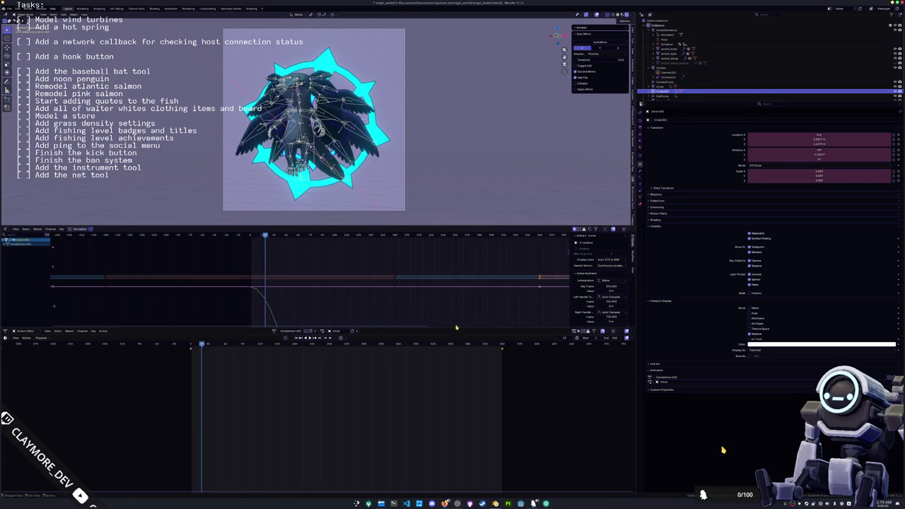
Set the ring's keyframes to Linear interpolation, deselect it, and stop playback.
{"action": "left_click_drag", "start_coordinate": [538, 384], "coordinate": [173, 345]}
{"action": "right_click", "coordinate": [209, 355]}
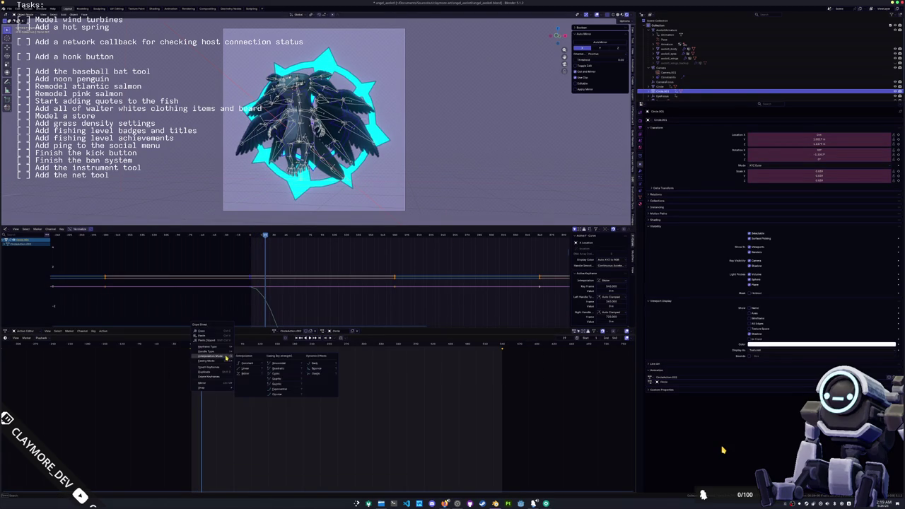
{"action": "left_click", "coordinate": [253, 369]}
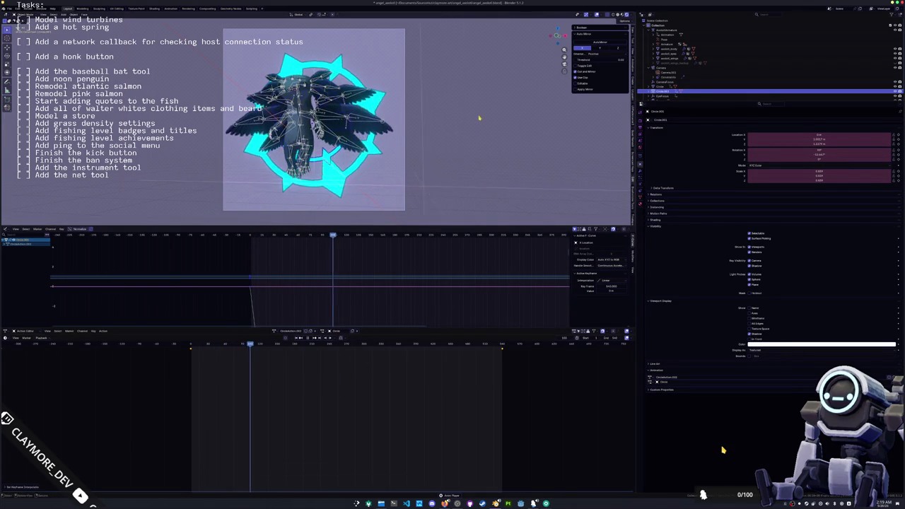
{"action": "left_click", "coordinate": [471, 147]}
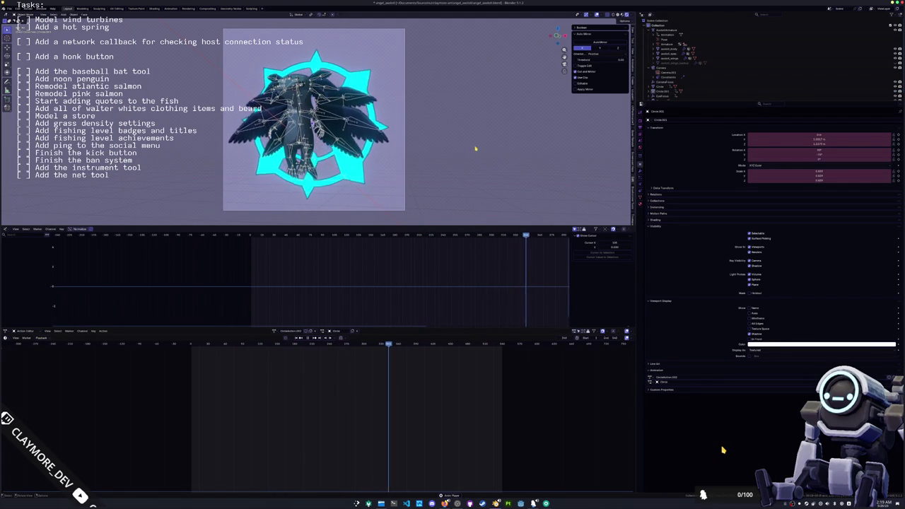
{"action": "key", "text": "space"}
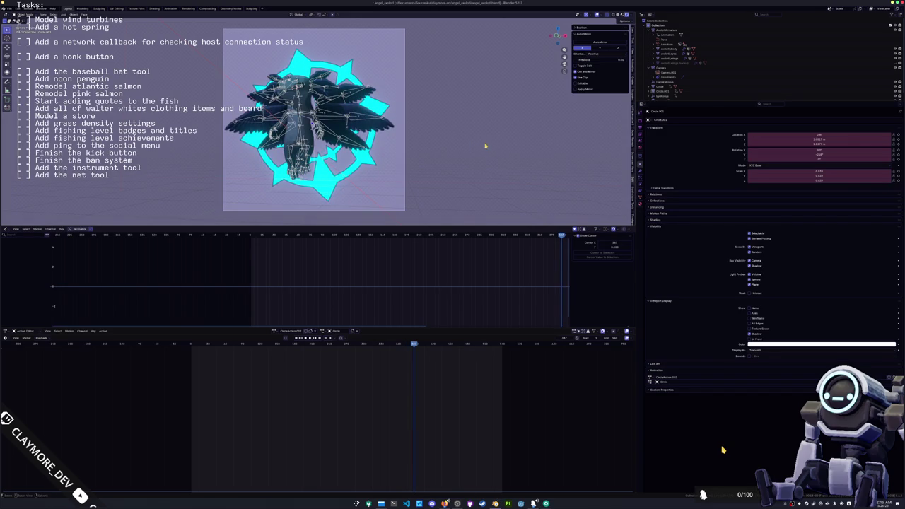
Show render settings, collapse Color Management, and view angel_wings' mesh data and vertex groups.
{"action": "left_click", "coordinate": [640, 121]}
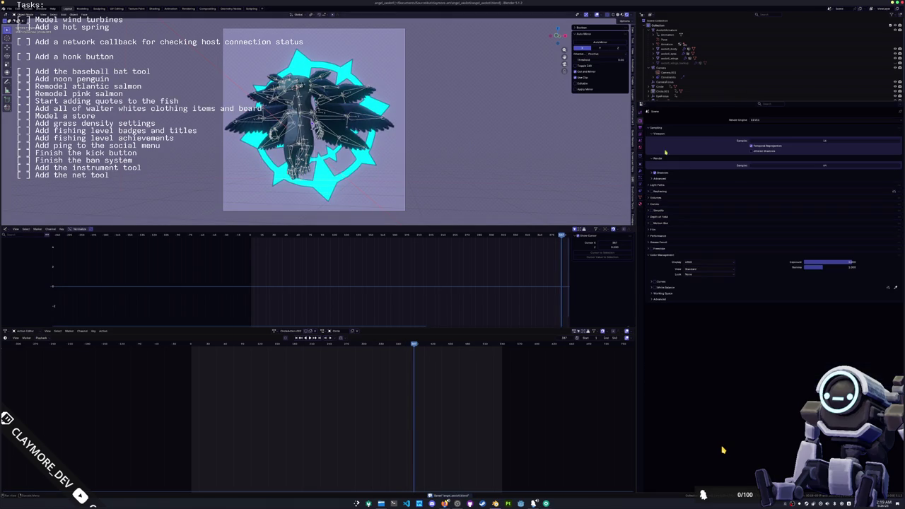
{"action": "left_click", "coordinate": [659, 254]}
{"action": "left_click", "coordinate": [640, 196]}
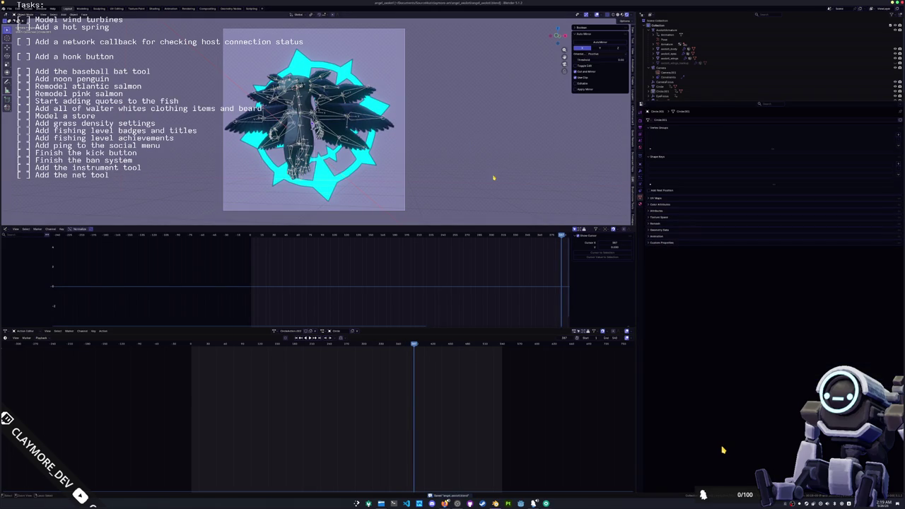
{"action": "left_click", "coordinate": [355, 131]}
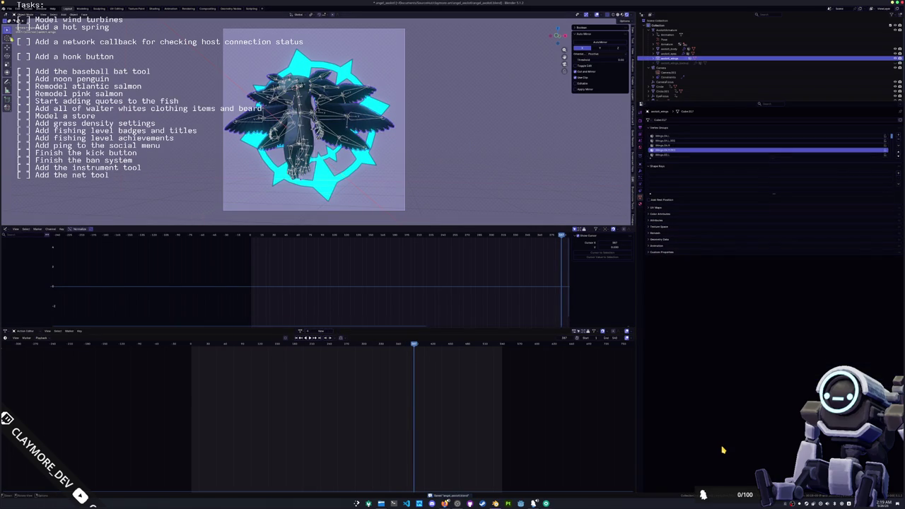
Save the .blend file and return to the render settings in the main layout.
{"action": "left_click", "coordinate": [9, 9]}
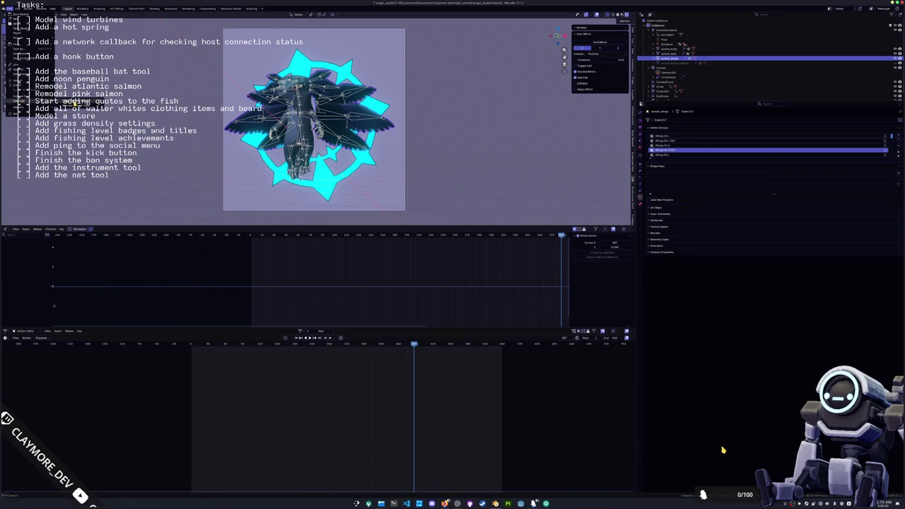
{"action": "key", "text": "Escape"}
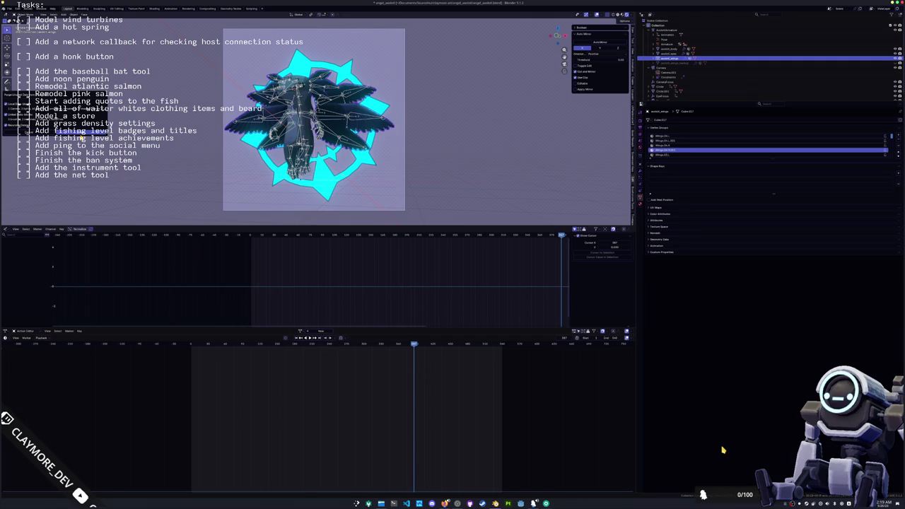
{"action": "key", "text": "ctrl+s"}
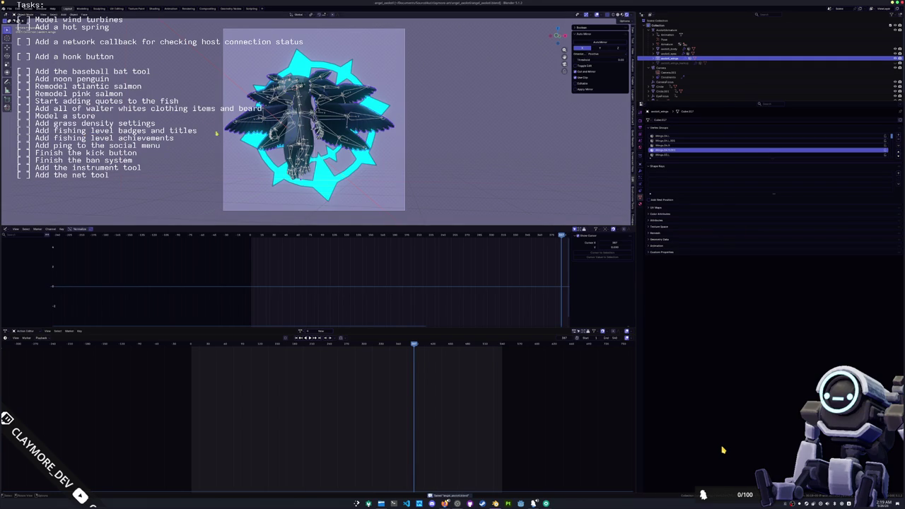
{"action": "left_click", "coordinate": [229, 10]}
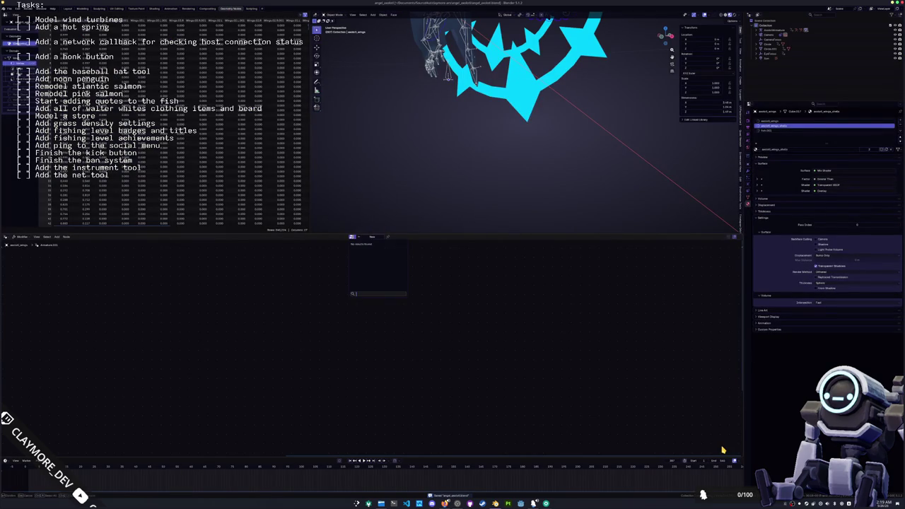
{"action": "key", "text": "ctrl+Page_Up"}
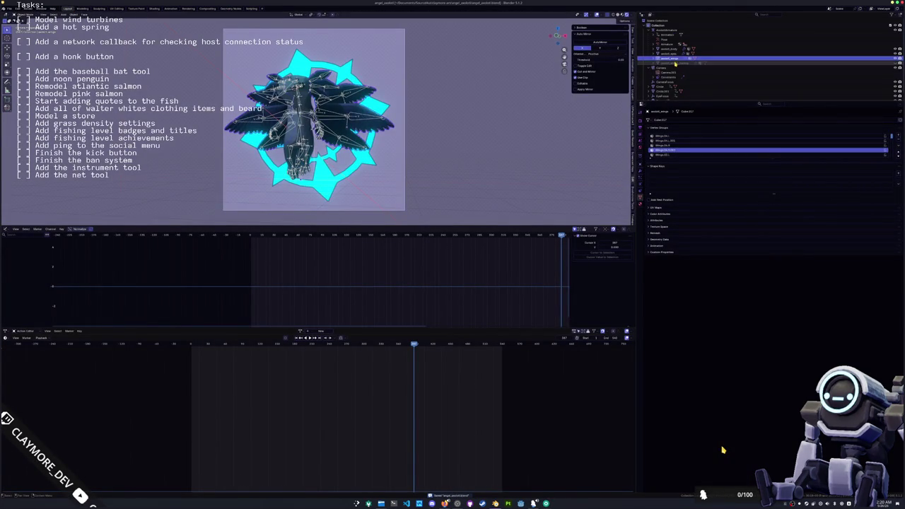
{"action": "scroll", "coordinate": [659, 81], "scroll_direction": "down", "scroll_amount": 1}
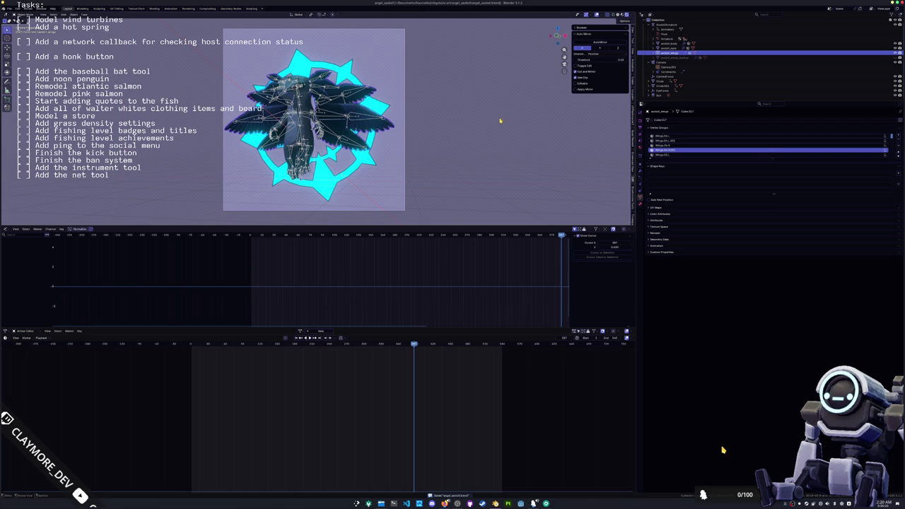
{"action": "left_click", "coordinate": [640, 123]}
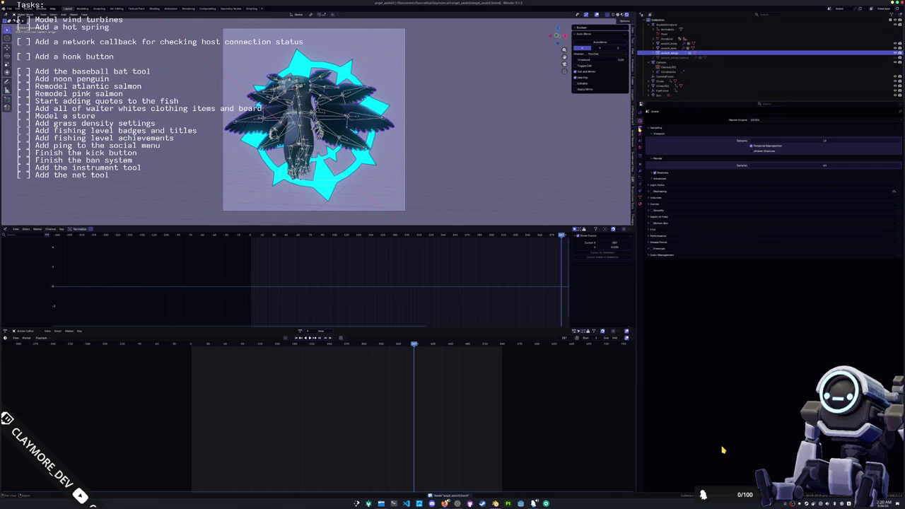
Set the render output Media Type to Video with an MPEG-4 container.
{"action": "left_click", "coordinate": [640, 130]}
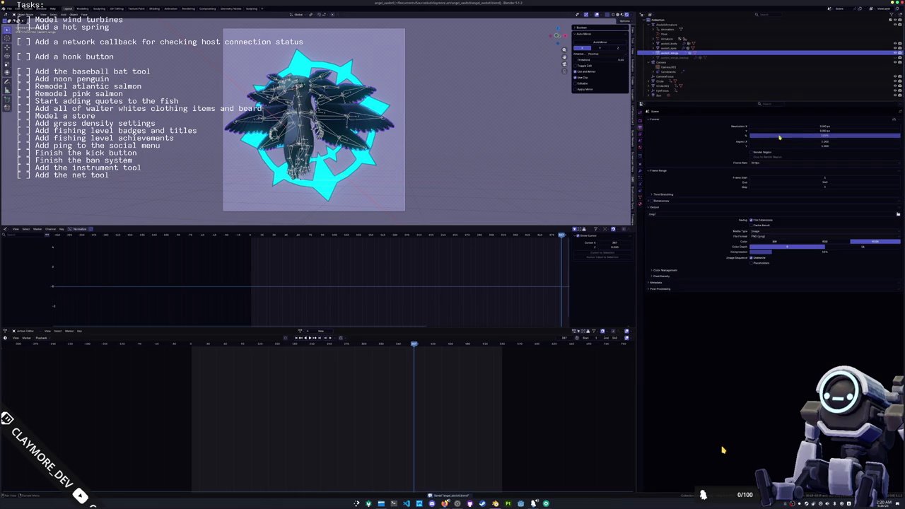
{"action": "left_click", "coordinate": [758, 232]}
{"action": "left_click", "coordinate": [758, 246]}
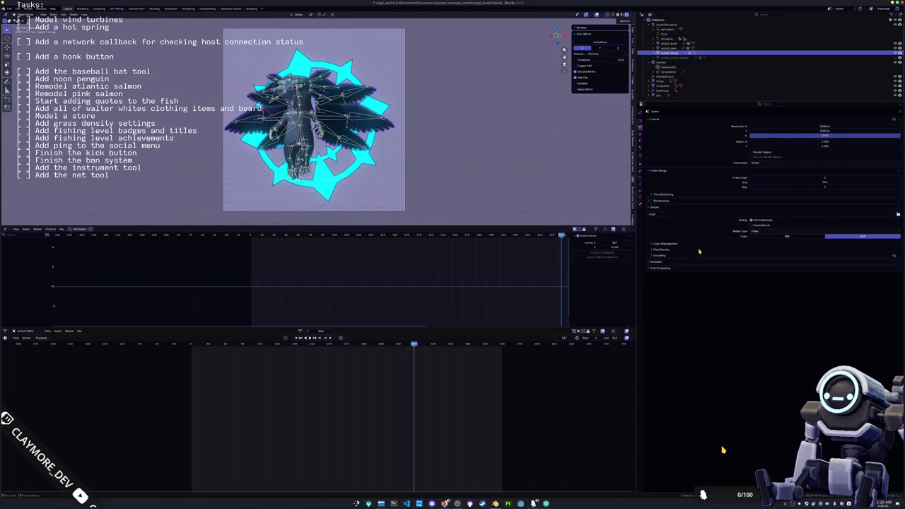
{"action": "left_click", "coordinate": [663, 255]}
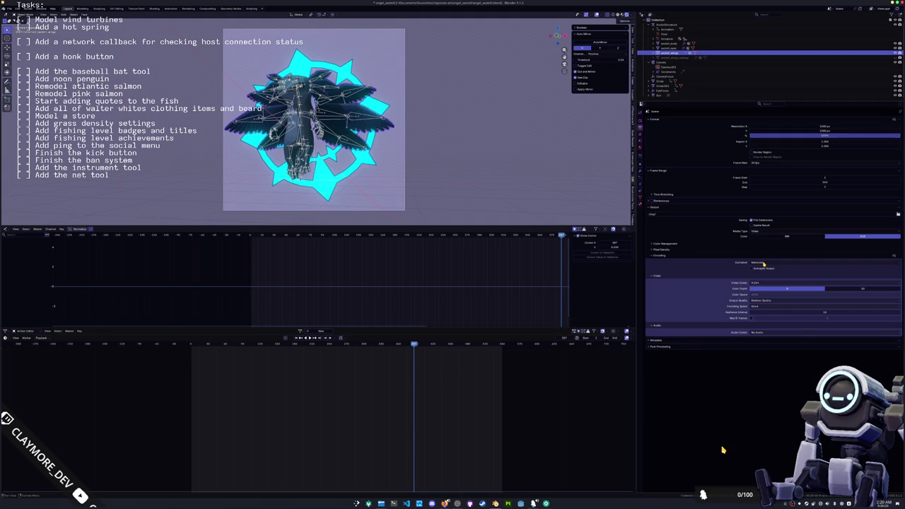
{"action": "left_click", "coordinate": [763, 263]}
{"action": "left_click", "coordinate": [761, 277]}
Point the output path to a newly created folder inside angel_assets.
{"action": "left_click", "coordinate": [898, 214]}
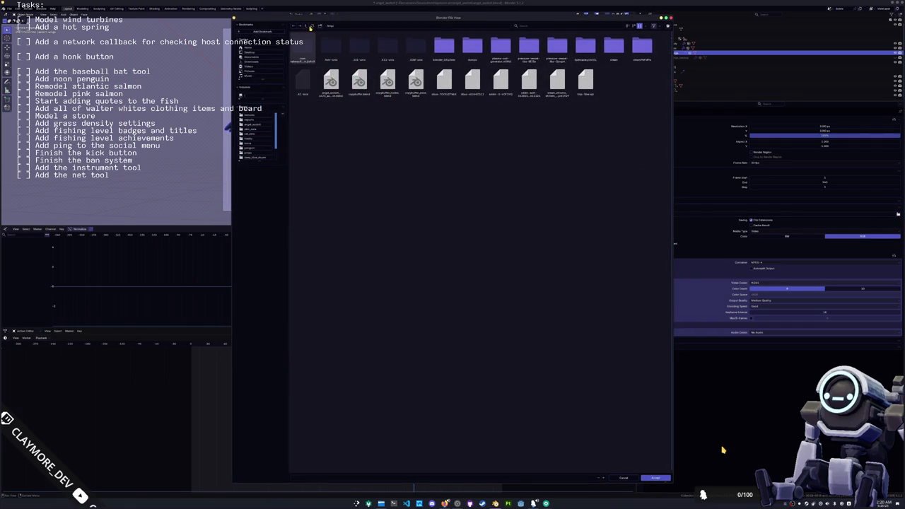
{"action": "left_click", "coordinate": [351, 91]}
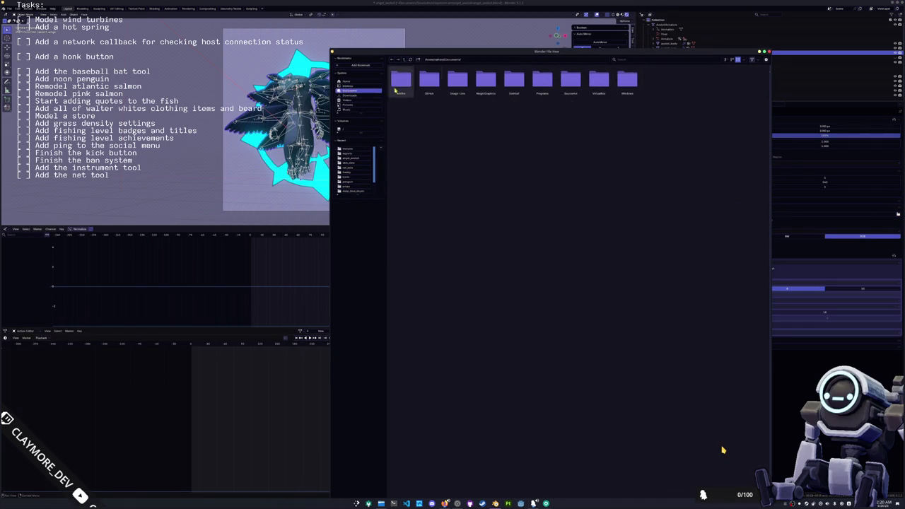
{"action": "double_click", "coordinate": [570, 86]}
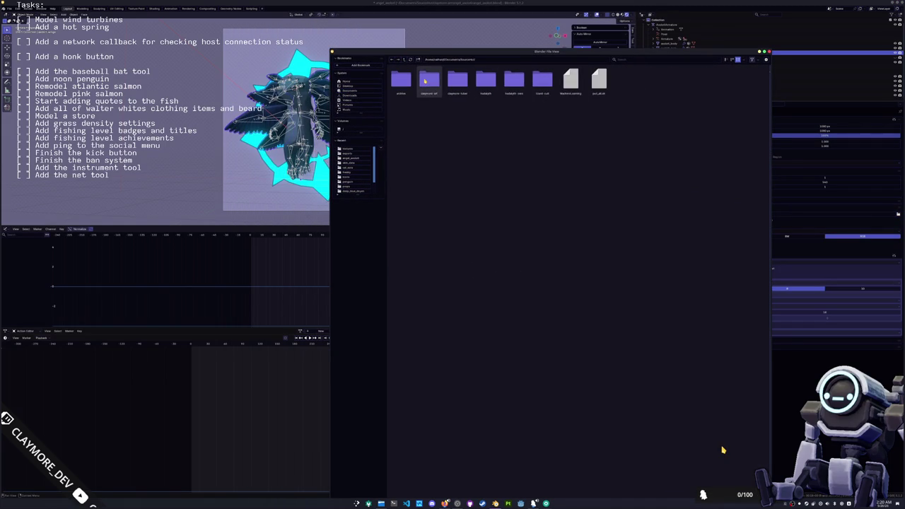
{"action": "double_click", "coordinate": [429, 80]}
{"action": "double_click", "coordinate": [429, 80]}
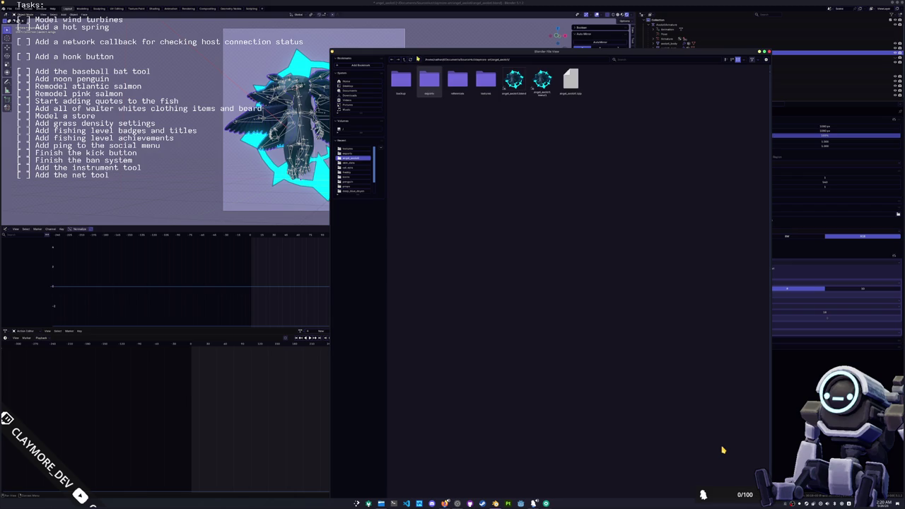
{"action": "left_click", "coordinate": [417, 59]}
{"action": "key", "text": "Return"}
{"action": "double_click", "coordinate": [490, 92]}
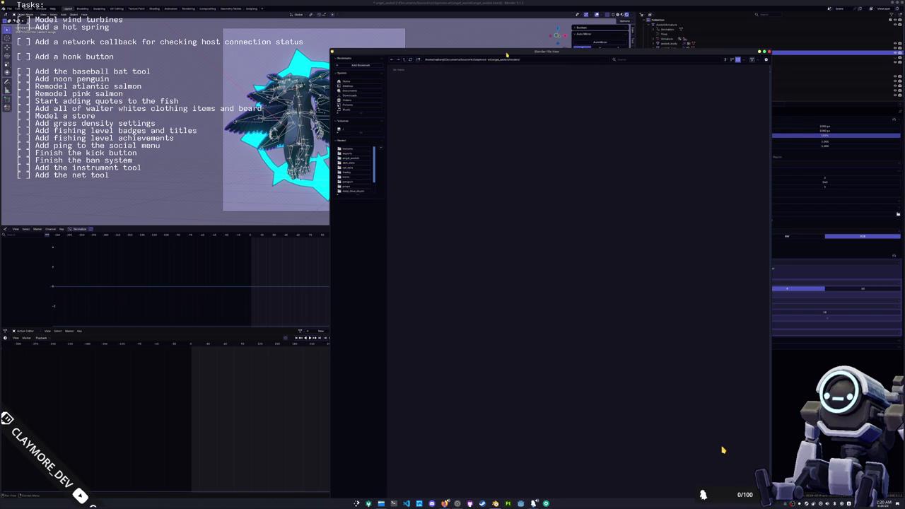
{"action": "key", "text": "Return"}
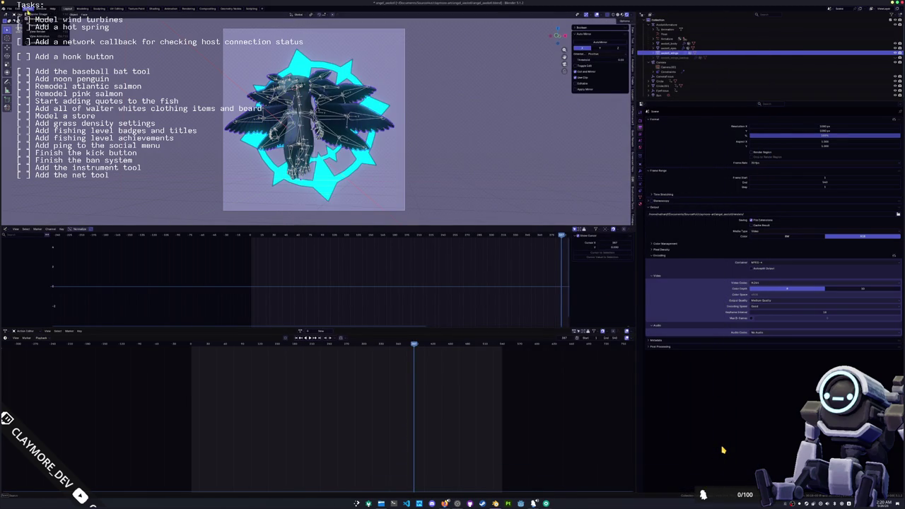
Rewind to the start frame, play the animation, and switch to the Rendering workspace.
{"action": "key", "text": "shift+Left"}
{"action": "key", "text": "space"}
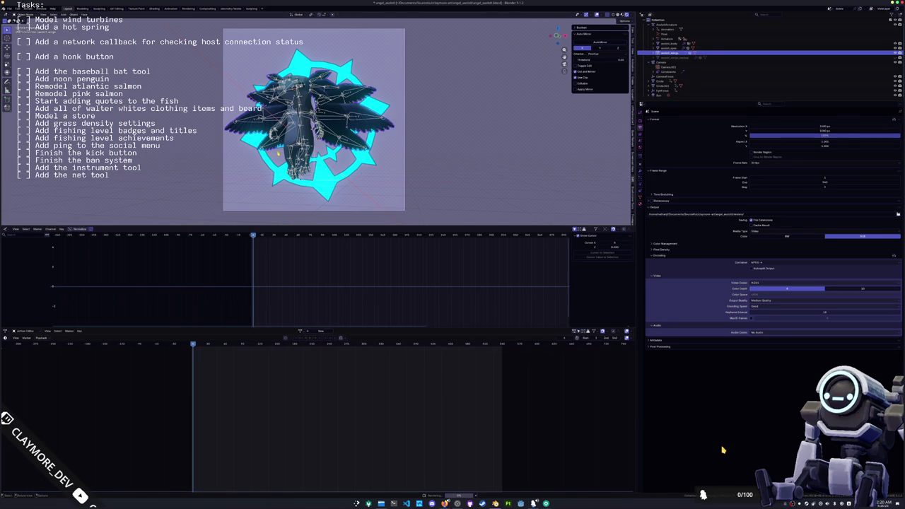
{"action": "left_click", "coordinate": [192, 9]}
{"action": "scroll", "coordinate": [307, 281], "scroll_direction": "up", "scroll_amount": 1}
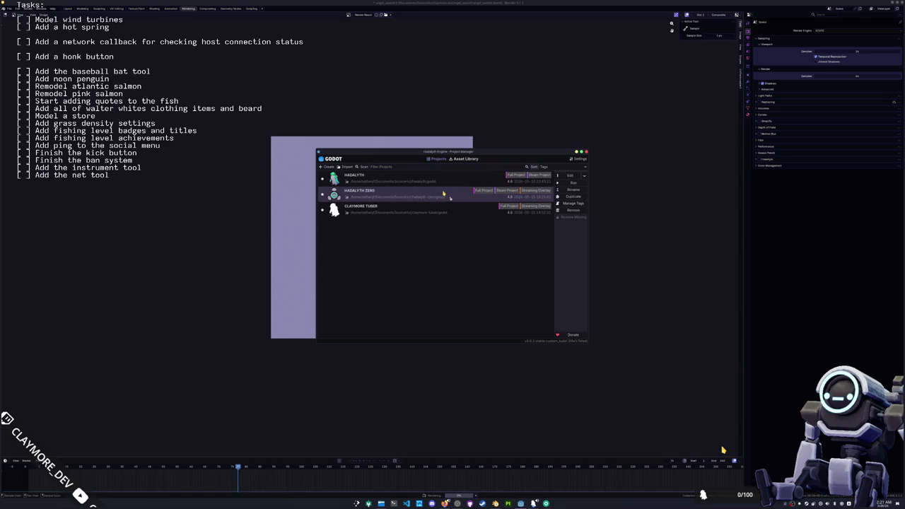
Open the HADALYTH ZERO project from the Godot Project Manager.
{"action": "double_click", "coordinate": [434, 197]}
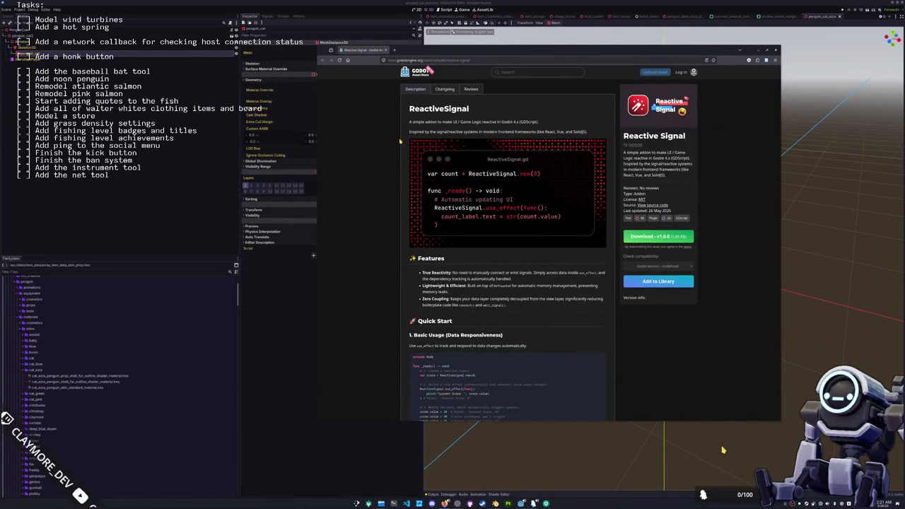
Scroll through ReactiveSignal's Features, Quick Start and API sections, then return to the editor.
{"action": "scroll", "coordinate": [403, 198], "scroll_direction": "down", "scroll_amount": 1}
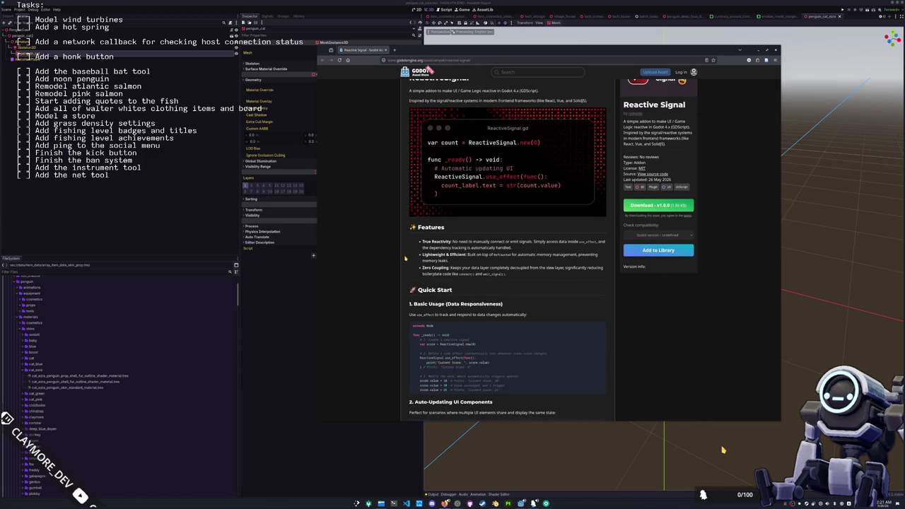
{"action": "scroll", "coordinate": [403, 258], "scroll_direction": "down", "scroll_amount": 1}
{"action": "scroll", "coordinate": [396, 260], "scroll_direction": "down", "scroll_amount": 1}
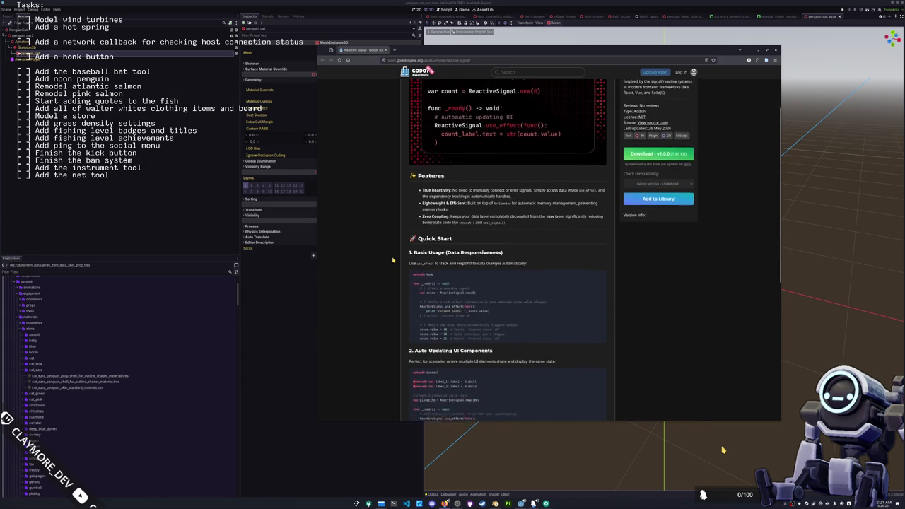
{"action": "scroll", "coordinate": [393, 260], "scroll_direction": "down", "scroll_amount": 1}
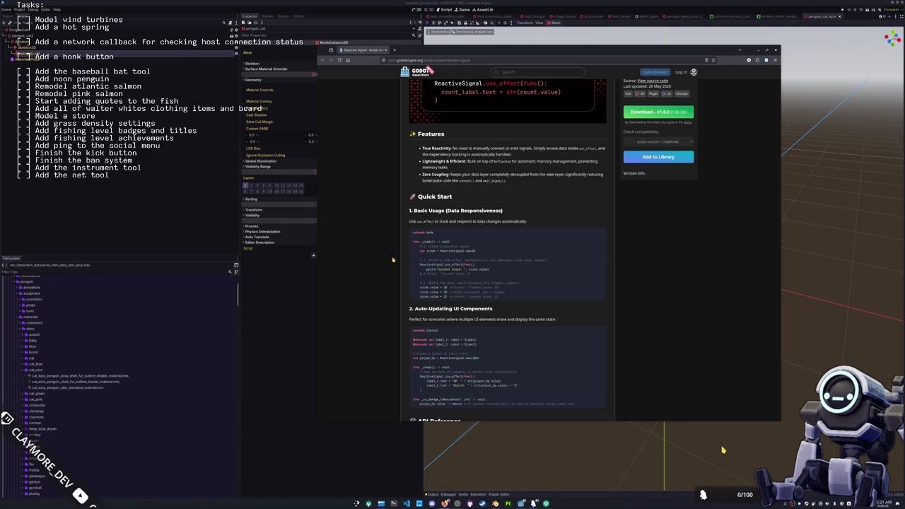
{"action": "scroll", "coordinate": [394, 251], "scroll_direction": "down", "scroll_amount": 1}
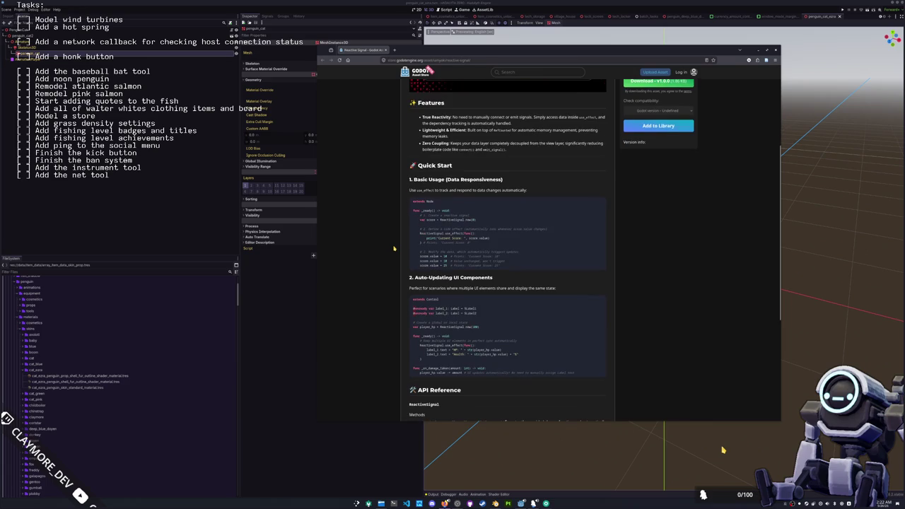
{"action": "scroll", "coordinate": [394, 248], "scroll_direction": "down", "scroll_amount": 1}
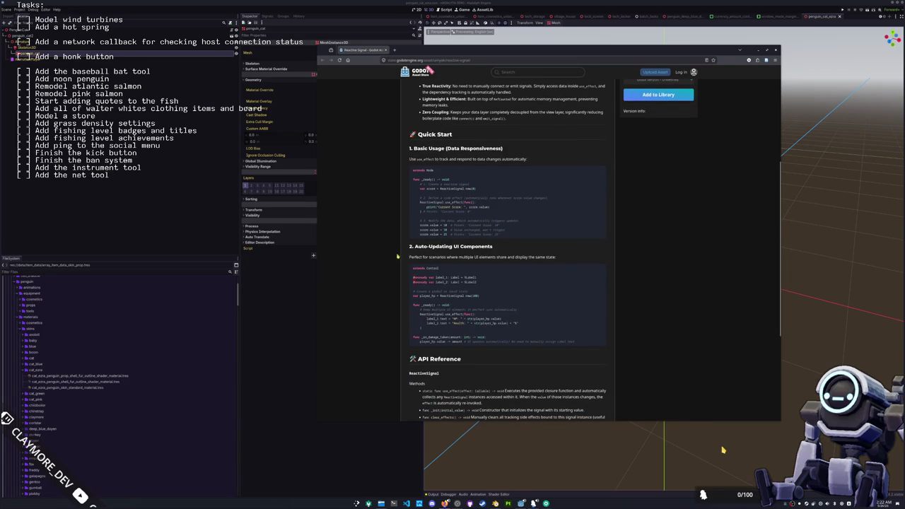
{"action": "scroll", "coordinate": [401, 305], "scroll_direction": "down", "scroll_amount": 2}
{"action": "scroll", "coordinate": [401, 305], "scroll_direction": "down", "scroll_amount": 3}
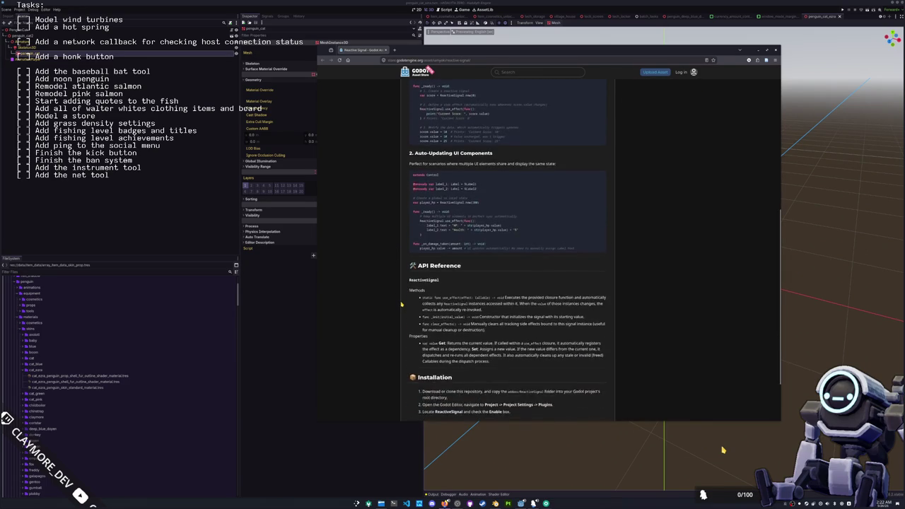
{"action": "scroll", "coordinate": [401, 306], "scroll_direction": "up", "scroll_amount": 5}
{"action": "scroll", "coordinate": [402, 305], "scroll_direction": "up", "scroll_amount": 5}
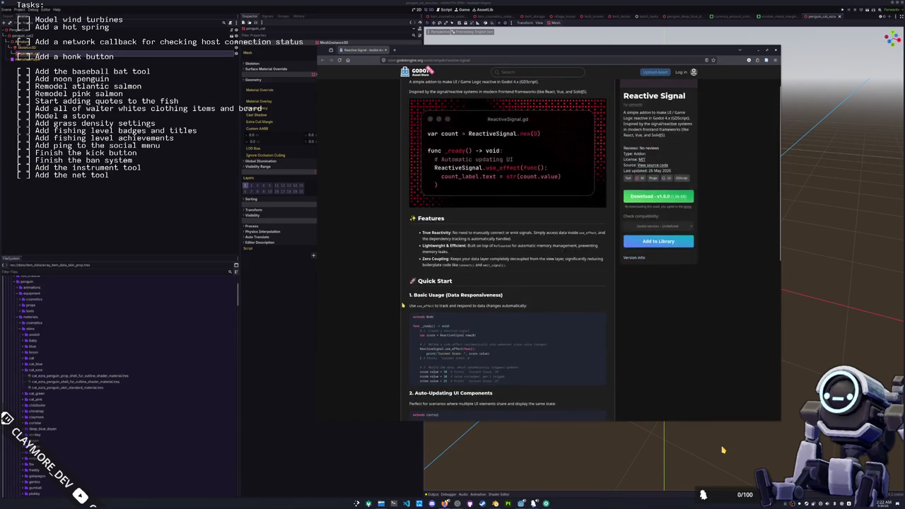
{"action": "scroll", "coordinate": [402, 305], "scroll_direction": "up", "scroll_amount": 1}
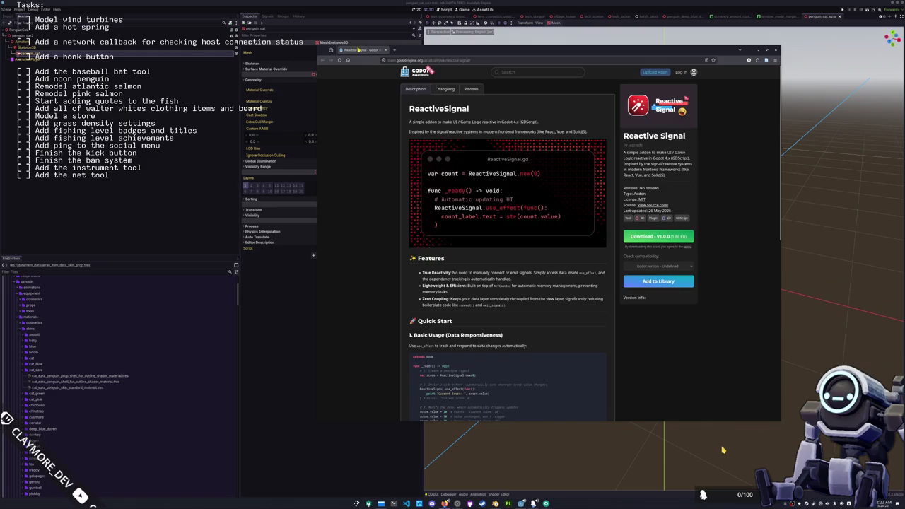
{"action": "key", "text": "alt+Tab"}
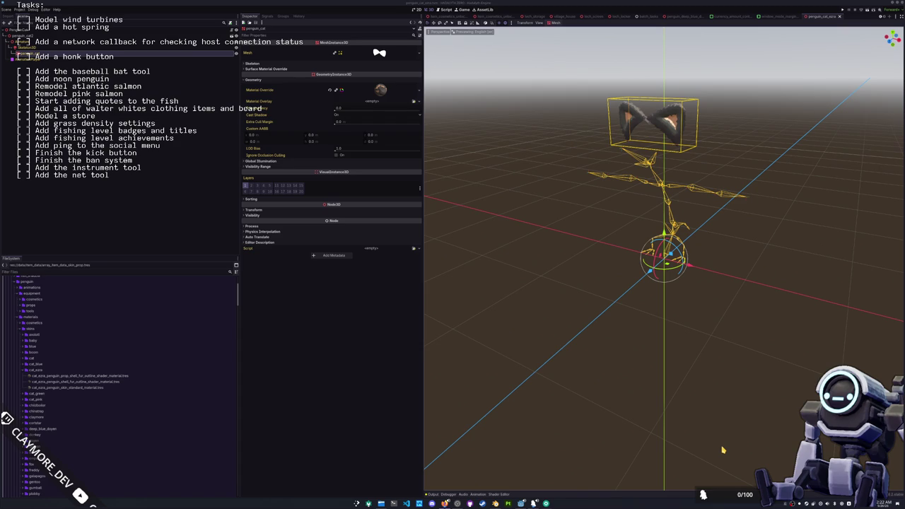
Bring the Blender render window to the front from the taskbar.
{"action": "left_click", "coordinate": [496, 503]}
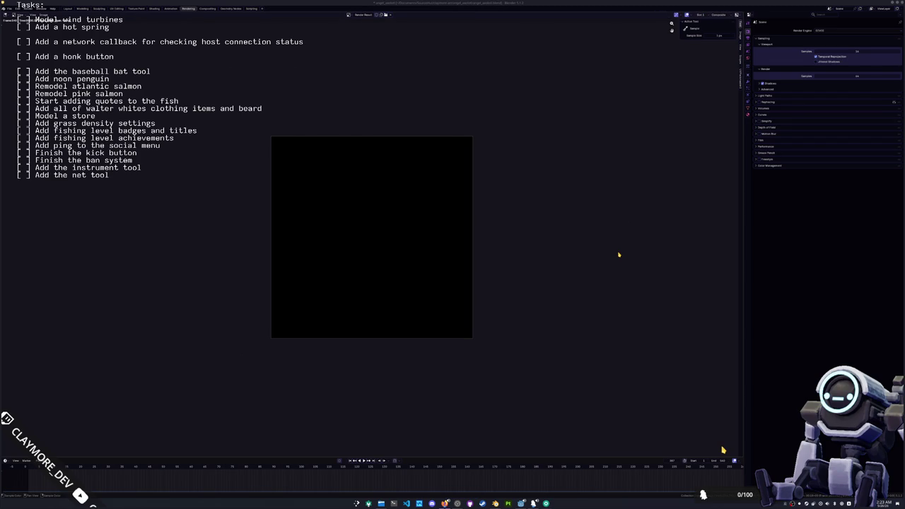
{"action": "left_click", "coordinate": [382, 502]}
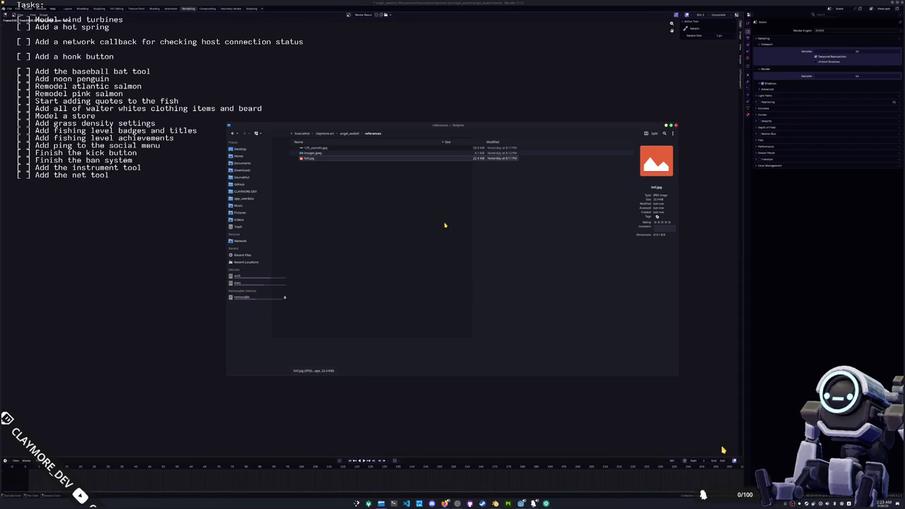
{"action": "left_click", "coordinate": [347, 134]}
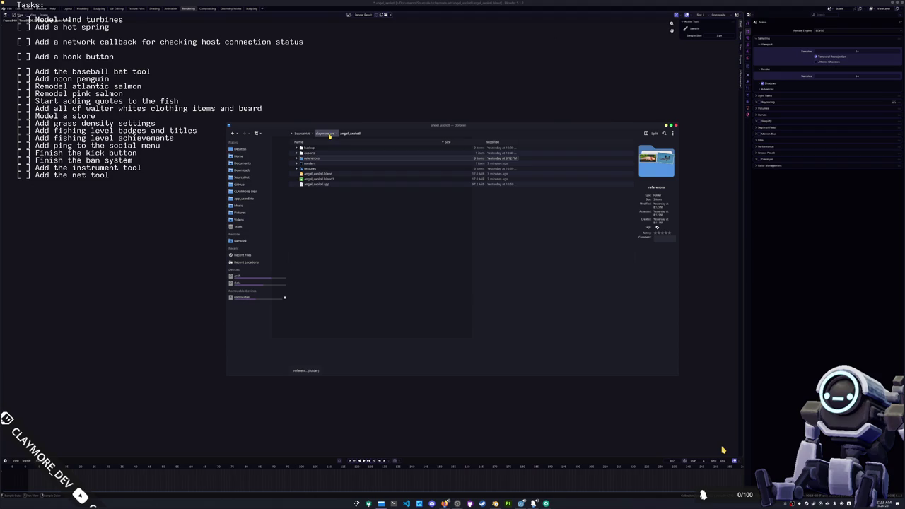
{"action": "double_click", "coordinate": [312, 163]}
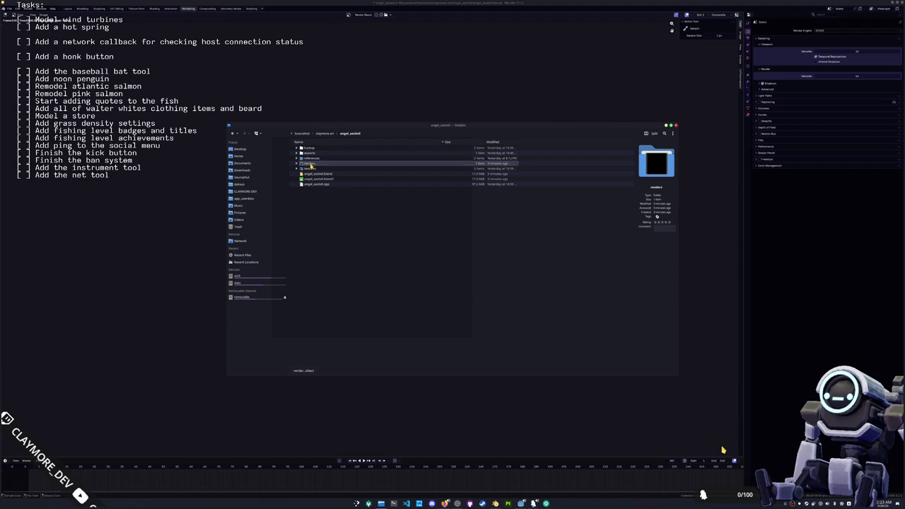
{"action": "left_click_drag", "start_coordinate": [321, 149], "coordinate": [406, 217]}
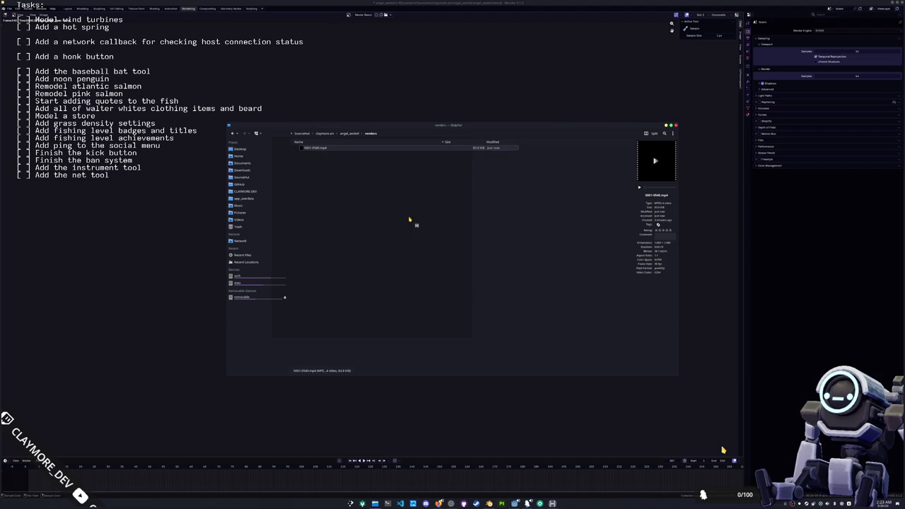
{"action": "mouse_move", "coordinate": [399, 314]}
{"action": "left_click_drag", "start_coordinate": [416, 316], "coordinate": [488, 314]}
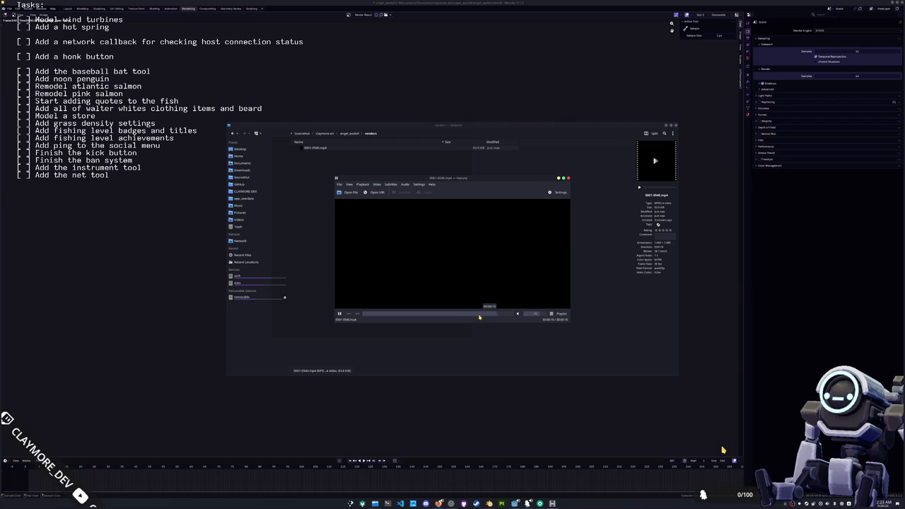
{"action": "left_click_drag", "start_coordinate": [487, 315], "coordinate": [385, 316]}
{"action": "left_click", "coordinate": [568, 178]}
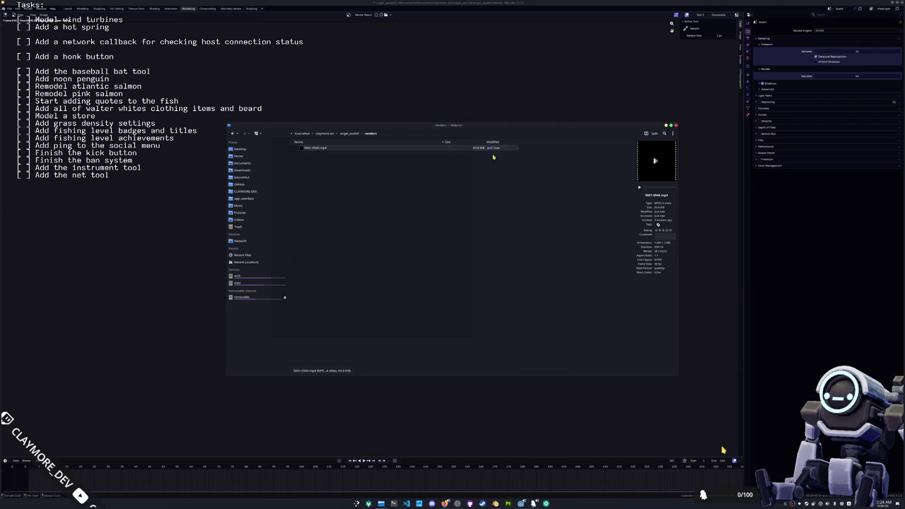
{"action": "double_click", "coordinate": [377, 150]}
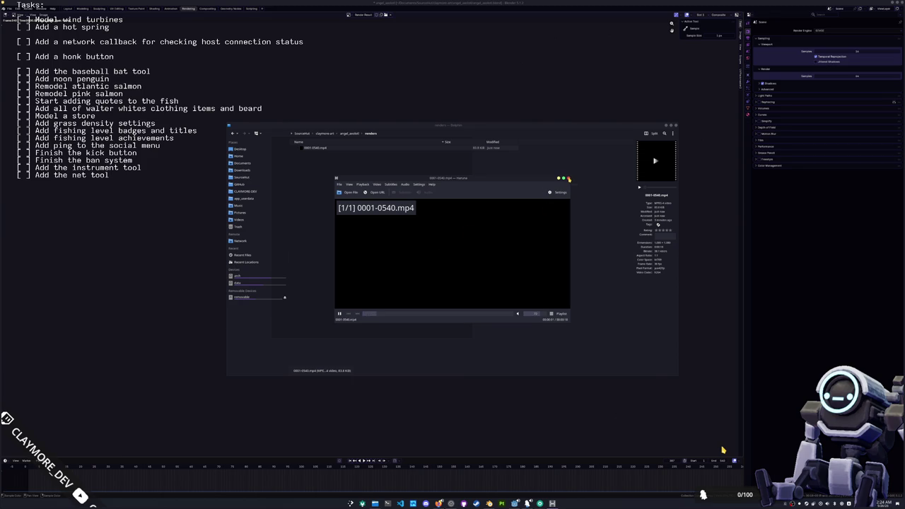
{"action": "left_click", "coordinate": [568, 178]}
{"action": "key", "text": "ctrl+q"}
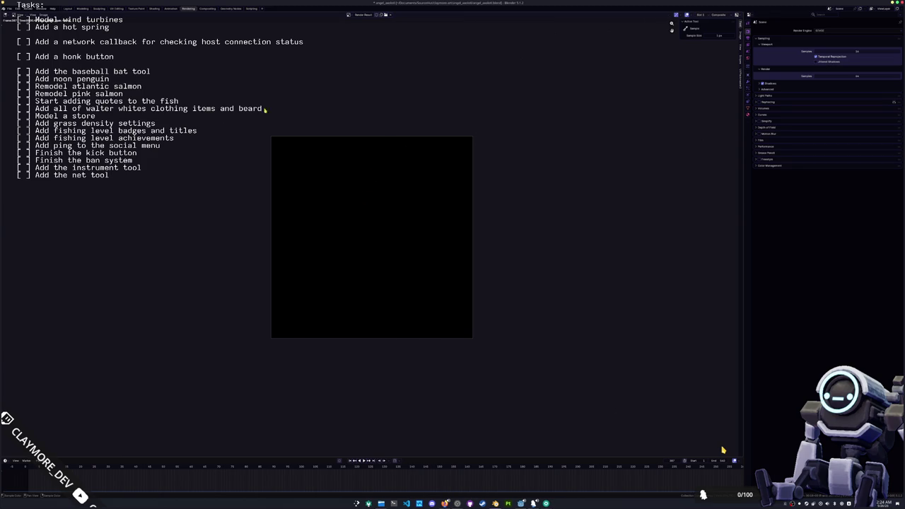
{"action": "key", "text": "ctrl+Page_Down"}
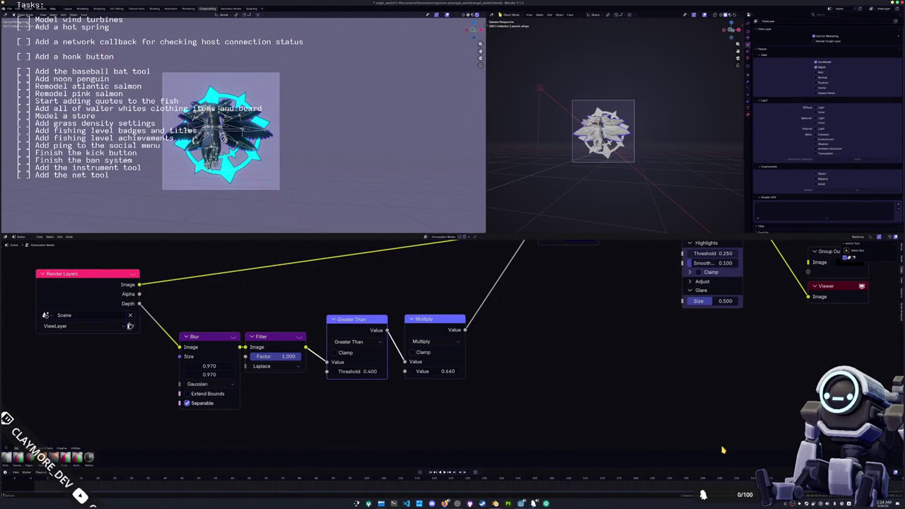
In the Compositing workspace, turn the right area into an Image Editor showing Render Result.
{"action": "left_click", "coordinate": [190, 9]}
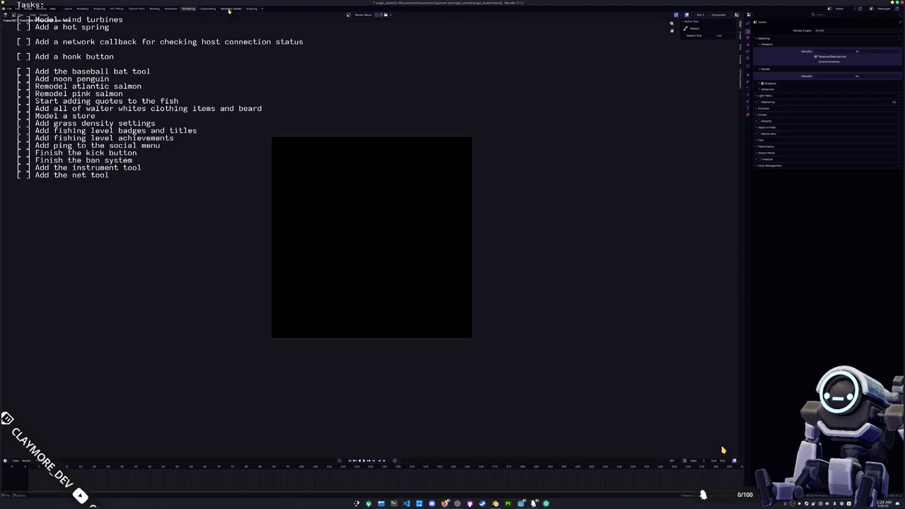
{"action": "left_click", "coordinate": [207, 9]}
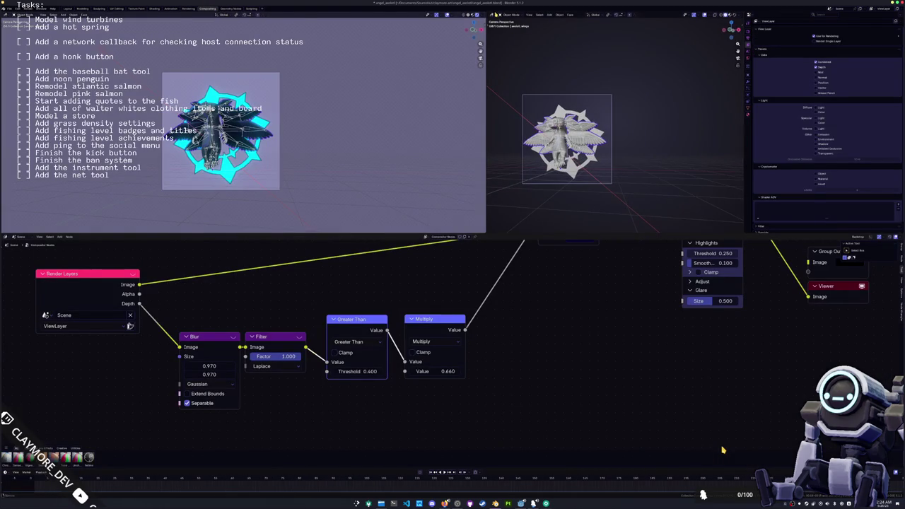
{"action": "left_click", "coordinate": [498, 14]}
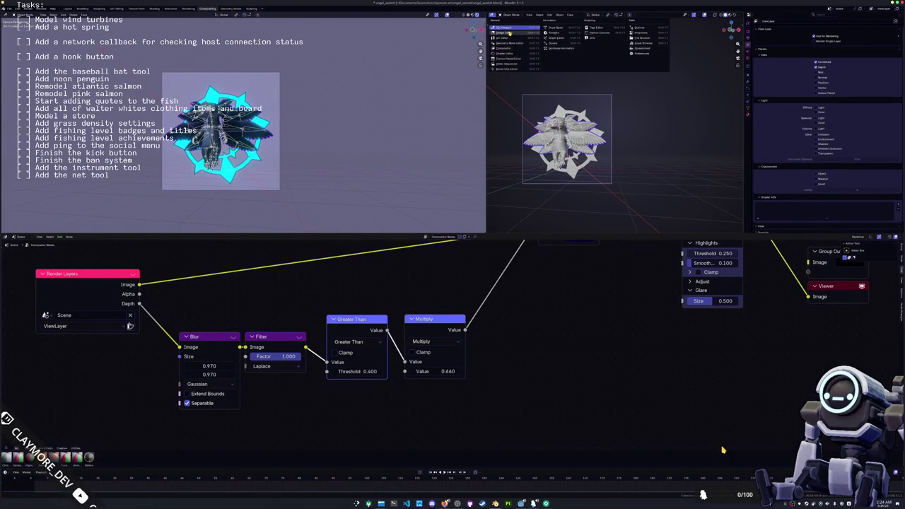
{"action": "left_click", "coordinate": [509, 33]}
{"action": "left_click", "coordinate": [594, 14]}
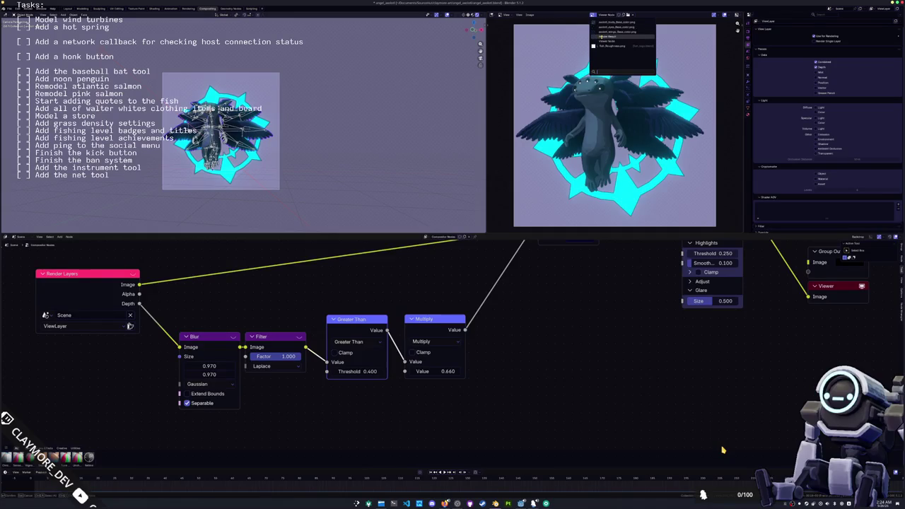
{"action": "left_click", "coordinate": [602, 36]}
Connect the Glare node's output to the Group Output Image socket.
{"action": "scroll", "coordinate": [602, 107], "scroll_direction": "down", "scroll_amount": 1}
{"action": "middle_click_drag", "start_coordinate": [495, 353], "coordinate": [361, 431]}
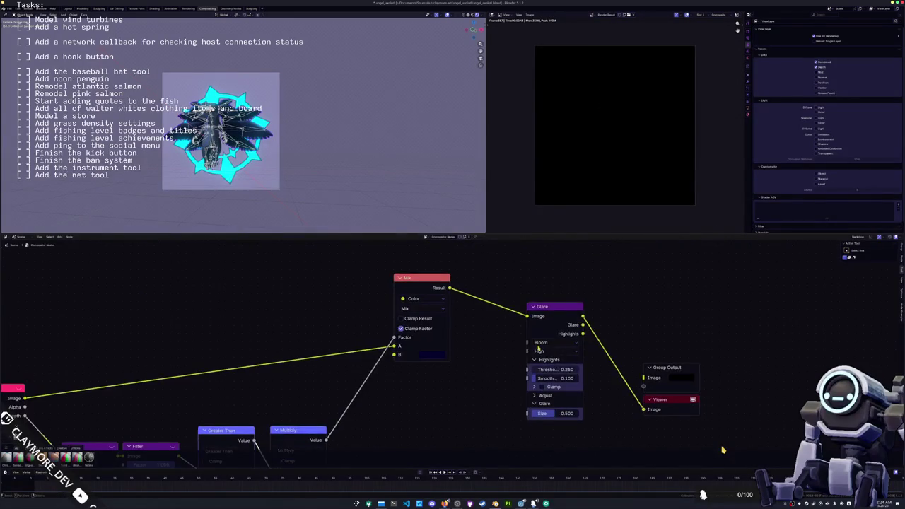
{"action": "scroll", "coordinate": [361, 432], "scroll_direction": "down", "scroll_amount": 1}
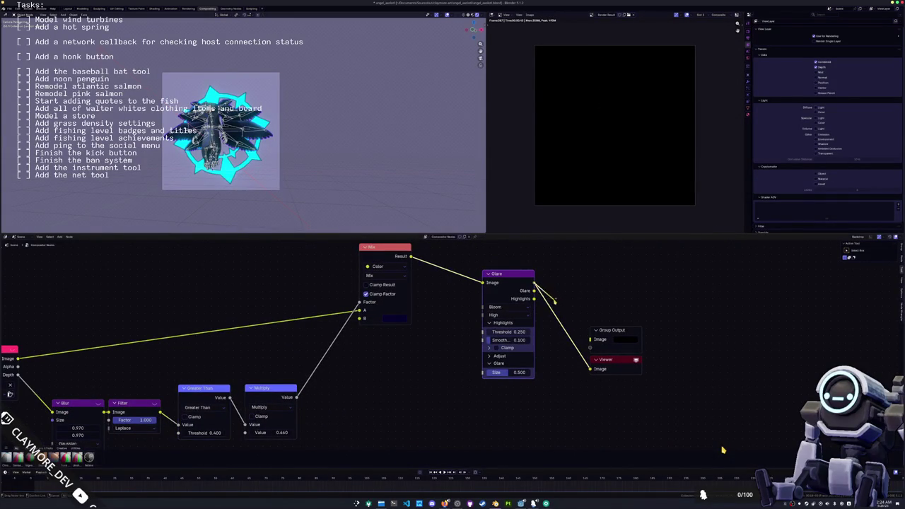
{"action": "left_click_drag", "start_coordinate": [534, 284], "coordinate": [591, 340]}
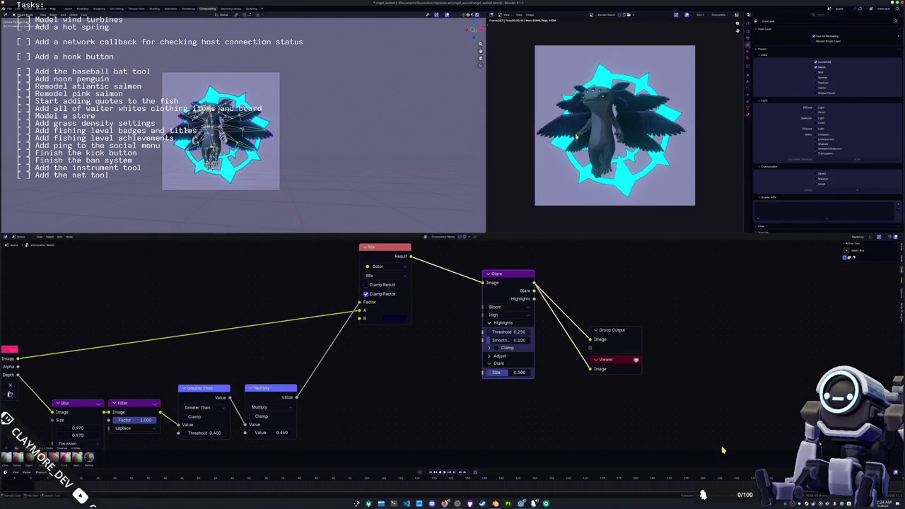
Set both Blur size values to 5.
{"action": "scroll", "coordinate": [575, 135], "scroll_direction": "up", "scroll_amount": 1}
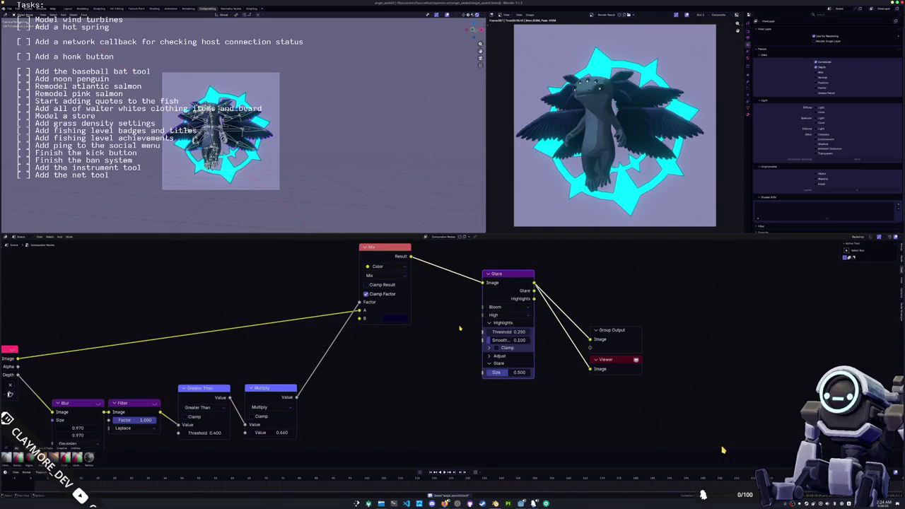
{"action": "middle_click_drag", "start_coordinate": [473, 322], "coordinate": [415, 312]}
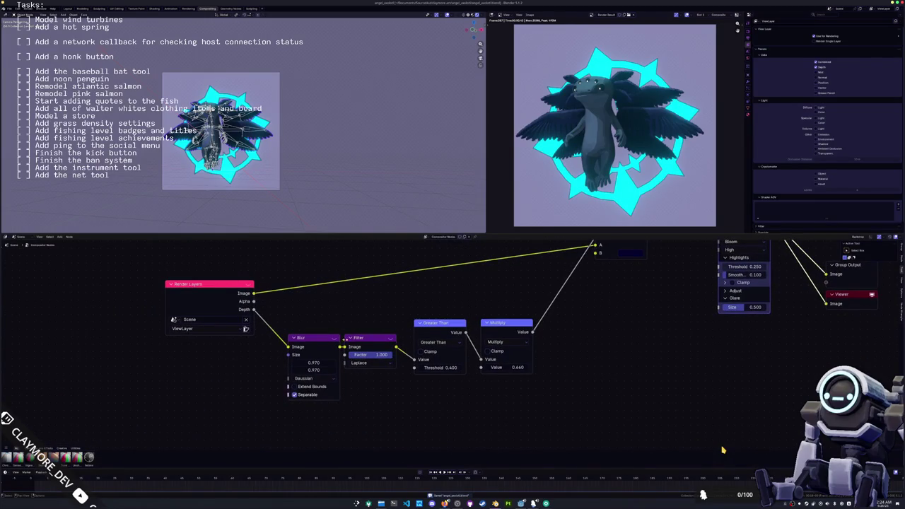
{"action": "mouse_move", "coordinate": [322, 363]}
{"action": "left_mouse_down"}
{"action": "mouse_move", "coordinate": [332, 366]}
{"action": "mouse_move", "coordinate": [304, 370]}
{"action": "left_mouse_up"}
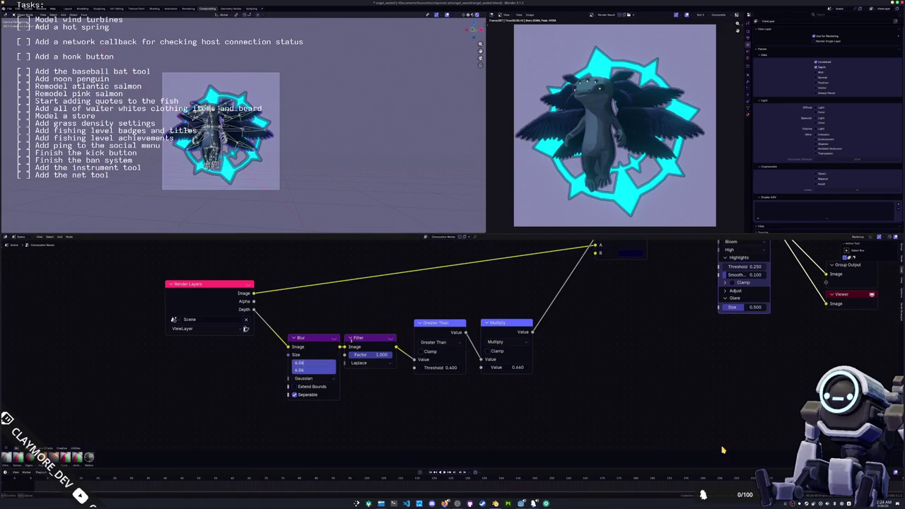
{"action": "type", "text": "5"}
{"action": "key", "text": "Return"}
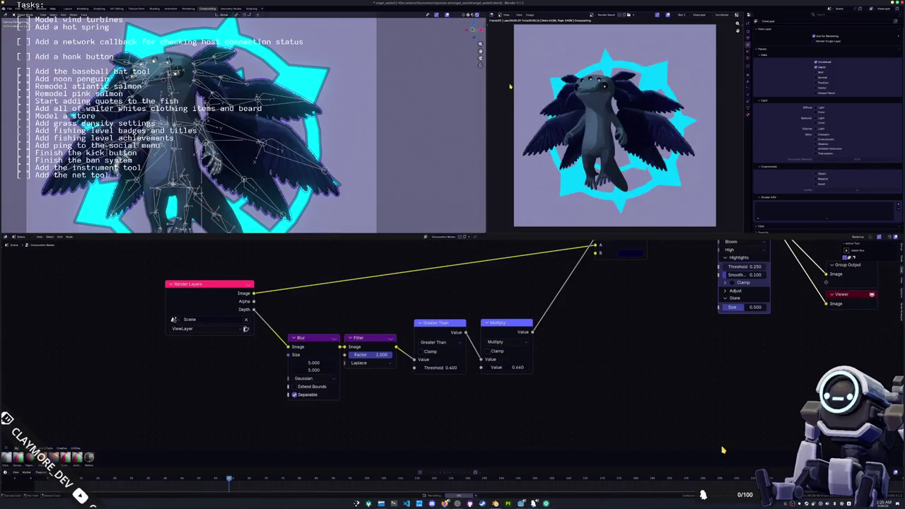
Render a fresh frame with F12 to preview the updated compositing.
{"action": "key", "text": "F12"}
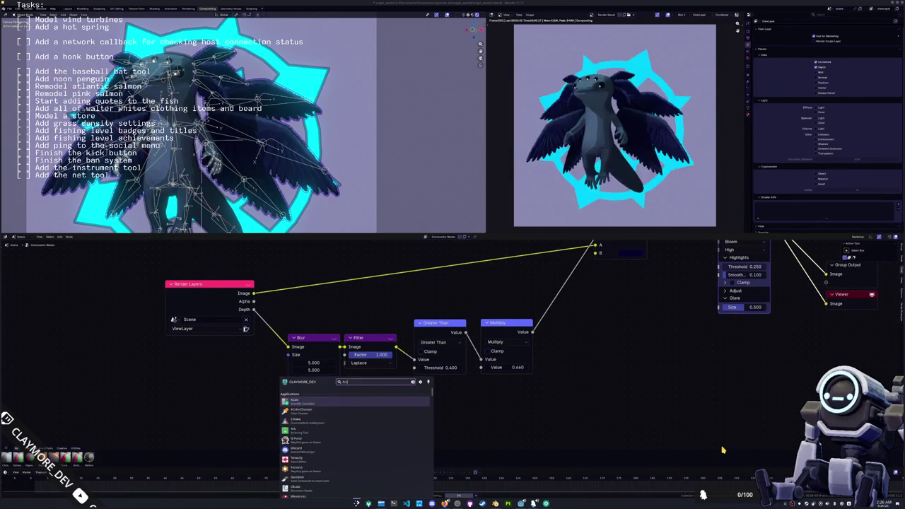
In KCalc, compute 800000 ÷ 117, then divide that result by 24.
{"action": "key", "text": "XF86Calculator"}
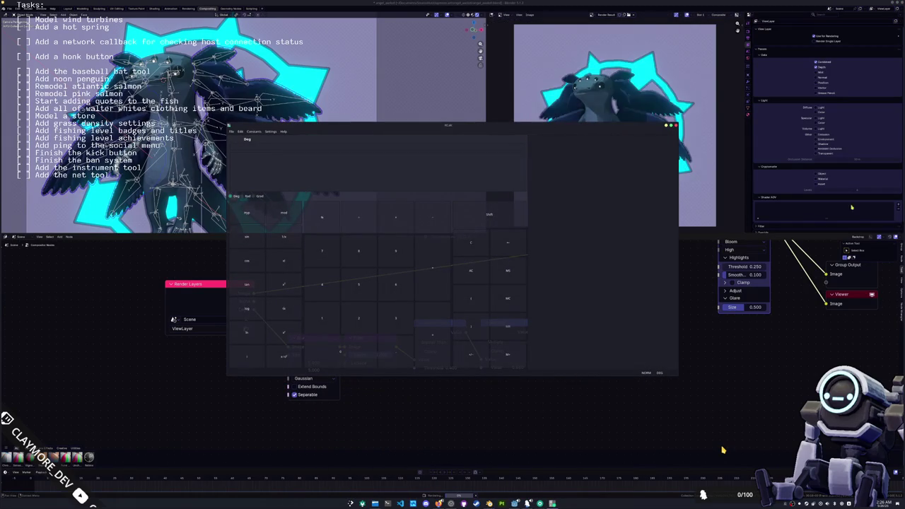
{"action": "type", "text": "800000÷"}
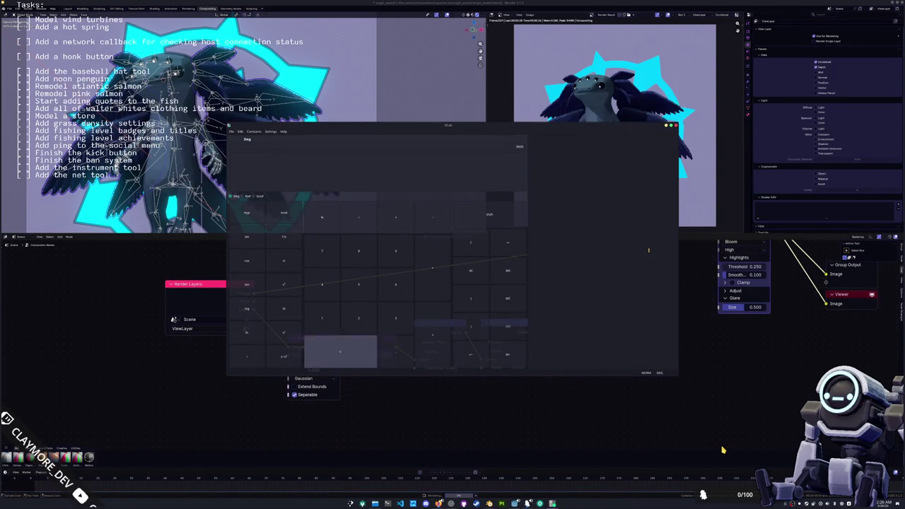
{"action": "type", "text": "117"}
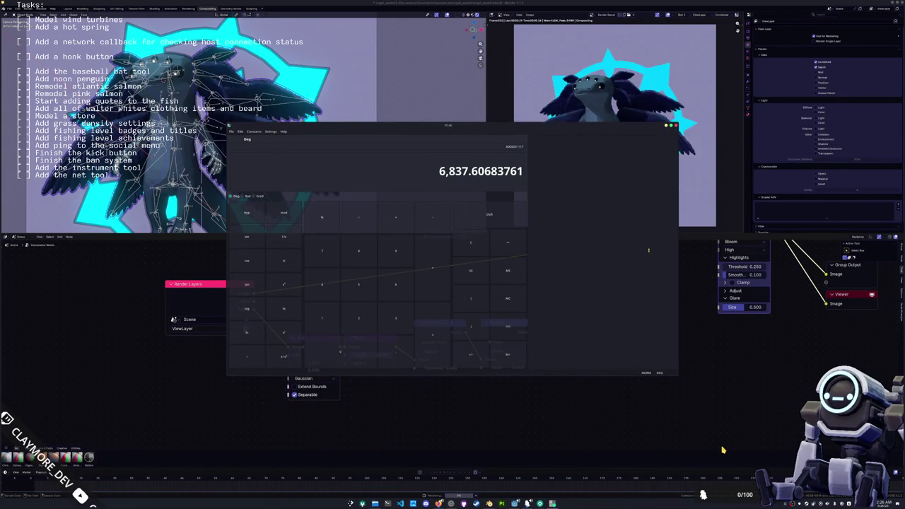
{"action": "key", "text": "Return"}
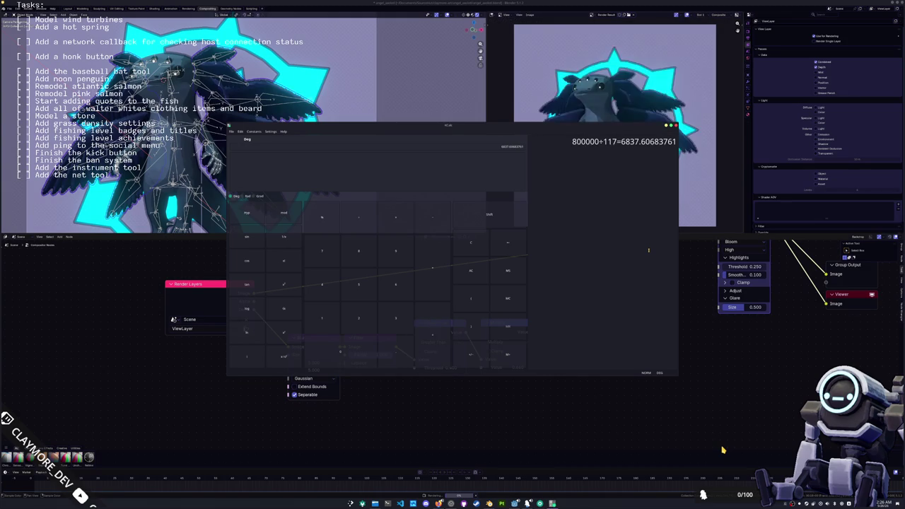
{"action": "type", "text": "/24"}
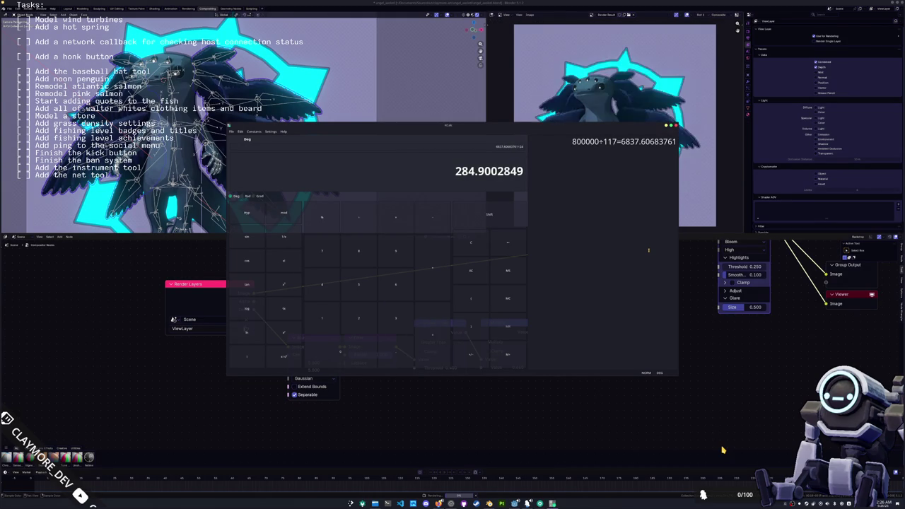
{"action": "key", "text": "Return"}
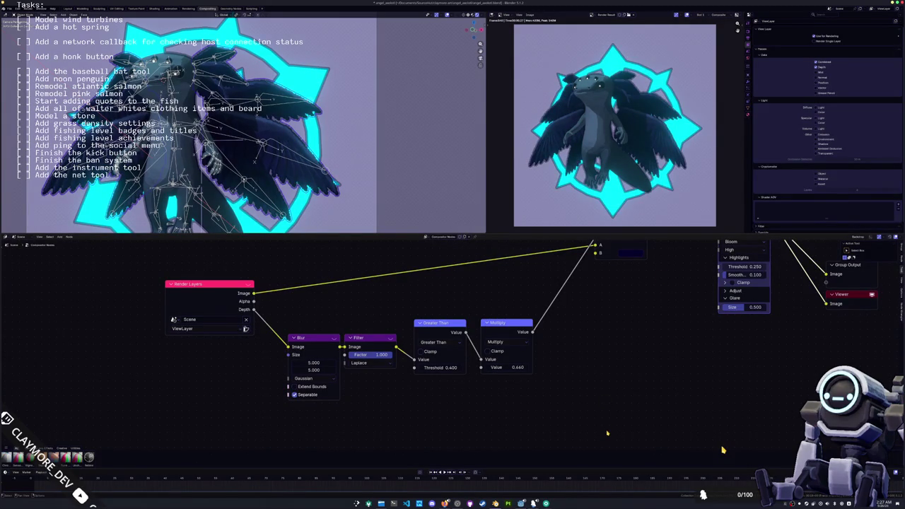
Play 0001-0540.mp4 from the renders folder, then close the video player.
{"action": "left_click", "coordinate": [381, 504]}
{"action": "double_click", "coordinate": [345, 148]}
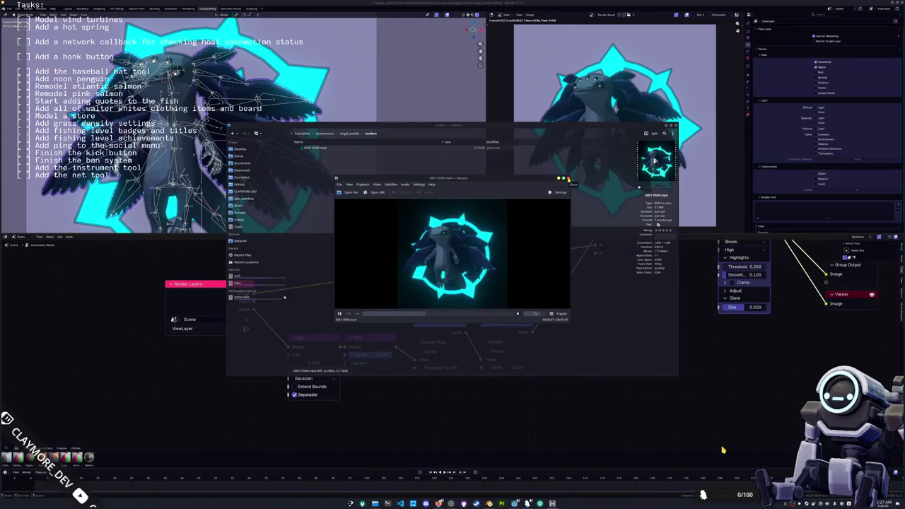
{"action": "left_click", "coordinate": [568, 178]}
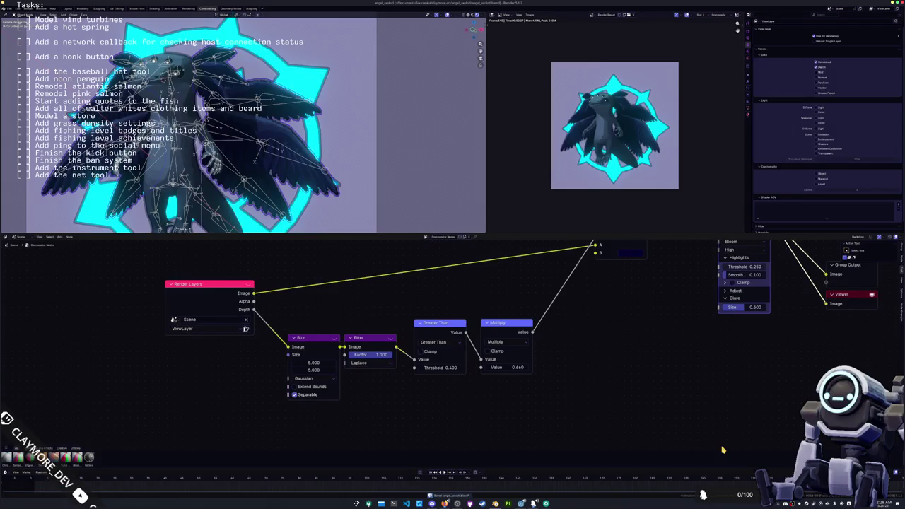
Switch to Godot, orbit the skeleton view, and bring up the user_interface scene.
{"action": "key", "text": "alt+Tab"}
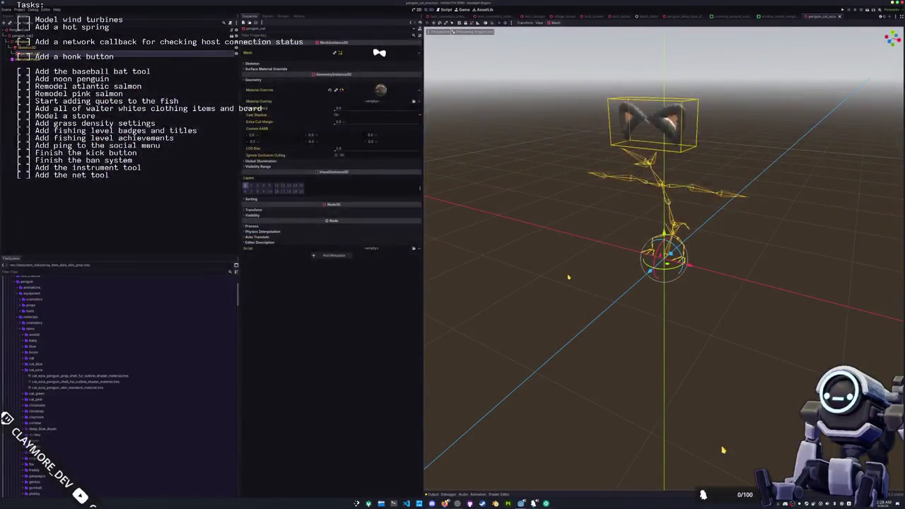
{"action": "middle_click_drag", "start_coordinate": [550, 247], "coordinate": [495, 170]}
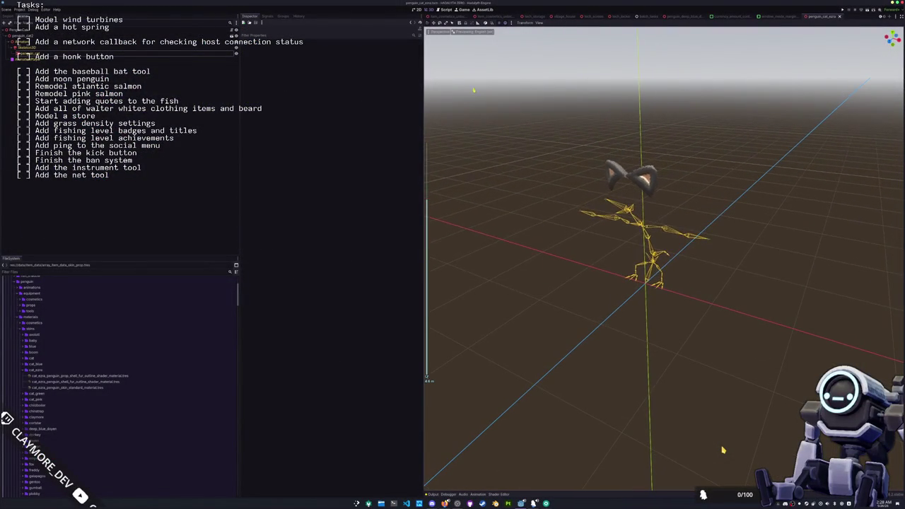
{"action": "scroll", "coordinate": [454, 21], "scroll_direction": "up", "scroll_amount": 2}
{"action": "scroll", "coordinate": [454, 22], "scroll_direction": "up", "scroll_amount": 2}
{"action": "scroll", "coordinate": [454, 21], "scroll_direction": "up", "scroll_amount": 1}
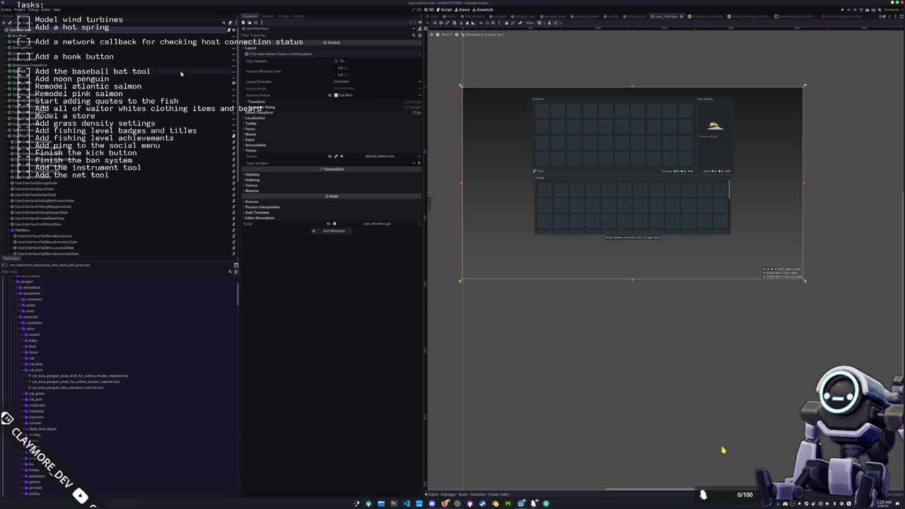
{"action": "scroll", "coordinate": [128, 141], "scroll_direction": "down", "scroll_amount": 4}
{"action": "scroll", "coordinate": [177, 128], "scroll_direction": "up", "scroll_amount": 3}
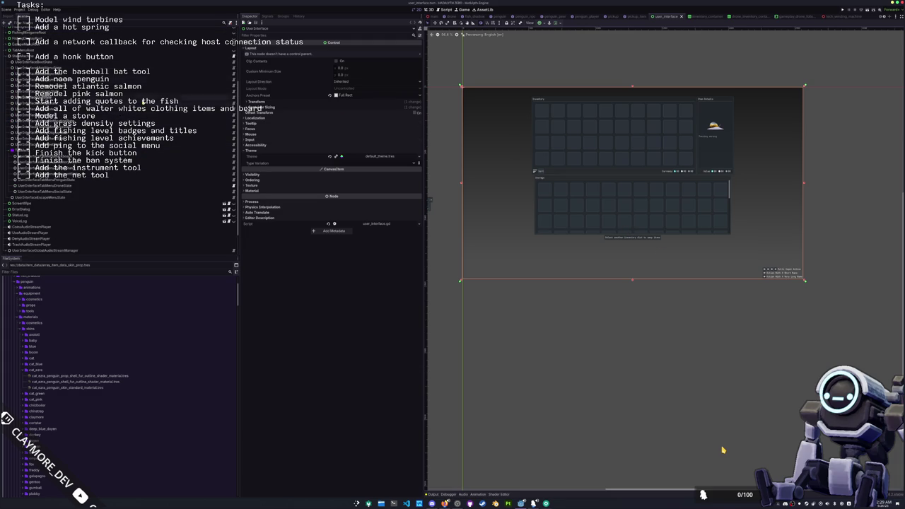
Open user_interface_storage_state.gd in VS Code and read down through the script.
{"action": "left_click", "coordinate": [232, 103]}
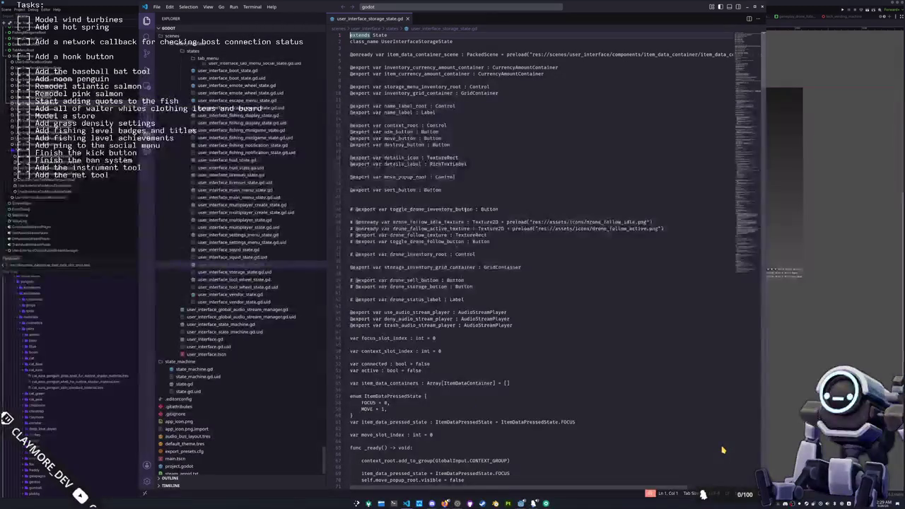
{"action": "left_click", "coordinate": [427, 248]}
{"action": "scroll", "coordinate": [427, 248], "scroll_direction": "down", "scroll_amount": 1}
{"action": "scroll", "coordinate": [426, 249], "scroll_direction": "down", "scroll_amount": 1}
{"action": "scroll", "coordinate": [425, 250], "scroll_direction": "down", "scroll_amount": 1}
{"action": "scroll", "coordinate": [424, 251], "scroll_direction": "down", "scroll_amount": 1}
{"action": "scroll", "coordinate": [425, 251], "scroll_direction": "down", "scroll_amount": 1}
{"action": "scroll", "coordinate": [425, 251], "scroll_direction": "down", "scroll_amount": 1}
{"action": "scroll", "coordinate": [425, 251], "scroll_direction": "down", "scroll_amount": 1}
{"action": "scroll", "coordinate": [425, 250], "scroll_direction": "down", "scroll_amount": 1}
{"action": "scroll", "coordinate": [424, 251], "scroll_direction": "down", "scroll_amount": 1}
{"action": "scroll", "coordinate": [424, 251], "scroll_direction": "down", "scroll_amount": 2}
{"action": "scroll", "coordinate": [425, 251], "scroll_direction": "down", "scroll_amount": 1}
{"action": "scroll", "coordinate": [424, 251], "scroll_direction": "down", "scroll_amount": 1}
{"action": "scroll", "coordinate": [425, 251], "scroll_direction": "down", "scroll_amount": 2}
{"action": "scroll", "coordinate": [425, 252], "scroll_direction": "down", "scroll_amount": 2}
{"action": "scroll", "coordinate": [424, 254], "scroll_direction": "down", "scroll_amount": 2}
{"action": "scroll", "coordinate": [424, 256], "scroll_direction": "down", "scroll_amount": 2}
{"action": "scroll", "coordinate": [425, 256], "scroll_direction": "down", "scroll_amount": 3}
{"action": "scroll", "coordinate": [425, 265], "scroll_direction": "down", "scroll_amount": 3}
{"action": "scroll", "coordinate": [424, 276], "scroll_direction": "down", "scroll_amount": 4}
{"action": "scroll", "coordinate": [423, 286], "scroll_direction": "down", "scroll_amount": 3}
{"action": "scroll", "coordinate": [423, 287], "scroll_direction": "down", "scroll_amount": 3}
{"action": "scroll", "coordinate": [421, 289], "scroll_direction": "down", "scroll_amount": 3}
{"action": "scroll", "coordinate": [418, 289], "scroll_direction": "down", "scroll_amount": 3}
{"action": "scroll", "coordinate": [415, 289], "scroll_direction": "down", "scroll_amount": 3}
{"action": "scroll", "coordinate": [414, 289], "scroll_direction": "down", "scroll_amount": 2}
{"action": "scroll", "coordinate": [414, 289], "scroll_direction": "down", "scroll_amount": 2}
{"action": "scroll", "coordinate": [414, 289], "scroll_direction": "down", "scroll_amount": 2}
{"action": "scroll", "coordinate": [414, 289], "scroll_direction": "down", "scroll_amount": 2}
{"action": "scroll", "coordinate": [398, 312], "scroll_direction": "down", "scroll_amount": 2}
{"action": "scroll", "coordinate": [399, 313], "scroll_direction": "down", "scroll_amount": 2}
{"action": "scroll", "coordinate": [400, 314], "scroll_direction": "down", "scroll_amount": 2}
{"action": "scroll", "coordinate": [402, 315], "scroll_direction": "down", "scroll_amount": 2}
{"action": "scroll", "coordinate": [392, 316], "scroll_direction": "down", "scroll_amount": 3}
{"action": "scroll", "coordinate": [390, 317], "scroll_direction": "down", "scroll_amount": 3}
{"action": "scroll", "coordinate": [388, 319], "scroll_direction": "down", "scroll_amount": 3}
{"action": "scroll", "coordinate": [386, 320], "scroll_direction": "down", "scroll_amount": 2}
{"action": "scroll", "coordinate": [386, 320], "scroll_direction": "down", "scroll_amount": 1}
{"action": "scroll", "coordinate": [385, 321], "scroll_direction": "down", "scroll_amount": 1}
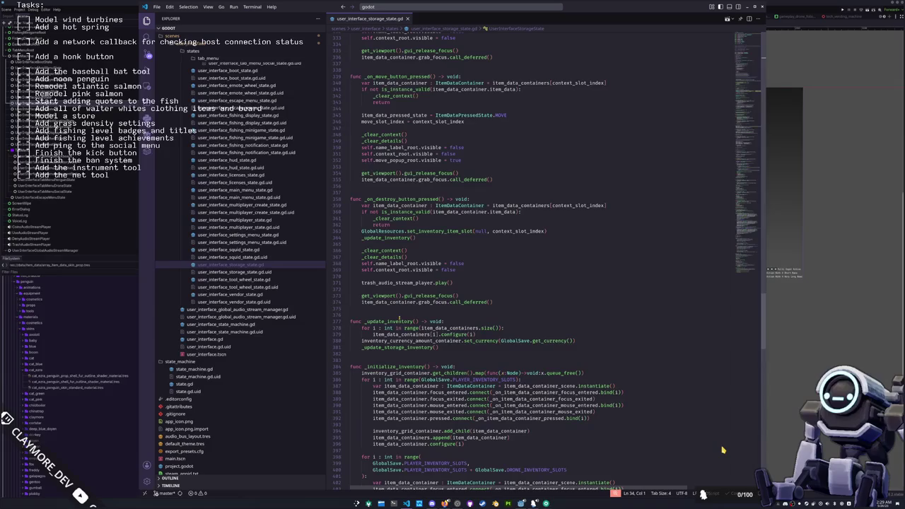
{"action": "mouse_move", "coordinate": [390, 321]}
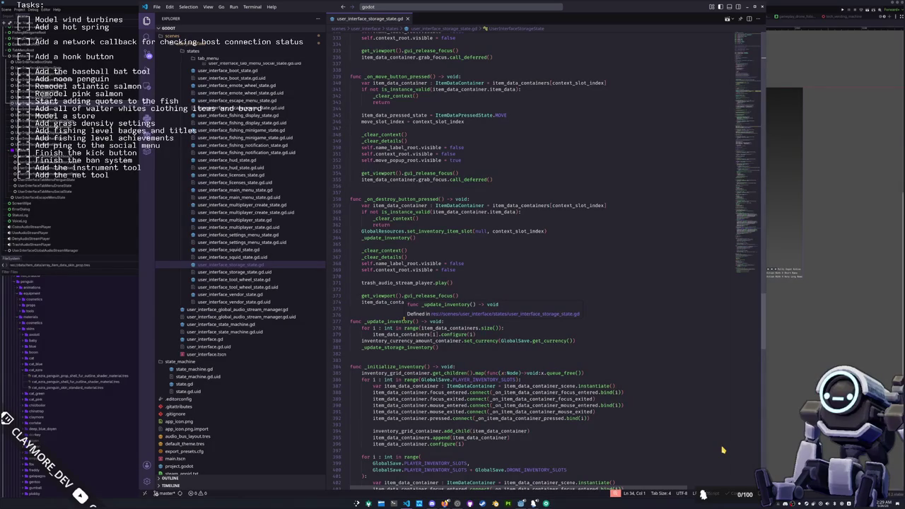
Insert a blank line before func _update_inventory and review the surrounding code.
{"action": "left_click", "coordinate": [398, 309]}
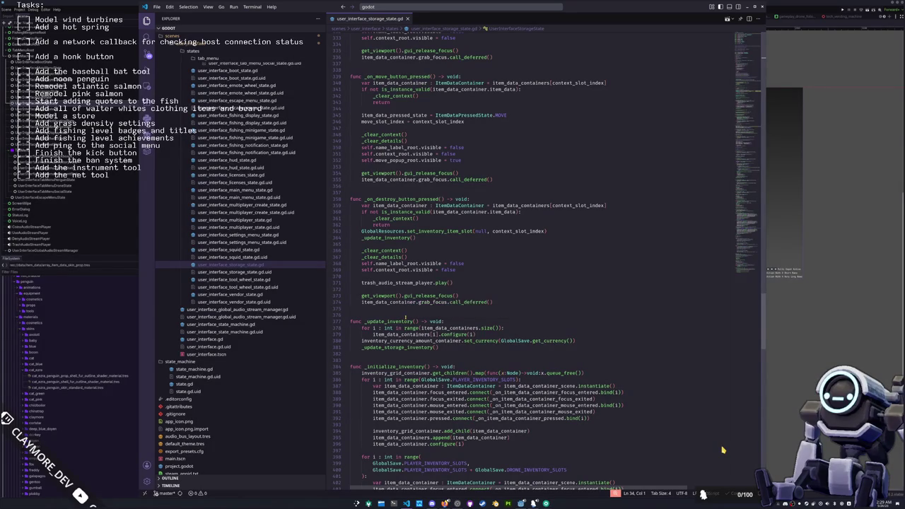
{"action": "key", "text": "Return"}
{"action": "scroll", "coordinate": [398, 302], "scroll_direction": "down", "scroll_amount": 1}
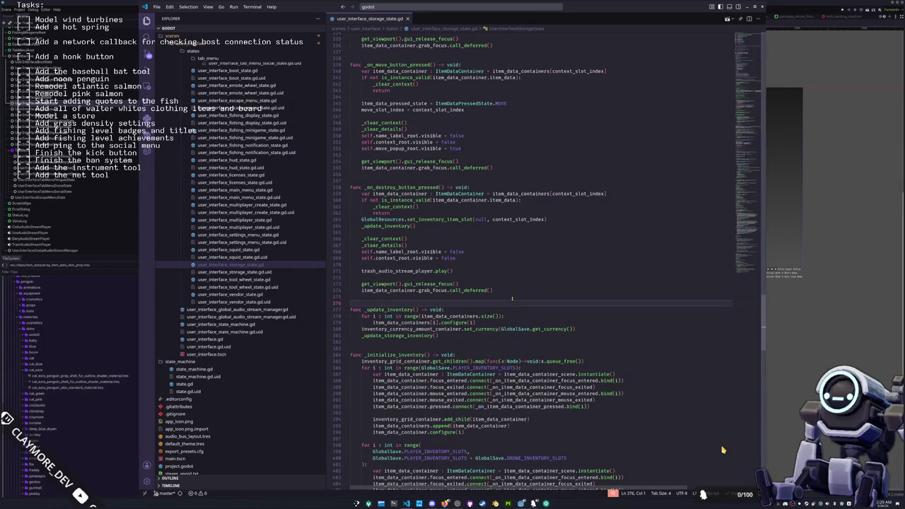
{"action": "scroll", "coordinate": [512, 298], "scroll_direction": "down", "scroll_amount": 1}
{"action": "scroll", "coordinate": [512, 299], "scroll_direction": "down", "scroll_amount": 1}
{"action": "scroll", "coordinate": [512, 300], "scroll_direction": "down", "scroll_amount": 1}
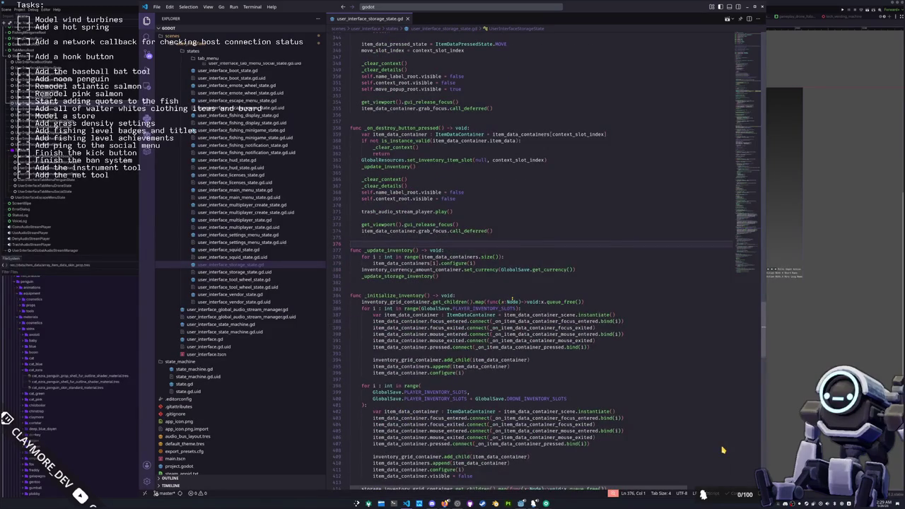
{"action": "scroll", "coordinate": [512, 300], "scroll_direction": "down", "scroll_amount": 2}
{"action": "scroll", "coordinate": [495, 299], "scroll_direction": "down", "scroll_amount": 2}
{"action": "scroll", "coordinate": [466, 299], "scroll_direction": "down", "scroll_amount": 3}
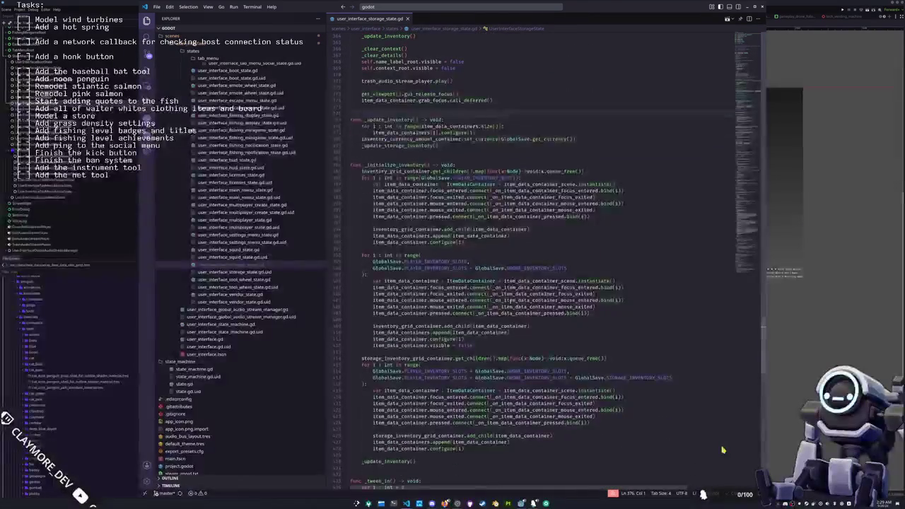
{"action": "scroll", "coordinate": [443, 299], "scroll_direction": "down", "scroll_amount": 2}
{"action": "scroll", "coordinate": [607, 263], "scroll_direction": "down", "scroll_amount": 3}
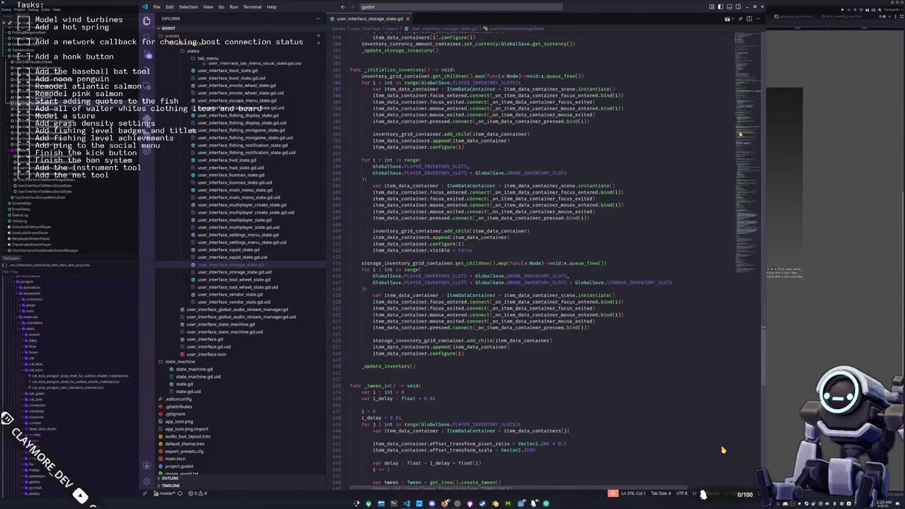
{"action": "scroll", "coordinate": [453, 229], "scroll_direction": "up", "scroll_amount": 15}
{"action": "scroll", "coordinate": [453, 230], "scroll_direction": "up", "scroll_amount": 15}
{"action": "scroll", "coordinate": [454, 230], "scroll_direction": "up", "scroll_amount": 10}
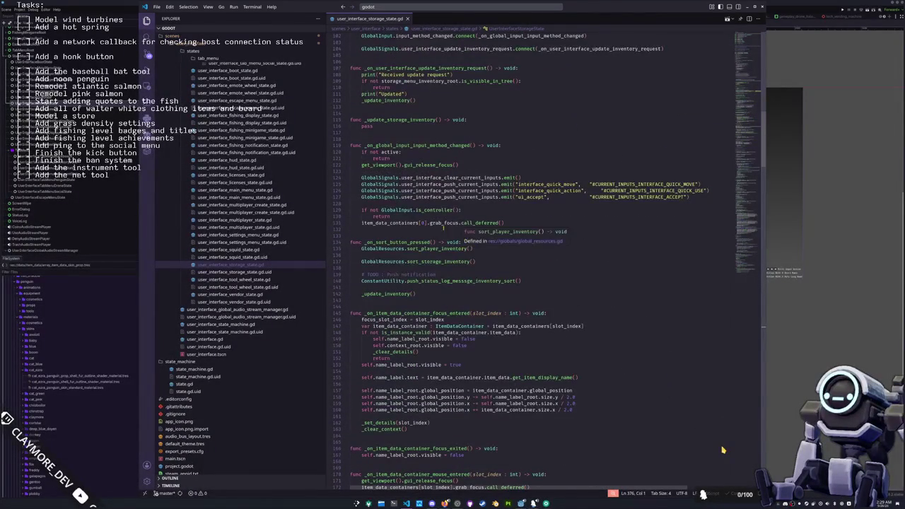
{"action": "scroll", "coordinate": [453, 230], "scroll_direction": "up", "scroll_amount": 3}
{"action": "scroll", "coordinate": [453, 229], "scroll_direction": "up", "scroll_amount": 3}
{"action": "scroll", "coordinate": [455, 230], "scroll_direction": "up", "scroll_amount": 3}
{"action": "scroll", "coordinate": [436, 230], "scroll_direction": "up", "scroll_amount": 2}
{"action": "scroll", "coordinate": [438, 236], "scroll_direction": "up", "scroll_amount": 3}
{"action": "scroll", "coordinate": [439, 242], "scroll_direction": "up", "scroll_amount": 3}
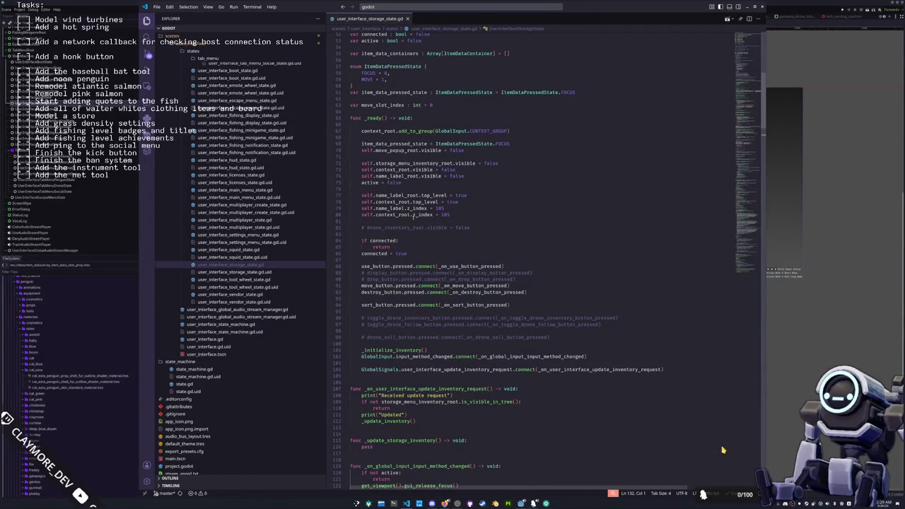
Highlight the uses of context_root, name_label_root and move_popup_root.
{"action": "left_click", "coordinate": [412, 215]}
{"action": "key", "text": "Up"}
{"action": "key", "text": "Up"}
{"action": "key", "text": "Up"}
{"action": "key", "text": "ctrl+d"}
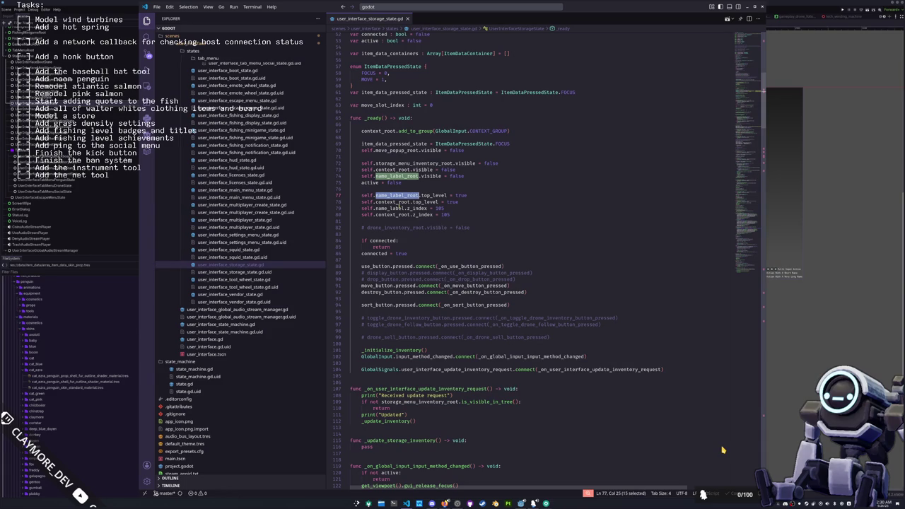
{"action": "left_click", "coordinate": [410, 215]}
{"action": "scroll", "coordinate": [423, 208], "scroll_direction": "up", "scroll_amount": 3}
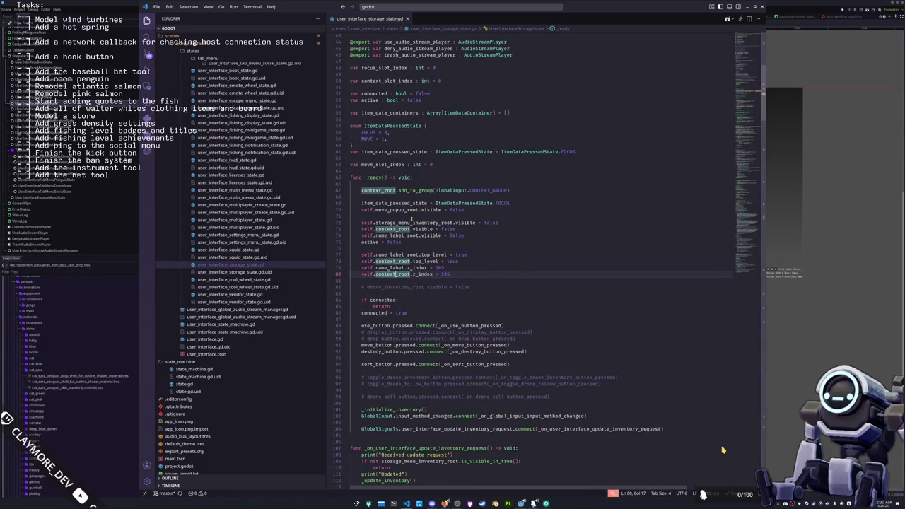
{"action": "scroll", "coordinate": [722, 449], "scroll_direction": "up", "scroll_amount": 3}
{"action": "scroll", "coordinate": [723, 450], "scroll_direction": "up", "scroll_amount": 4}
{"action": "scroll", "coordinate": [723, 449], "scroll_direction": "up", "scroll_amount": 3}
{"action": "double_click", "coordinate": [406, 96]}
In _try_quick_move, change move_popup_root.visible from true to false.
{"action": "scroll", "coordinate": [452, 212], "scroll_direction": "down", "scroll_amount": 2}
{"action": "scroll", "coordinate": [482, 249], "scroll_direction": "down", "scroll_amount": 5}
{"action": "scroll", "coordinate": [482, 251], "scroll_direction": "down", "scroll_amount": 5}
{"action": "scroll", "coordinate": [482, 253], "scroll_direction": "down", "scroll_amount": 5}
{"action": "scroll", "coordinate": [482, 256], "scroll_direction": "down", "scroll_amount": 5}
{"action": "scroll", "coordinate": [481, 258], "scroll_direction": "down", "scroll_amount": 3}
{"action": "scroll", "coordinate": [475, 263], "scroll_direction": "down", "scroll_amount": 4}
{"action": "scroll", "coordinate": [467, 269], "scroll_direction": "down", "scroll_amount": 4}
{"action": "scroll", "coordinate": [460, 274], "scroll_direction": "down", "scroll_amount": 4}
{"action": "scroll", "coordinate": [456, 278], "scroll_direction": "down", "scroll_amount": 3}
{"action": "scroll", "coordinate": [453, 280], "scroll_direction": "down", "scroll_amount": 3}
{"action": "scroll", "coordinate": [446, 283], "scroll_direction": "down", "scroll_amount": 3}
{"action": "scroll", "coordinate": [442, 286], "scroll_direction": "down", "scroll_amount": 3}
{"action": "scroll", "coordinate": [444, 286], "scroll_direction": "down", "scroll_amount": 4}
{"action": "scroll", "coordinate": [446, 284], "scroll_direction": "down", "scroll_amount": 4}
{"action": "scroll", "coordinate": [450, 283], "scroll_direction": "down", "scroll_amount": 3}
{"action": "scroll", "coordinate": [453, 282], "scroll_direction": "down", "scroll_amount": 4}
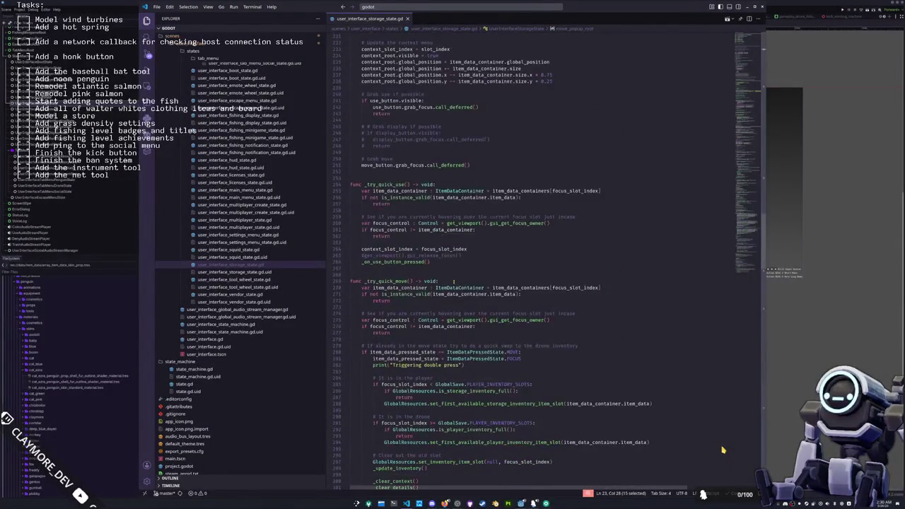
{"action": "scroll", "coordinate": [467, 269], "scroll_direction": "down", "scroll_amount": 3}
{"action": "scroll", "coordinate": [466, 269], "scroll_direction": "down", "scroll_amount": 3}
{"action": "scroll", "coordinate": [466, 269], "scroll_direction": "down", "scroll_amount": 2}
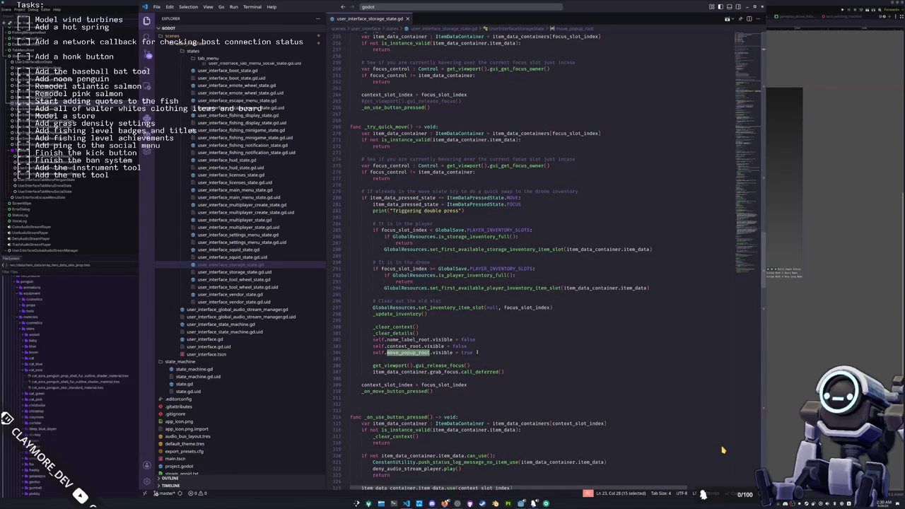
{"action": "left_click_drag", "start_coordinate": [478, 352], "coordinate": [478, 348]}
{"action": "double_click", "coordinate": [467, 352]}
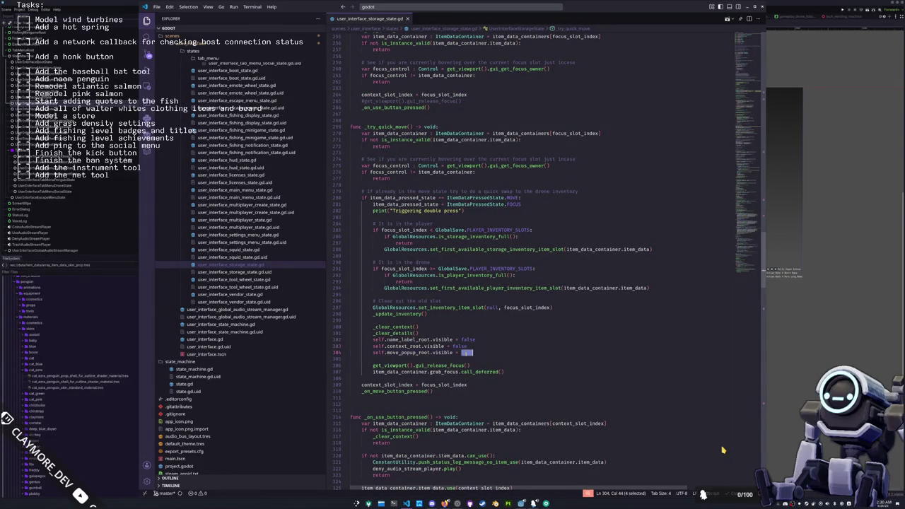
{"action": "type", "text": "false"}
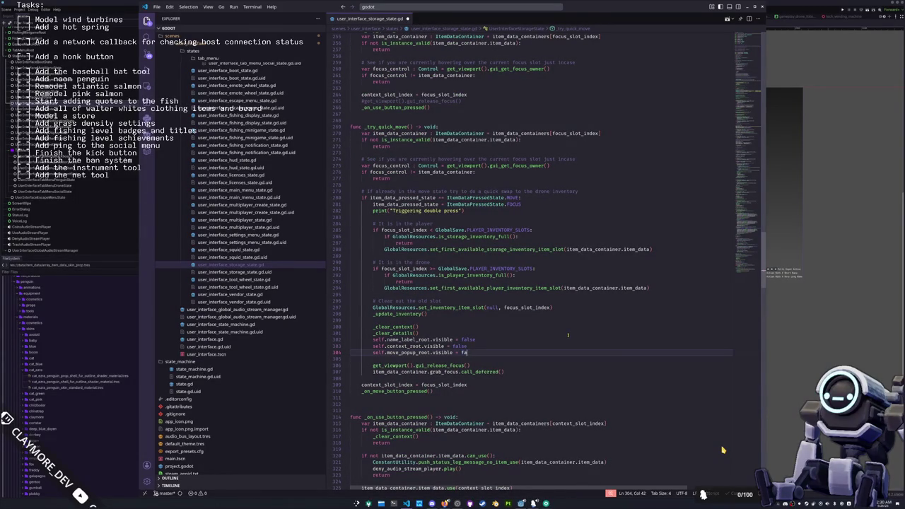
{"action": "key", "text": "Down"}
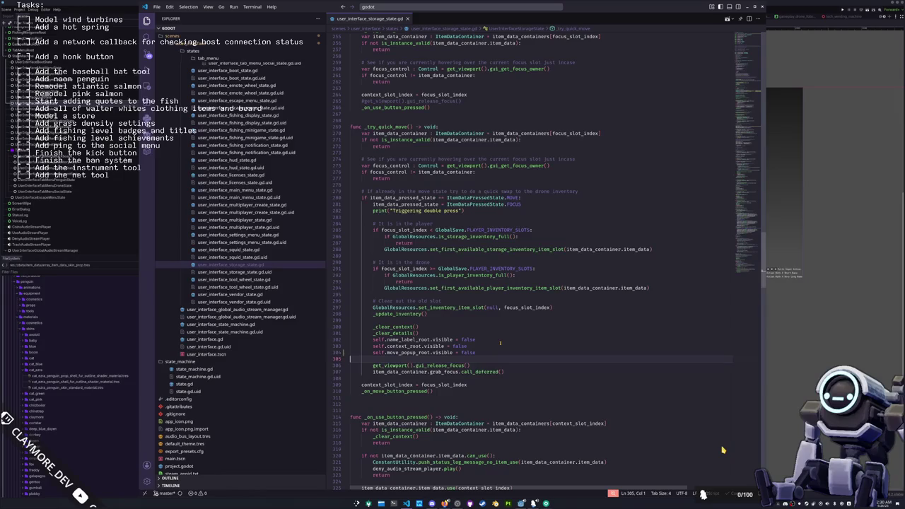
{"action": "left_click_drag", "start_coordinate": [475, 353], "coordinate": [474, 347]}
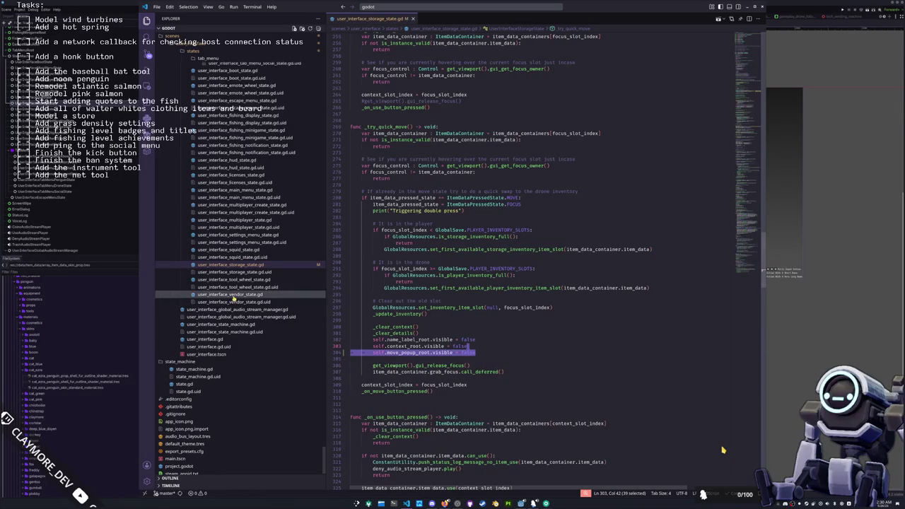
In the tab menu inventory state script, set line 402's move_popup_root.visible to false.
{"action": "scroll", "coordinate": [232, 290], "scroll_direction": "up", "scroll_amount": 3}
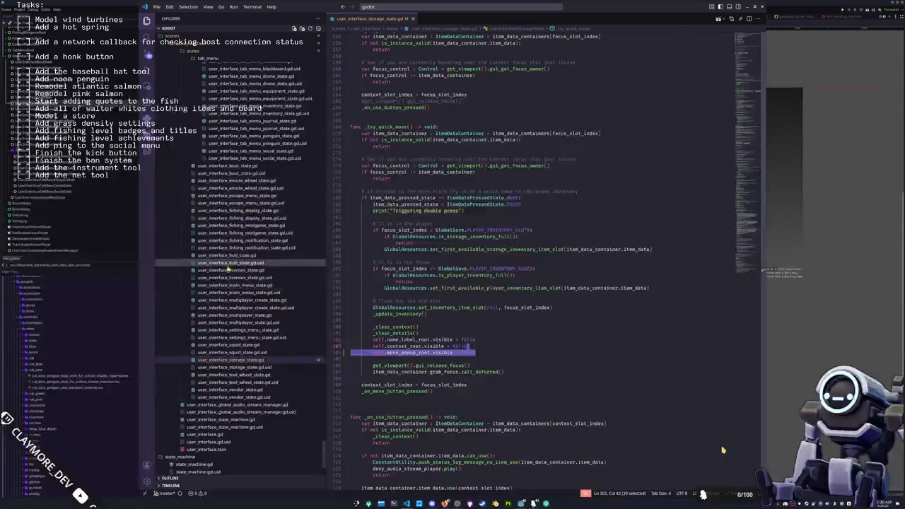
{"action": "scroll", "coordinate": [240, 318], "scroll_direction": "up", "scroll_amount": 2}
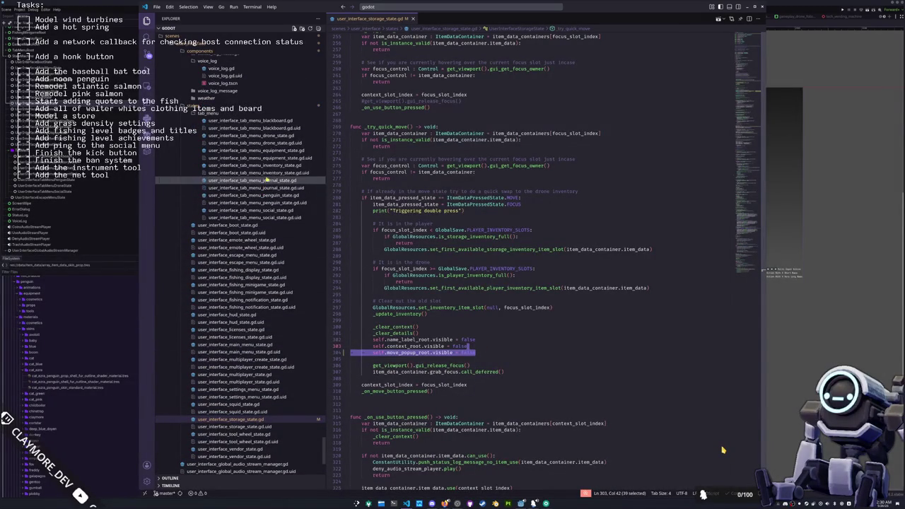
{"action": "left_click", "coordinate": [255, 164]}
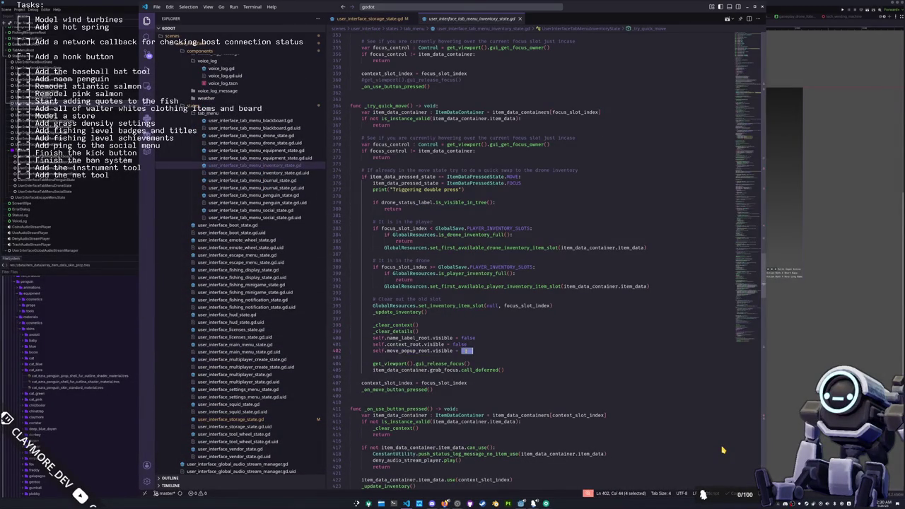
{"action": "key", "text": "BackSpace"}
{"action": "key", "text": "BackSpace"}
{"action": "key", "text": "BackSpace"}
{"action": "key", "text": "BackSpace"}
{"action": "type", "text": "fals"}
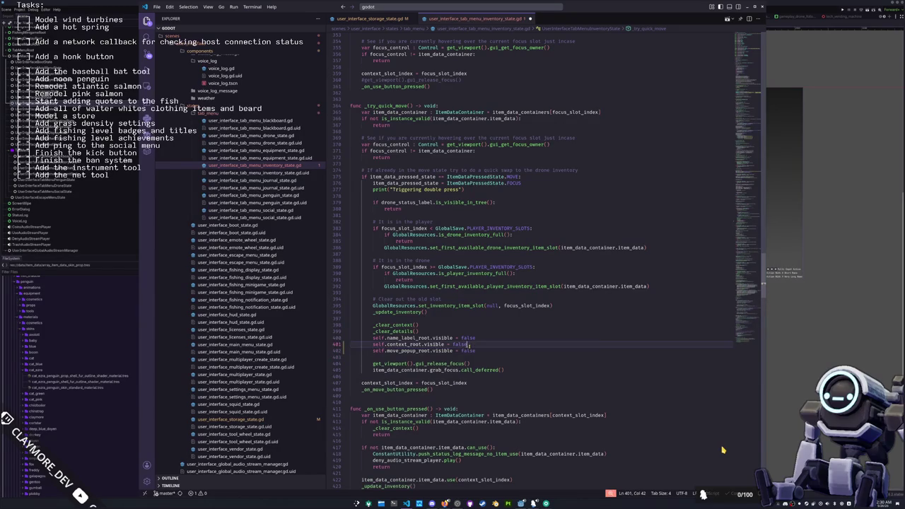
{"action": "key", "text": "Tab"}
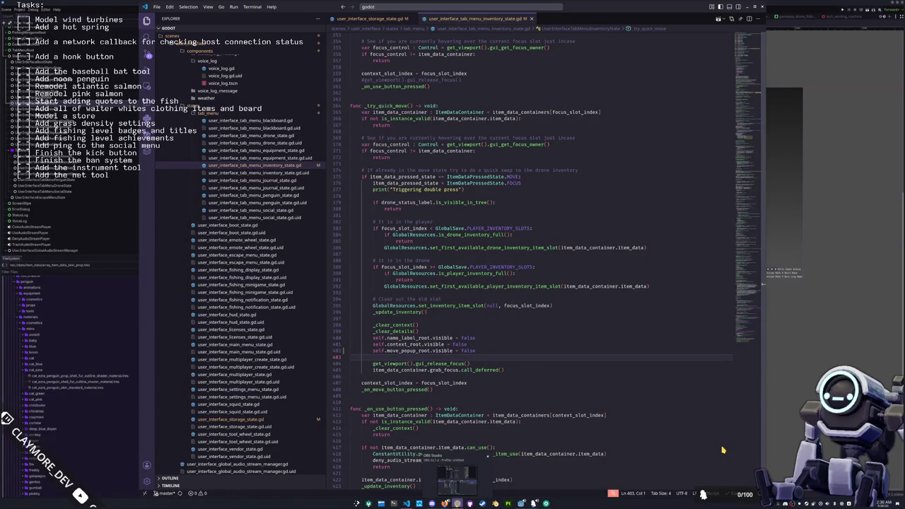
Check the Task text source properties in OBS, then return to the Godot editor.
{"action": "left_click", "coordinate": [534, 504]}
{"action": "left_click", "coordinate": [364, 282]}
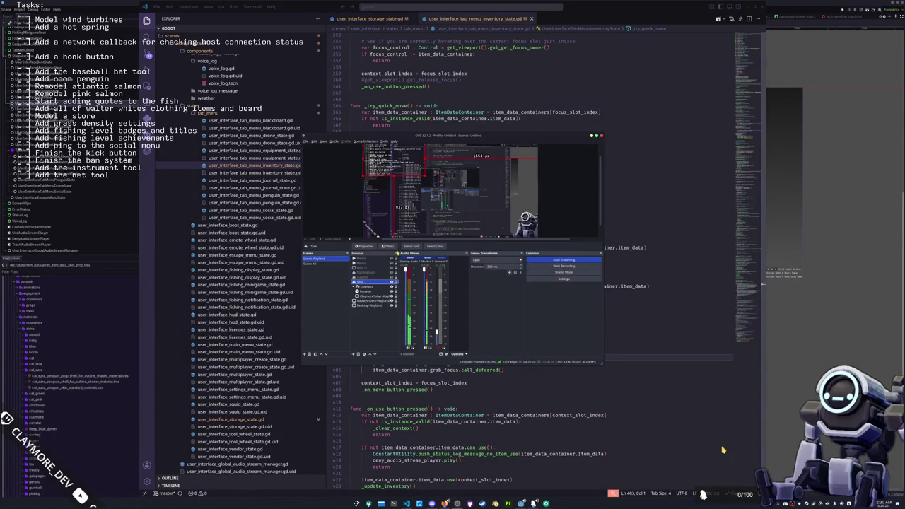
{"action": "left_click", "coordinate": [365, 247]}
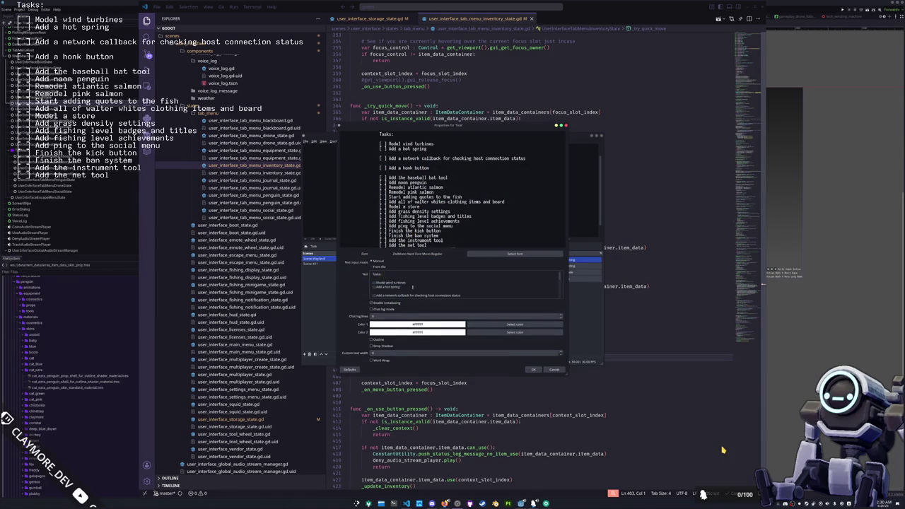
{"action": "left_click", "coordinate": [533, 369]}
{"action": "left_click", "coordinate": [676, 382]}
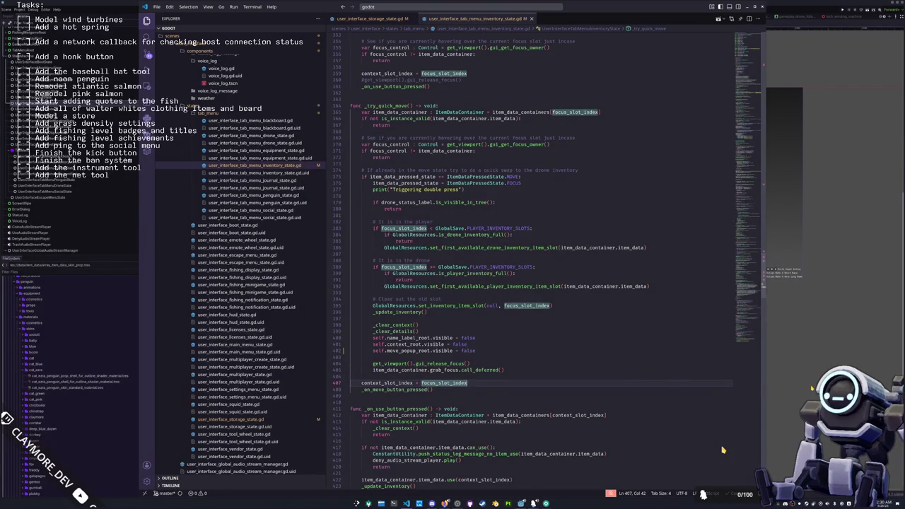
{"action": "key", "text": "alt+Tab"}
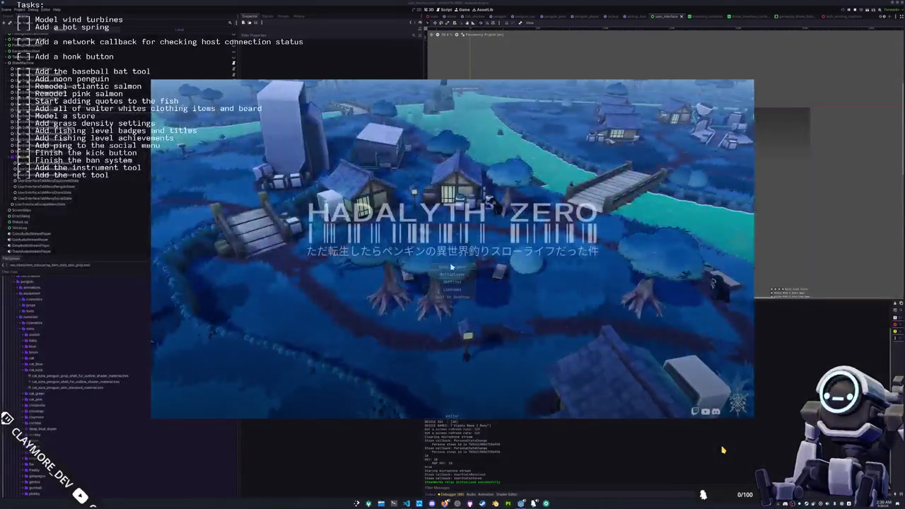
Start the game from the title screen and walk the penguin toward the houses.
{"action": "left_click", "coordinate": [452, 267]}
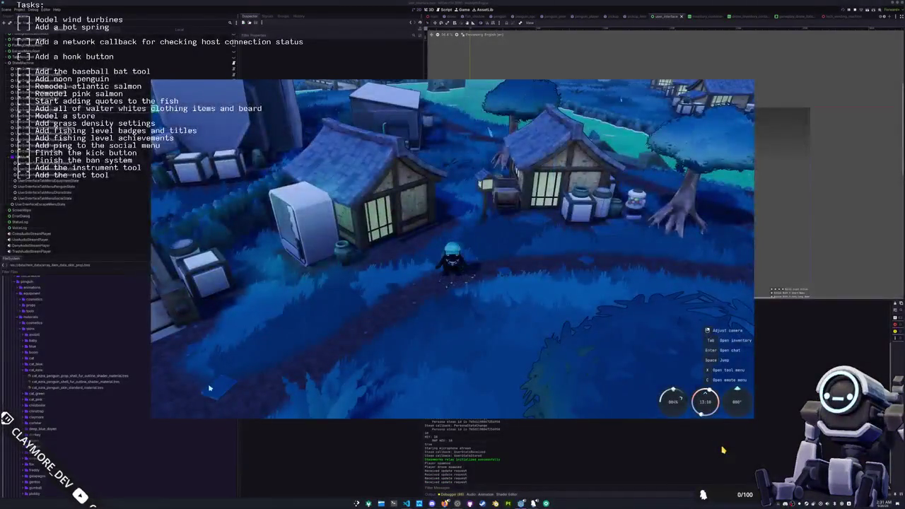
{"action": "right_click_drag", "start_coordinate": [403, 313], "coordinate": [438, 283]}
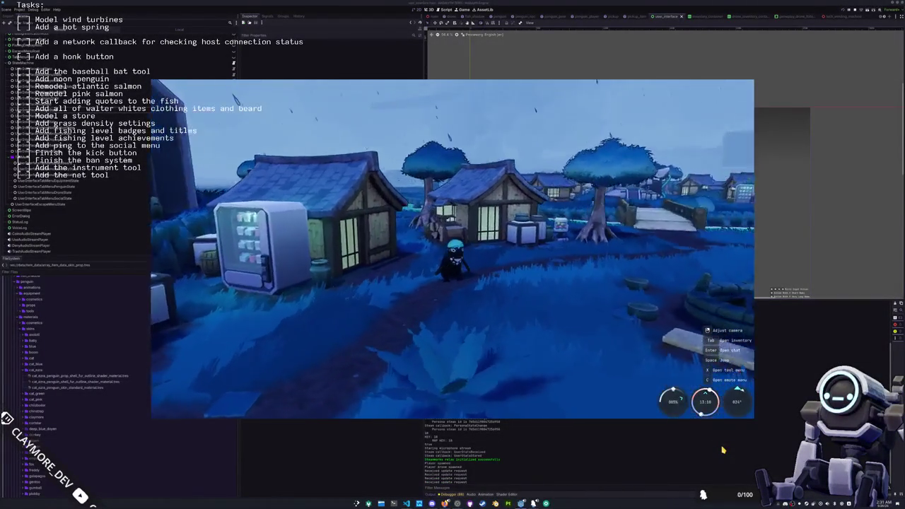
{"action": "key", "text": "w"}
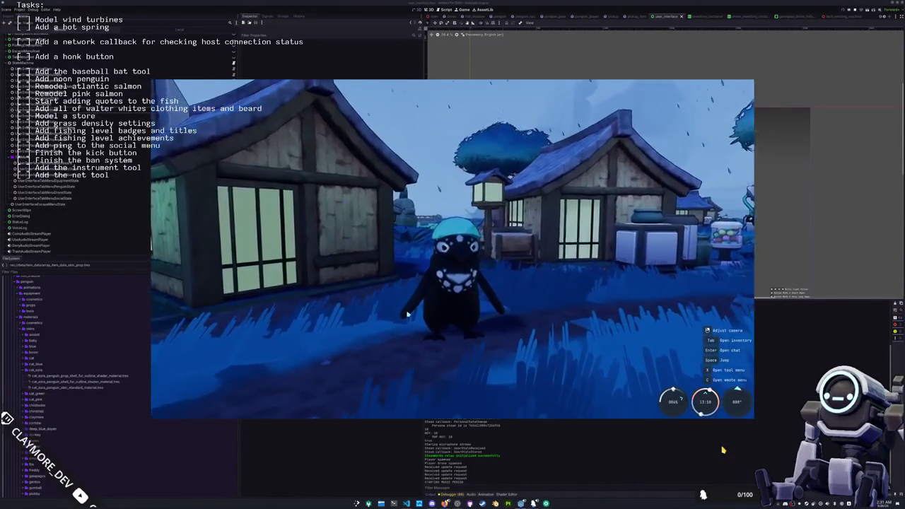
Preview the brown penguin skin in the cosmetics menu, then reselect the black spotted skin.
{"action": "key", "text": "Tab"}
{"action": "left_click", "coordinate": [466, 89]}
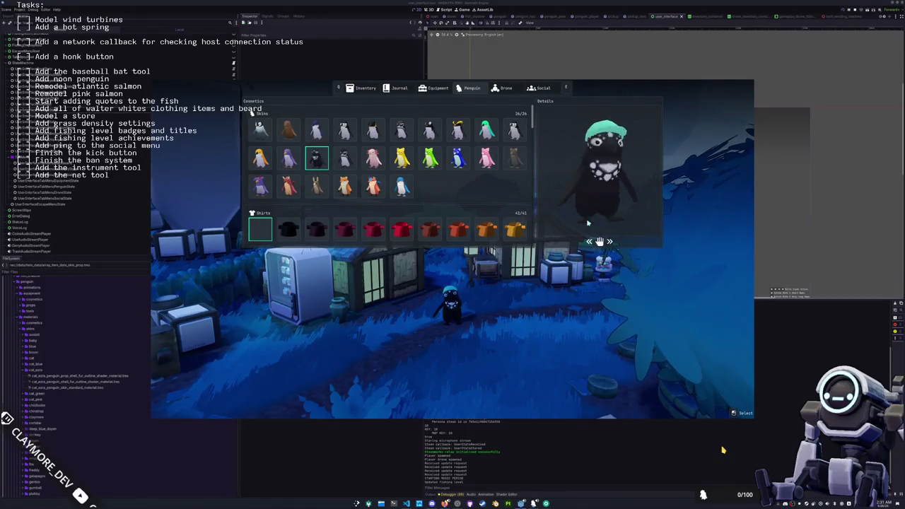
{"action": "left_click_drag", "start_coordinate": [593, 223], "coordinate": [581, 224]}
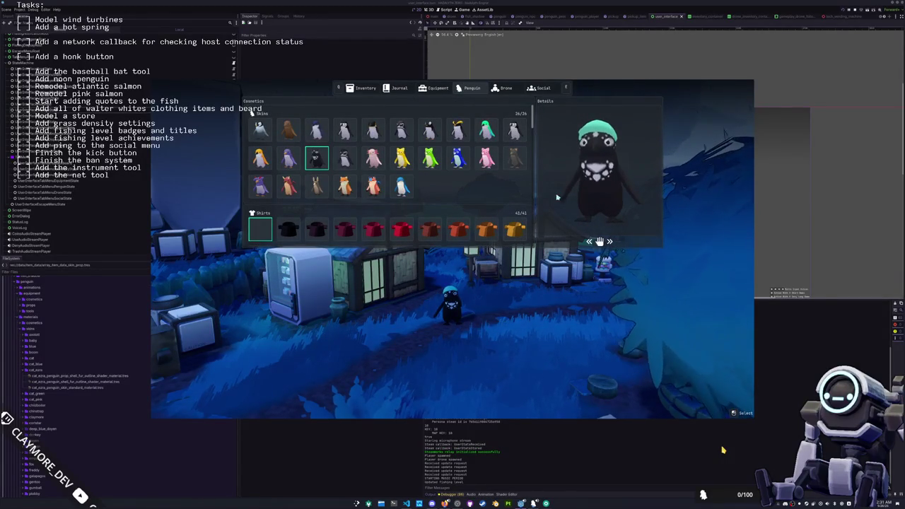
{"action": "key", "text": "Right"}
{"action": "key", "text": "Right"}
{"action": "key", "text": "Right"}
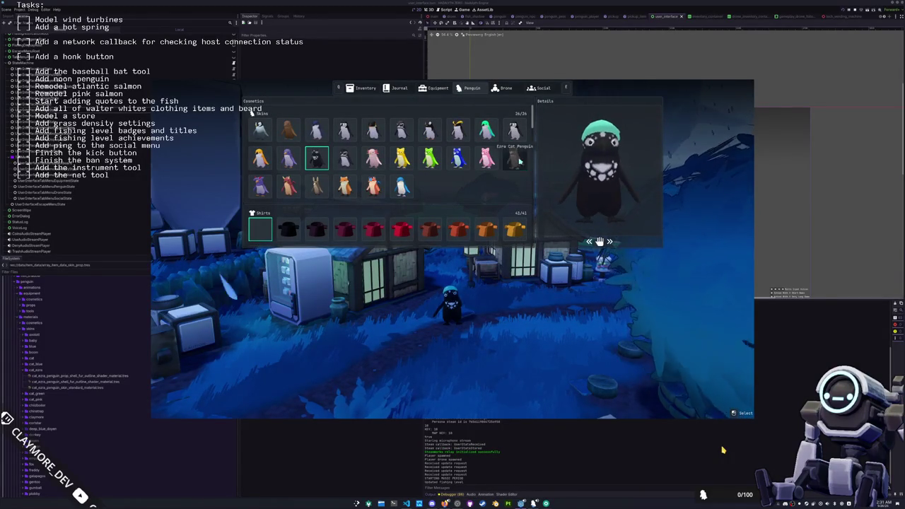
{"action": "left_click_drag", "start_coordinate": [577, 202], "coordinate": [599, 207]}
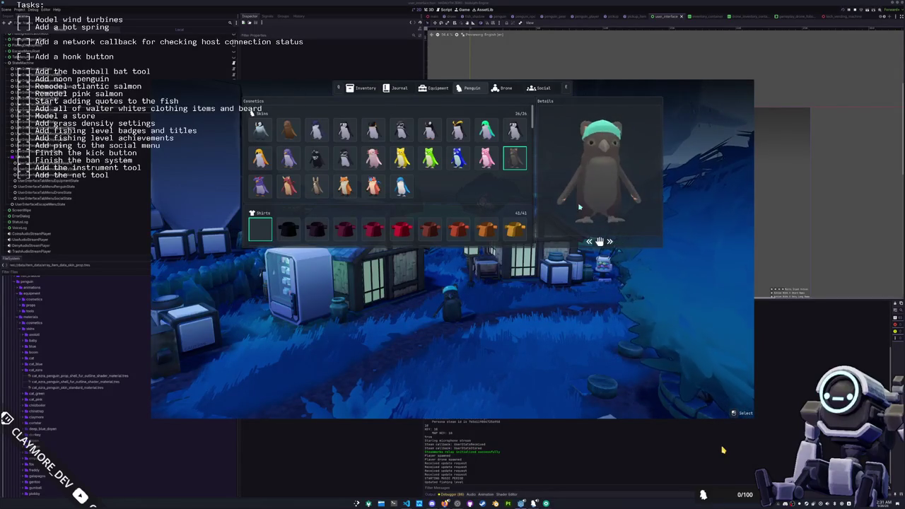
{"action": "left_click", "coordinate": [316, 158]}
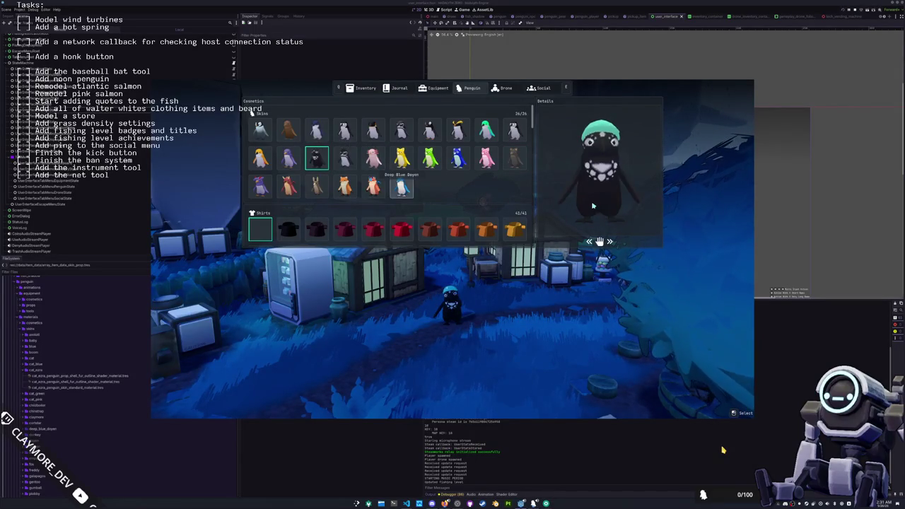
{"action": "key", "text": "Tab"}
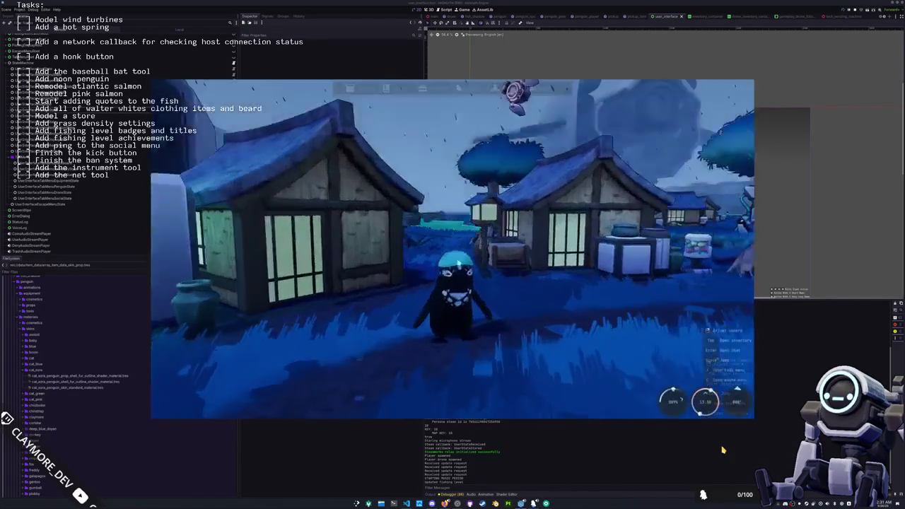
Walk the penguin through the village onto the wooden bridge, rechecking the skins page.
{"action": "key", "text": "w"}
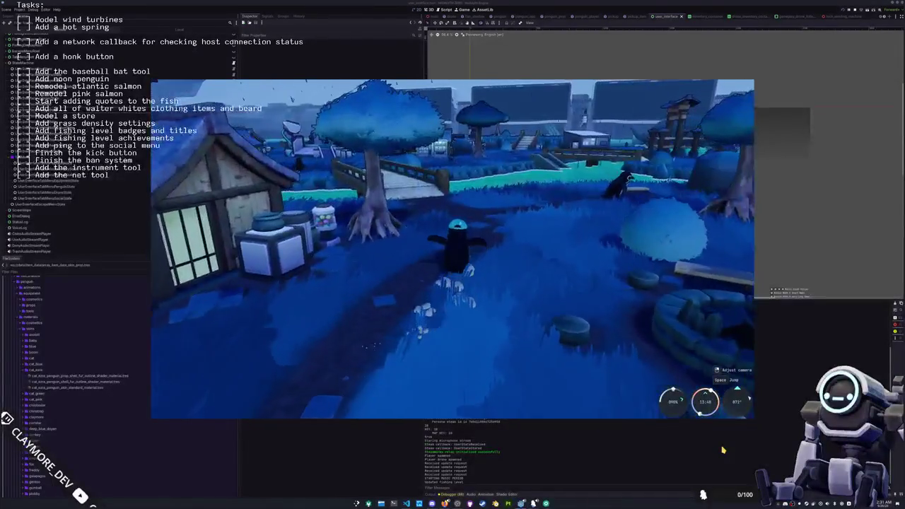
{"action": "key", "text": "Tab"}
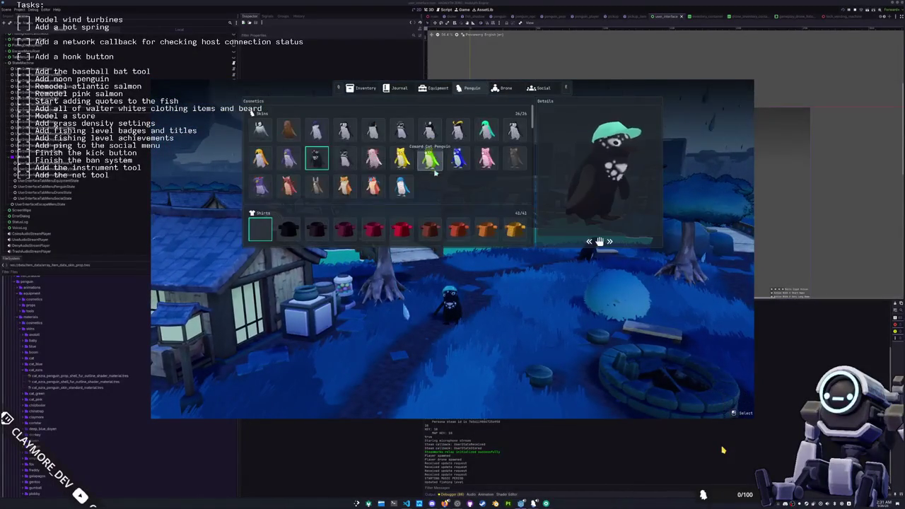
{"action": "key", "text": "Tab"}
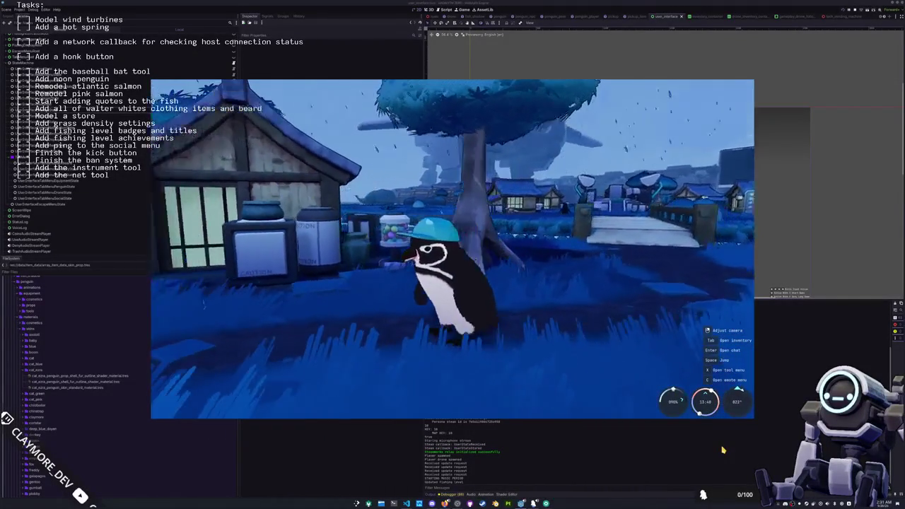
{"action": "scroll", "coordinate": [723, 450], "scroll_direction": "up", "scroll_amount": 3}
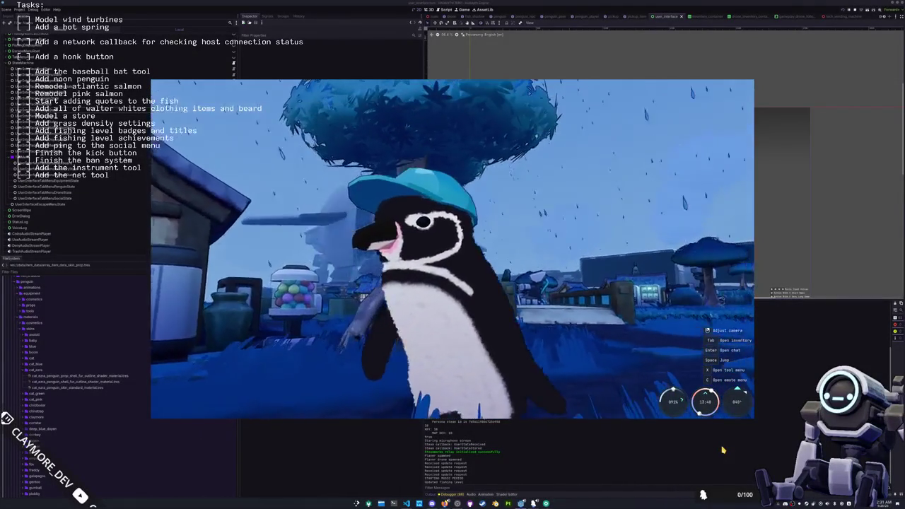
{"action": "scroll", "coordinate": [722, 449], "scroll_direction": "down", "scroll_amount": 3}
{"action": "key", "text": "w"}
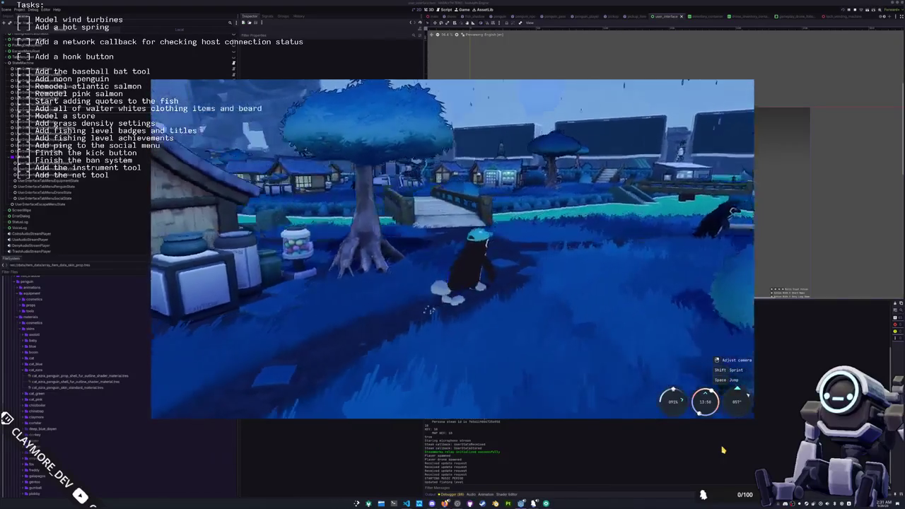
{"action": "key", "text": "w"}
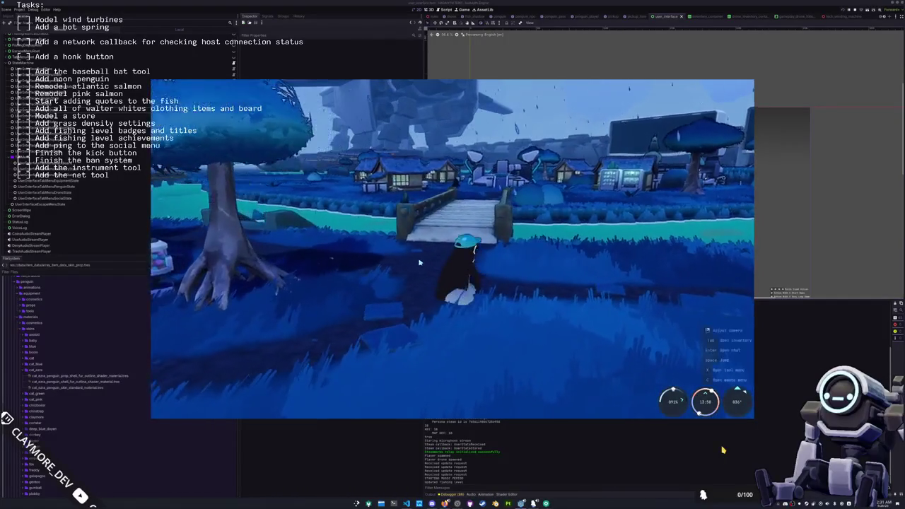
{"action": "key", "text": "Tab"}
{"action": "left_click", "coordinate": [470, 88]}
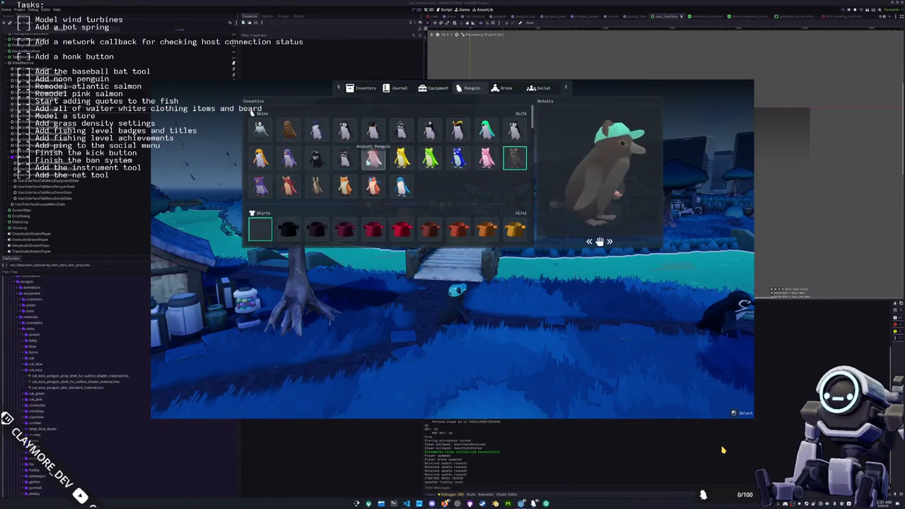
{"action": "key", "text": "Tab"}
{"action": "key", "text": "w"}
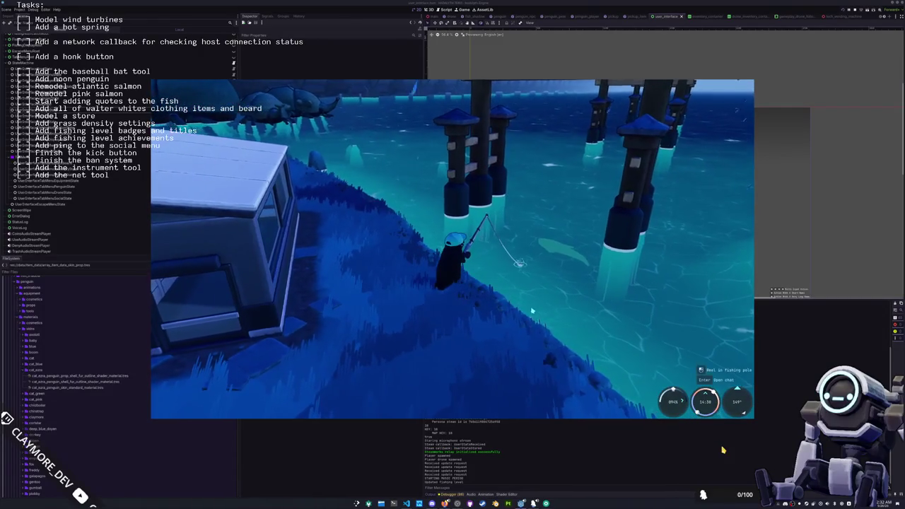
Reel in the fishing line and complete the first arrow sequence of the minigame.
{"action": "right_click_drag", "start_coordinate": [532, 322], "coordinate": [517, 323]}
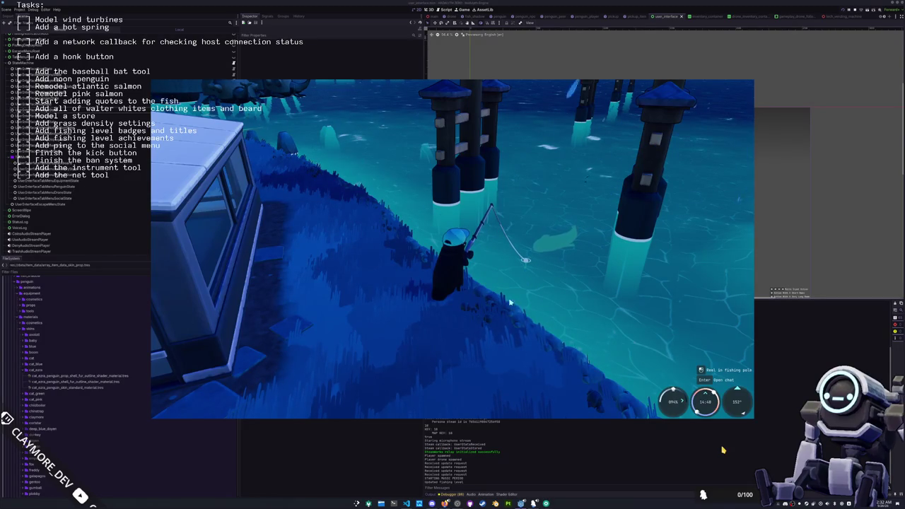
{"action": "mouse_move", "coordinate": [510, 303]}
{"action": "right_mouse_down"}
{"action": "mouse_move", "coordinate": [516, 292]}
{"action": "mouse_move", "coordinate": [539, 299]}
{"action": "right_mouse_up"}
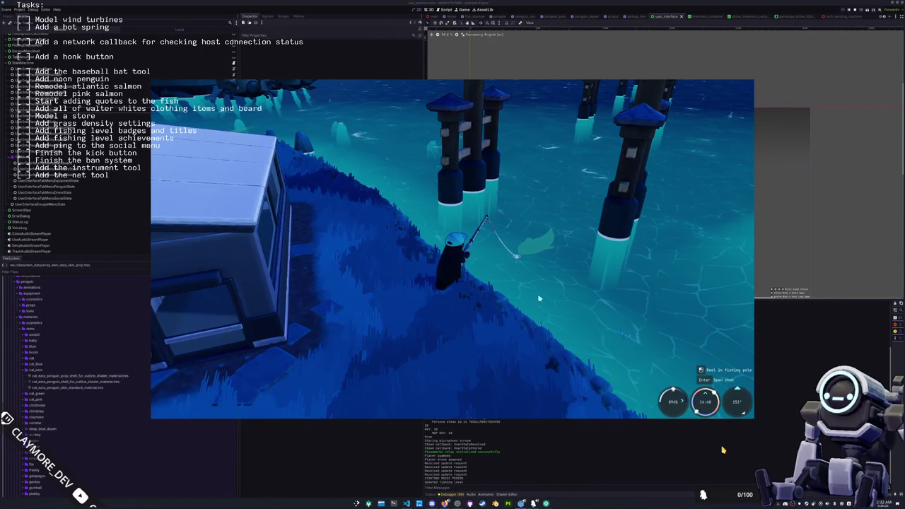
{"action": "left_click", "coordinate": [539, 298]}
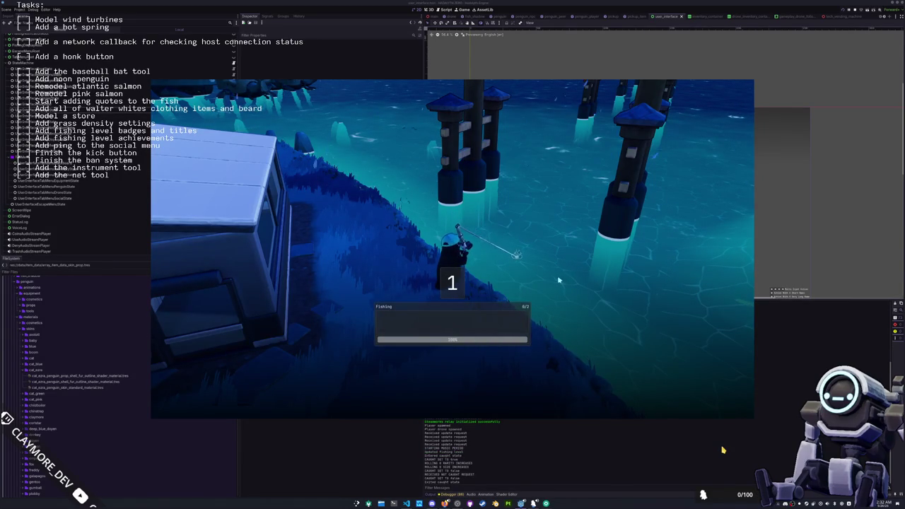
{"action": "key", "text": "Down"}
{"action": "key", "text": "Right"}
{"action": "key", "text": "Left"}
{"action": "key", "text": "Up"}
{"action": "key", "text": "Right"}
{"action": "key", "text": "Right"}
{"action": "key", "text": "Down"}
{"action": "key", "text": "Left"}
Complete the second arrow sequence and dismiss the Common Ribbon Eel catch panel.
{"action": "key", "text": "Down"}
{"action": "key", "text": "Up"}
{"action": "key", "text": "Up"}
{"action": "key", "text": "Left"}
{"action": "key", "text": "Down"}
{"action": "key", "text": "Down"}
{"action": "key", "text": "Up"}
{"action": "key", "text": "Down"}
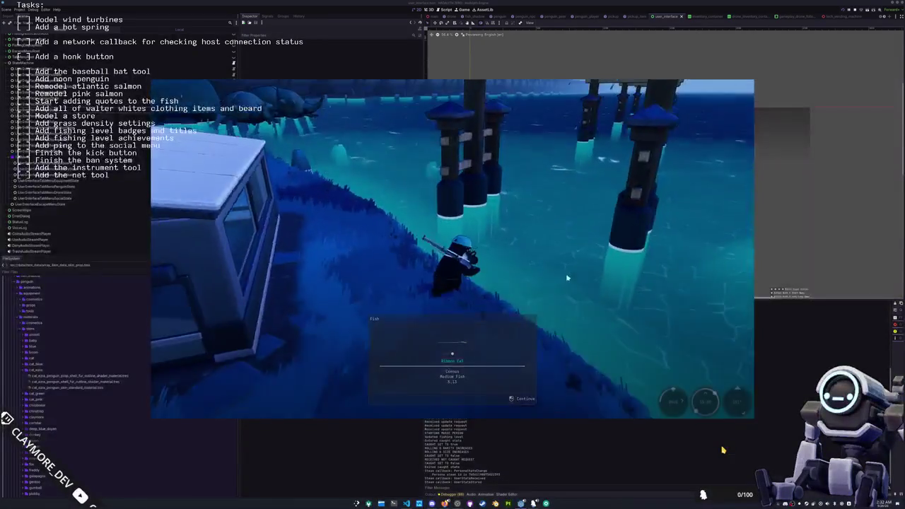
{"action": "left_click", "coordinate": [566, 277]}
Walk into the house, open storage and move the Ribbon Eel from inventory into storage.
{"action": "key", "text": "w"}
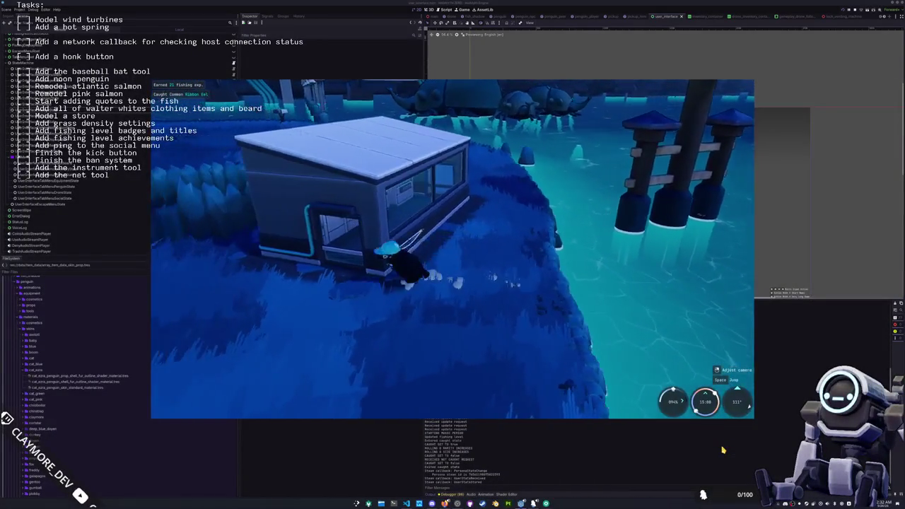
{"action": "key", "text": "e"}
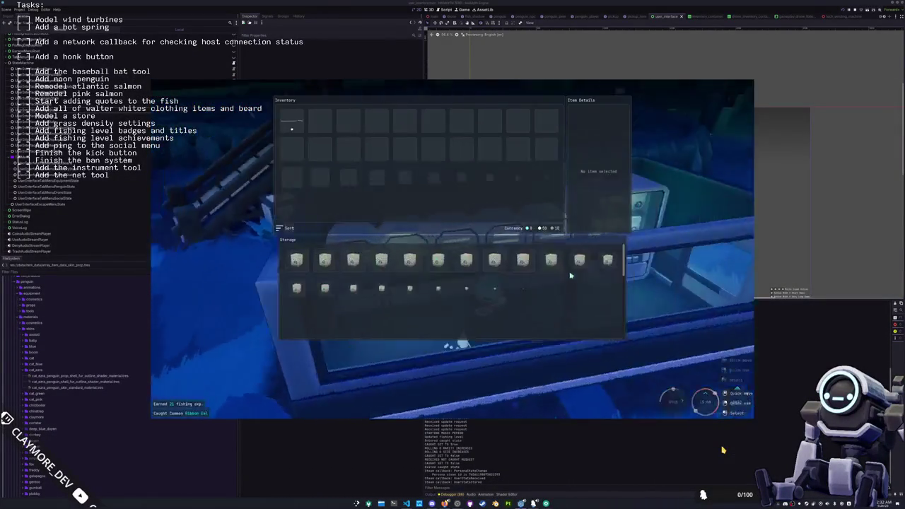
{"action": "left_click", "coordinate": [294, 125]}
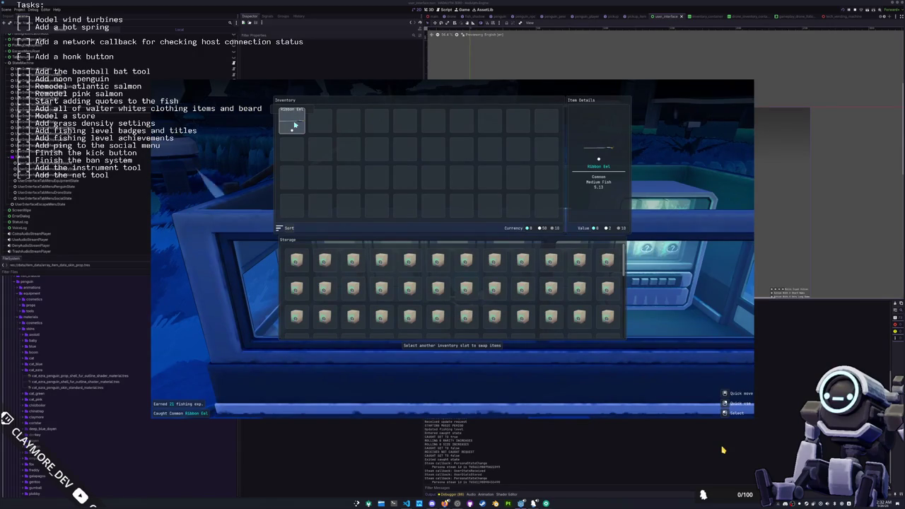
{"action": "left_click", "coordinate": [465, 313]}
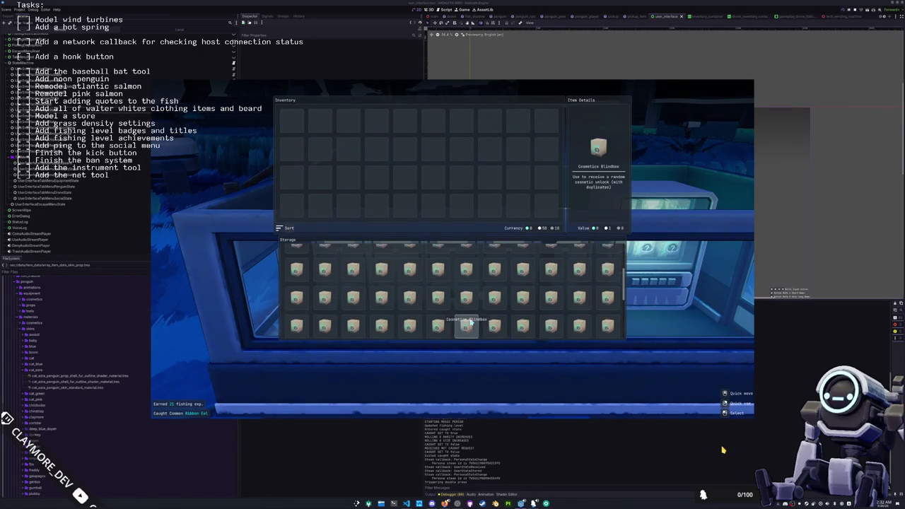
Shuffle the Ribbon Eel between inventory and storage slots, then close the storage screen.
{"action": "double_click", "coordinate": [494, 286]}
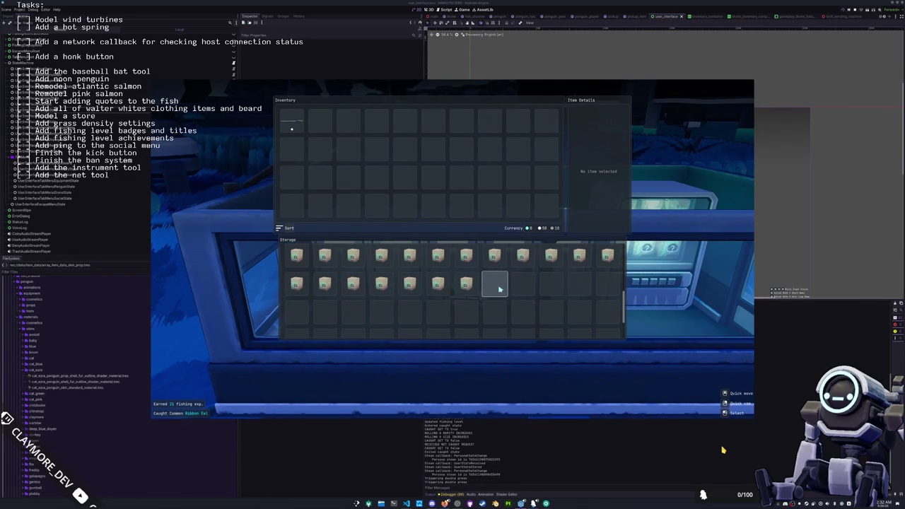
{"action": "double_click", "coordinate": [294, 120]}
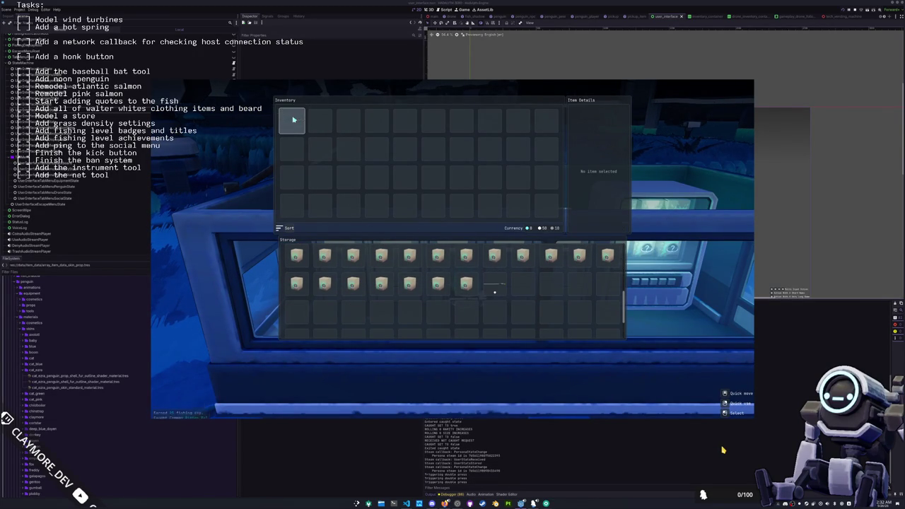
{"action": "left_click", "coordinate": [492, 285]}
{"action": "scroll", "coordinate": [459, 318], "scroll_direction": "down", "scroll_amount": 1}
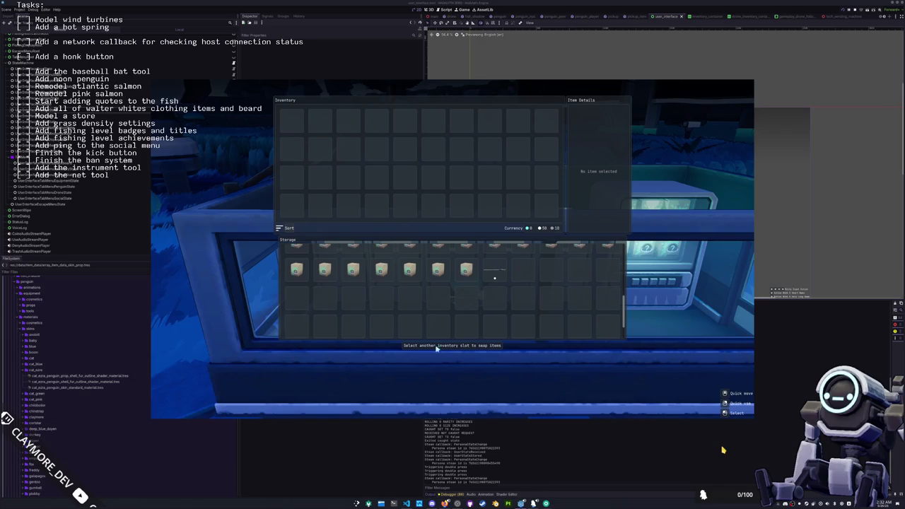
{"action": "mouse_move", "coordinate": [495, 270]}
{"action": "left_mouse_down"}
{"action": "mouse_move", "coordinate": [294, 120]}
{"action": "mouse_move", "coordinate": [495, 283]}
{"action": "left_mouse_up"}
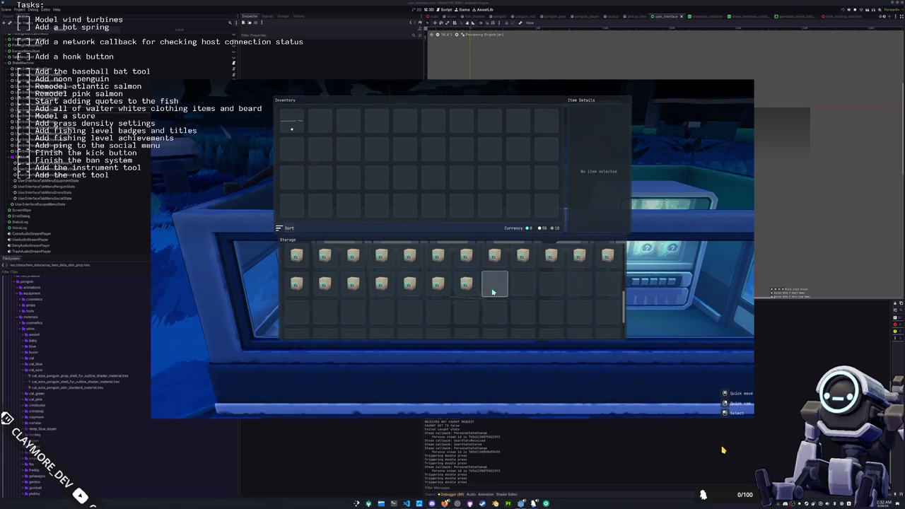
{"action": "key", "text": "Escape"}
Walk out of the shed and set Display UI Scale to 1.25 and Font Size to 20.
{"action": "key", "text": "s"}
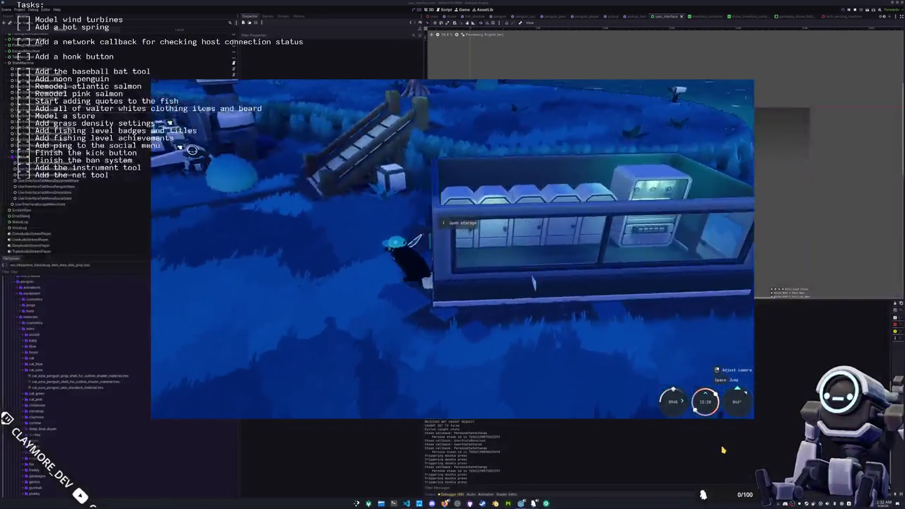
{"action": "key", "text": "w"}
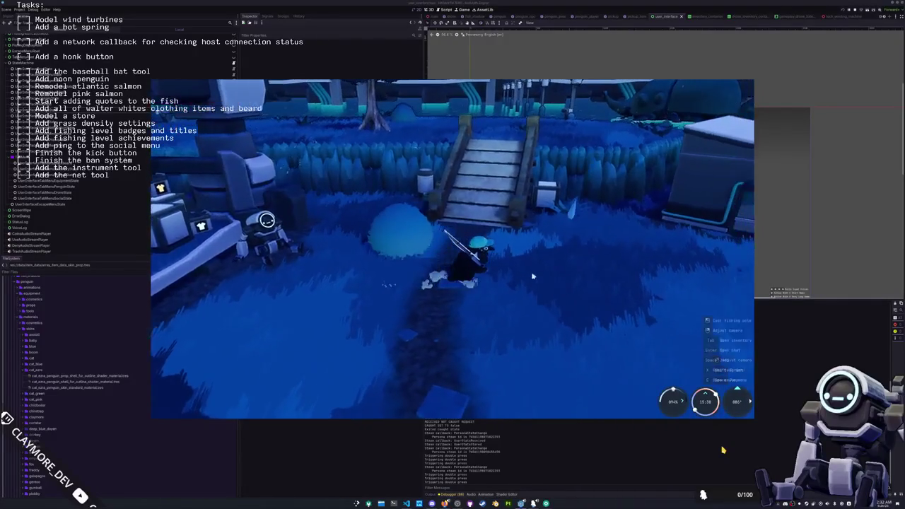
{"action": "key", "text": "Escape"}
{"action": "left_click", "coordinate": [453, 244]}
{"action": "left_click", "coordinate": [422, 168]}
{"action": "scroll", "coordinate": [466, 292], "scroll_direction": "down", "scroll_amount": 2}
{"action": "left_click_drag", "start_coordinate": [536, 298], "coordinate": [580, 303]}
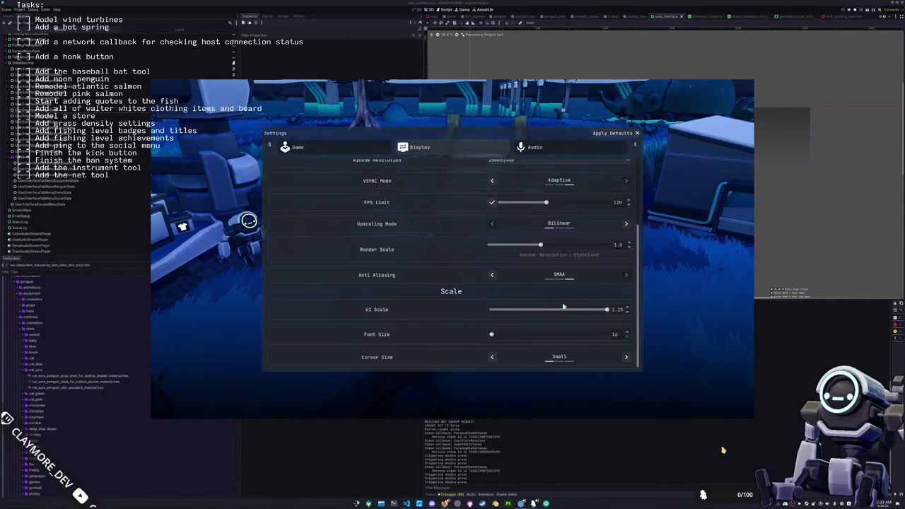
{"action": "left_click_drag", "start_coordinate": [520, 332], "coordinate": [640, 338]}
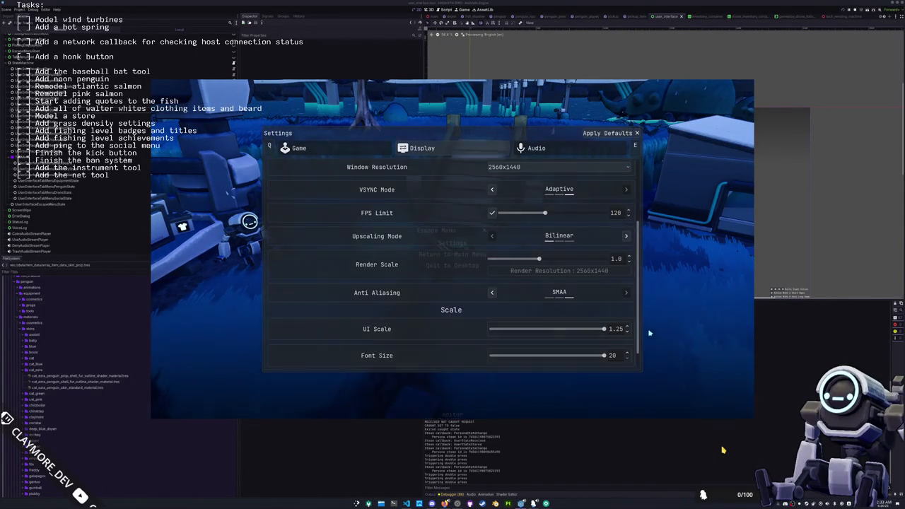
{"action": "key", "text": "Escape"}
{"action": "key", "text": "Escape"}
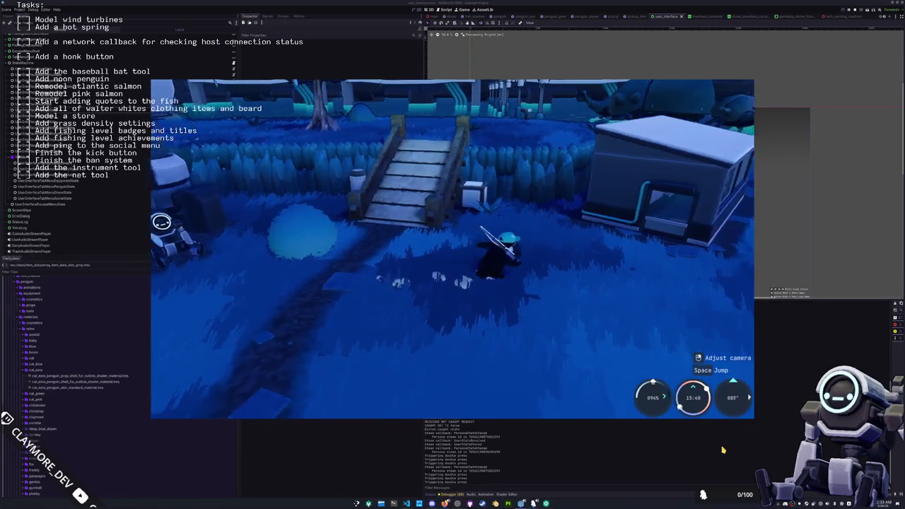
Open the storage, scroll down the grid and drop the Ribbon Eel into a free slot.
{"action": "key", "text": "d"}
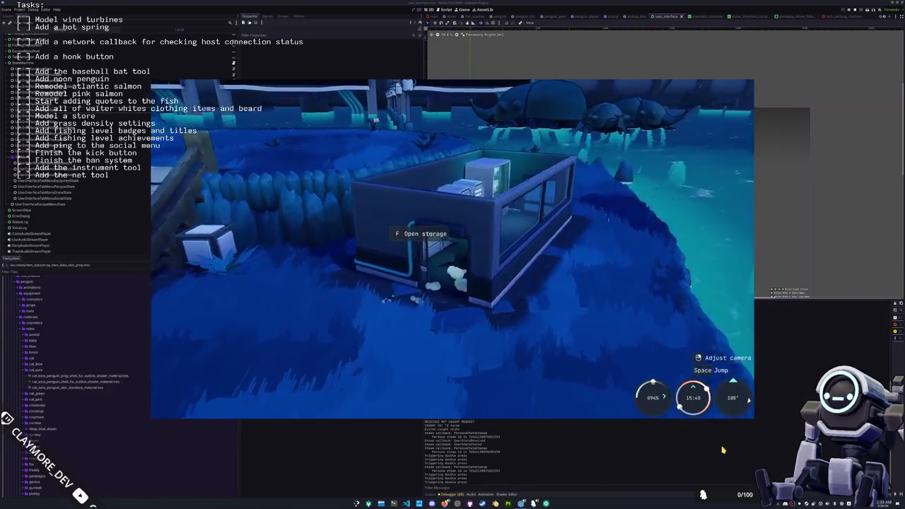
{"action": "key", "text": "f"}
{"action": "left_click", "coordinate": [258, 142]}
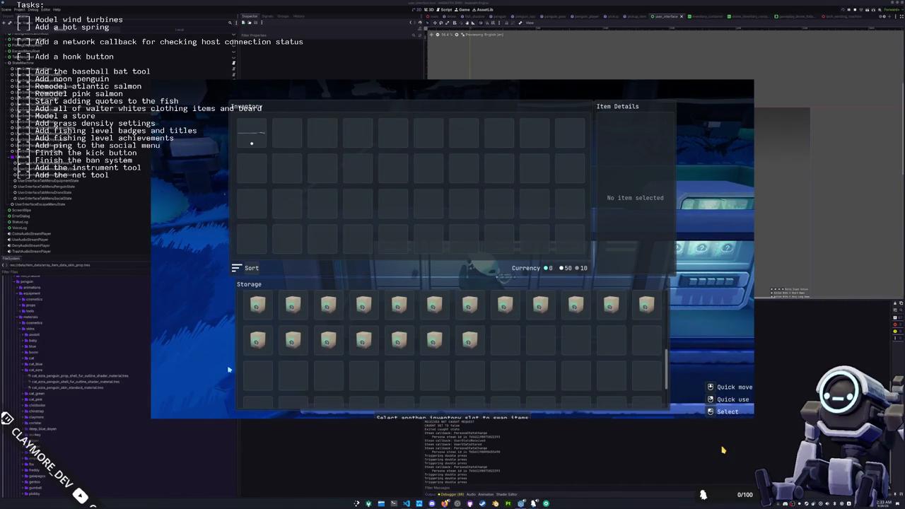
{"action": "scroll", "coordinate": [473, 396], "scroll_direction": "down", "scroll_amount": 1}
{"action": "scroll", "coordinate": [523, 388], "scroll_direction": "down", "scroll_amount": 1}
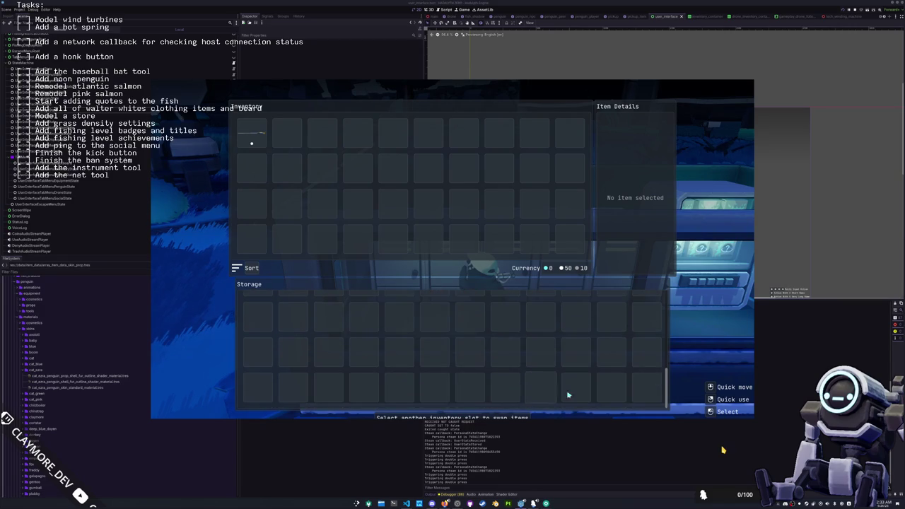
{"action": "scroll", "coordinate": [505, 386], "scroll_direction": "down", "scroll_amount": 1}
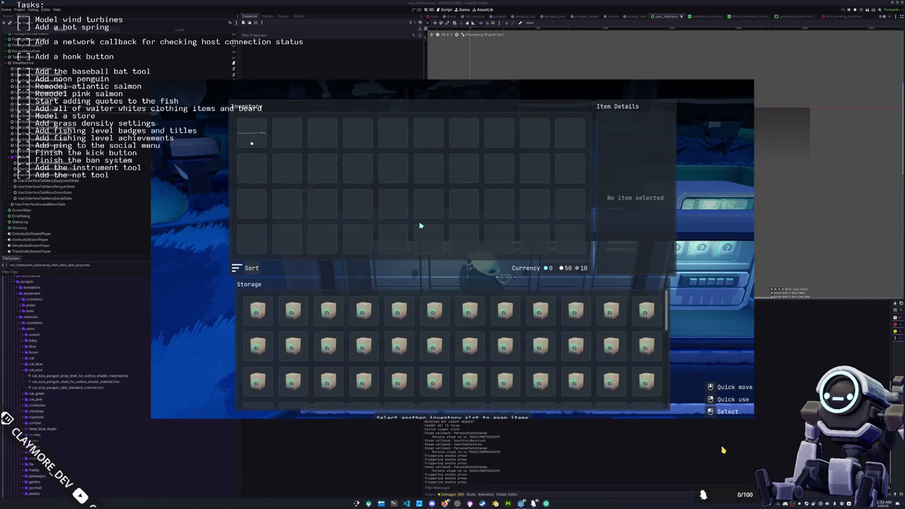
{"action": "scroll", "coordinate": [463, 364], "scroll_direction": "down", "scroll_amount": 5}
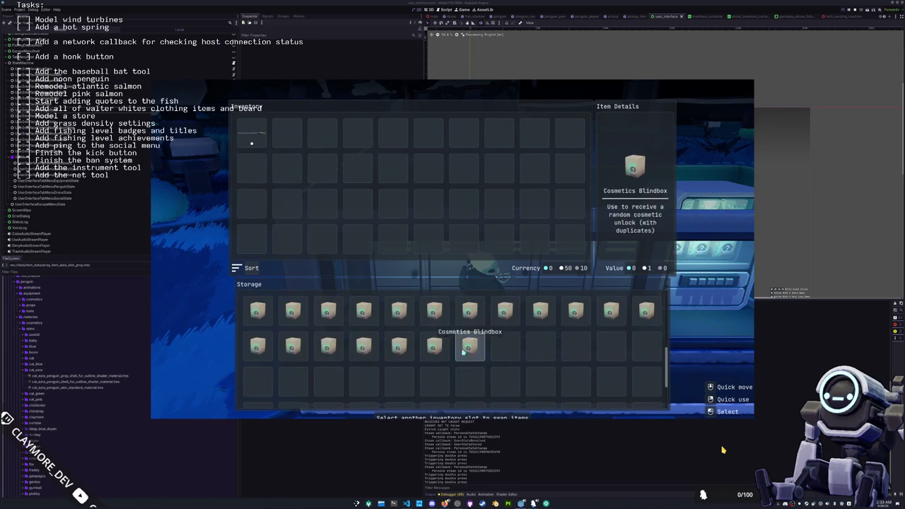
{"action": "left_click", "coordinate": [470, 366]}
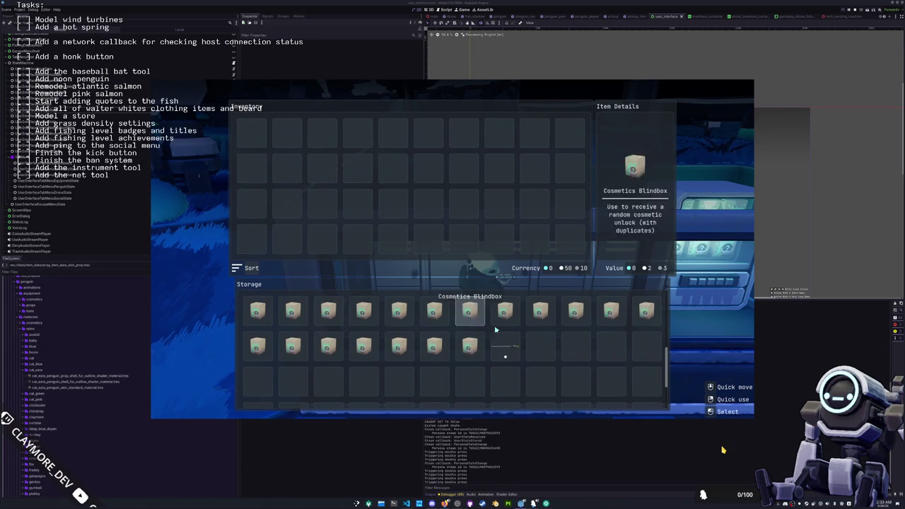
Select the eel in storage, scroll back up and stop the game with F8.
{"action": "left_click", "coordinate": [506, 356]}
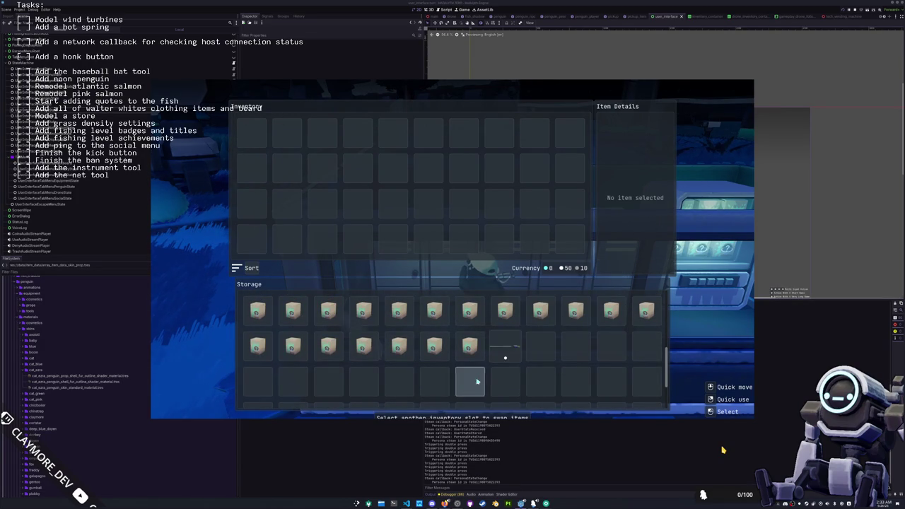
{"action": "scroll", "coordinate": [471, 378], "scroll_direction": "up", "scroll_amount": 3}
{"action": "scroll", "coordinate": [565, 396], "scroll_direction": "up", "scroll_amount": 2}
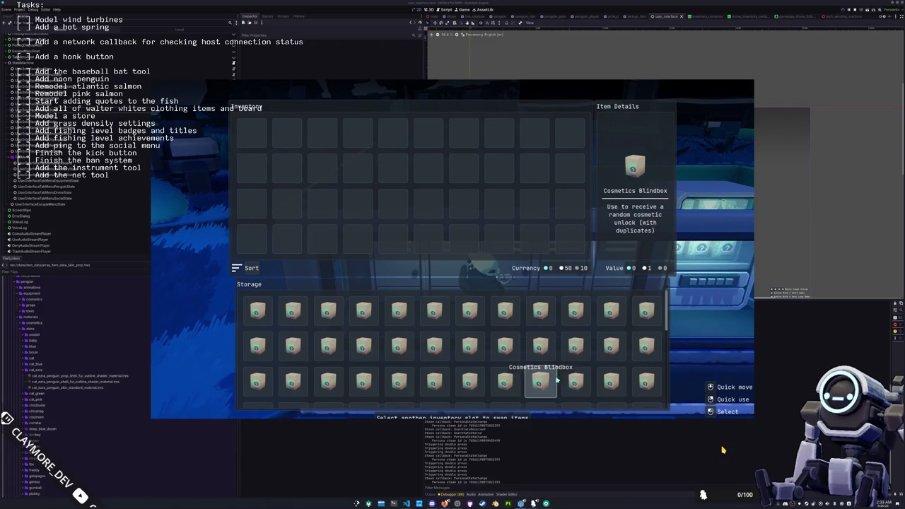
{"action": "key", "text": "F8"}
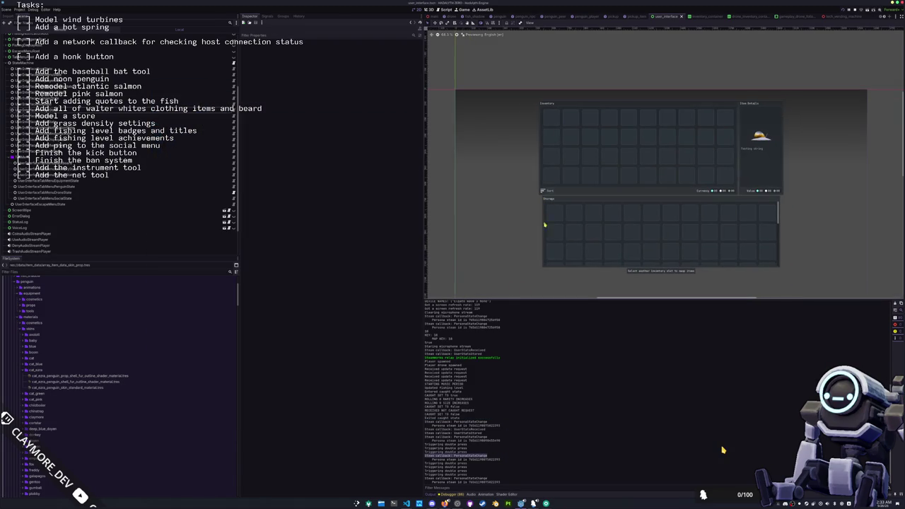
Set the storage ScrollContainer's Custom Minimum Size y to 375, then return to the running game.
{"action": "left_click", "coordinate": [544, 241]}
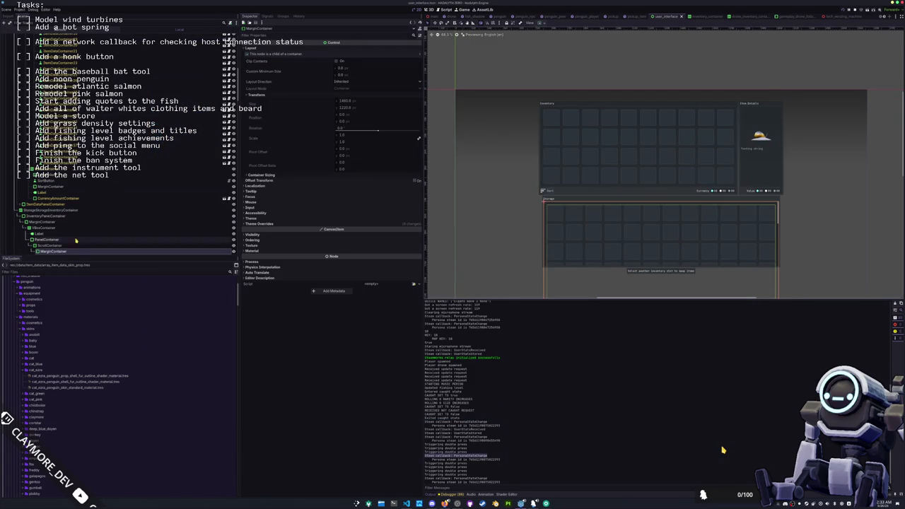
{"action": "left_click", "coordinate": [53, 246]}
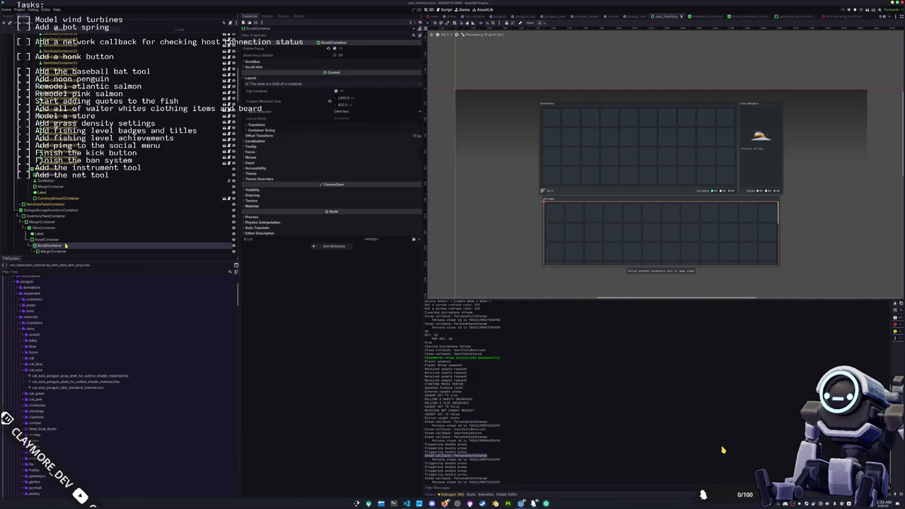
{"action": "left_click", "coordinate": [345, 107]}
{"action": "type", "text": "0"}
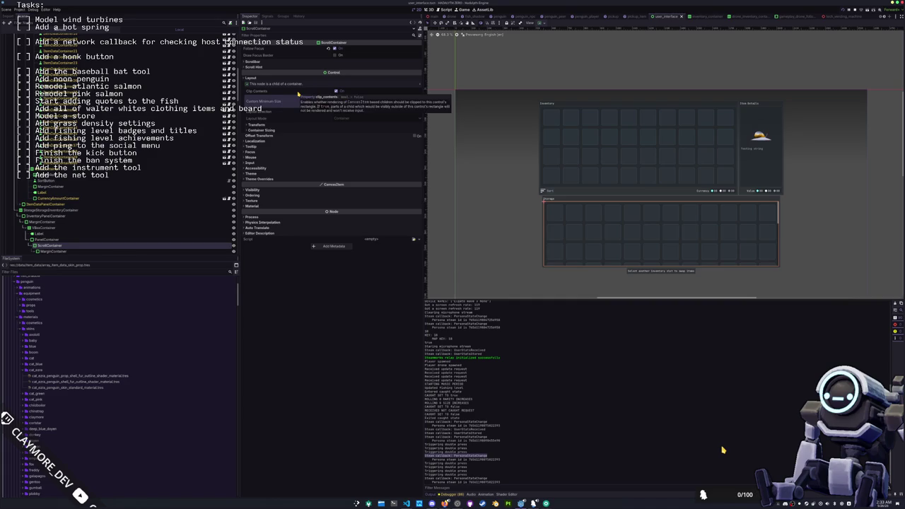
{"action": "type", "text": "5"}
{"action": "key", "text": "Return"}
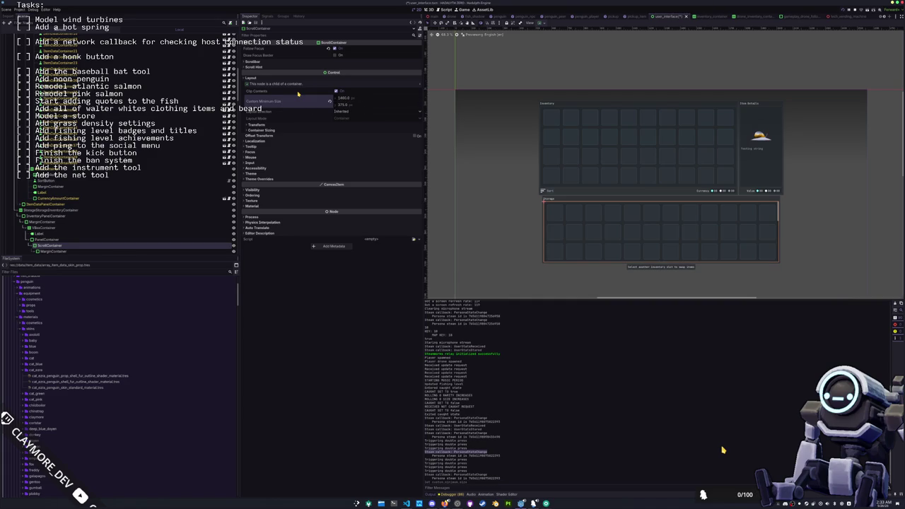
{"action": "scroll", "coordinate": [513, 256], "scroll_direction": "up", "scroll_amount": 1}
{"action": "scroll", "coordinate": [503, 248], "scroll_direction": "up", "scroll_amount": 1}
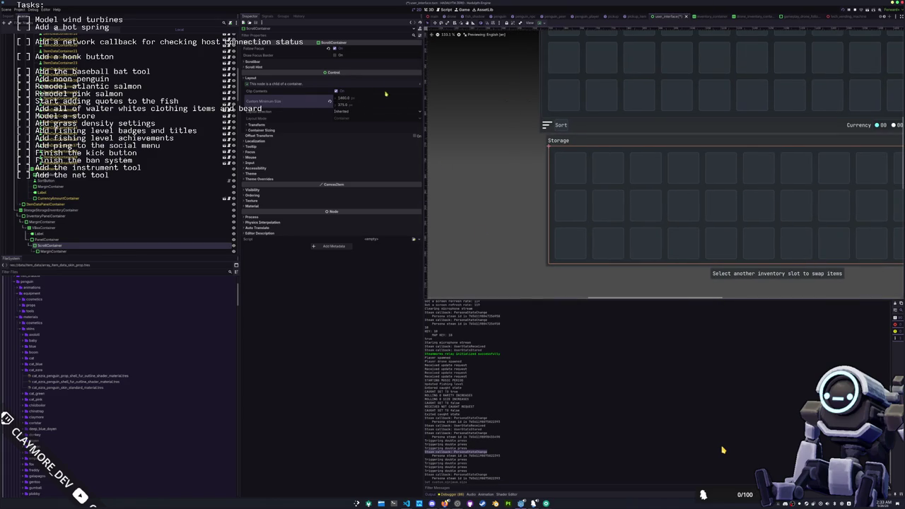
{"action": "left_click", "coordinate": [345, 104]}
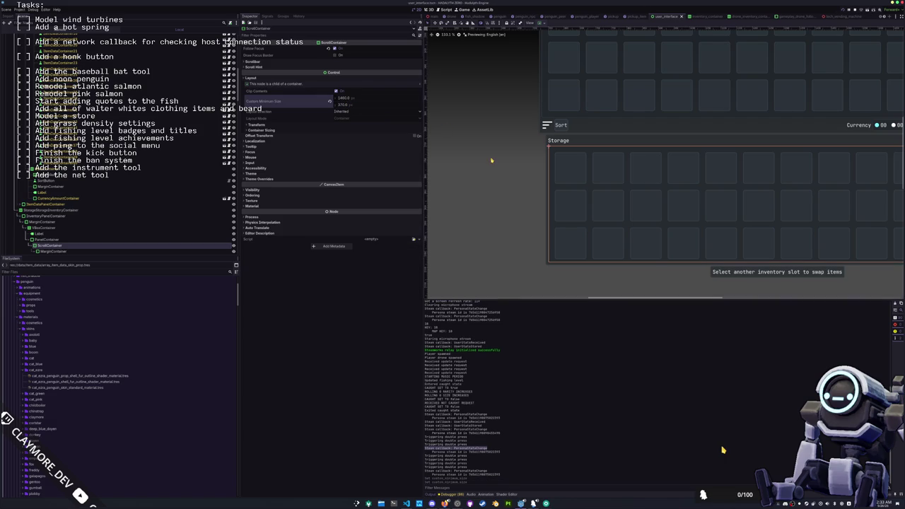
{"action": "key", "text": "alt+Tab"}
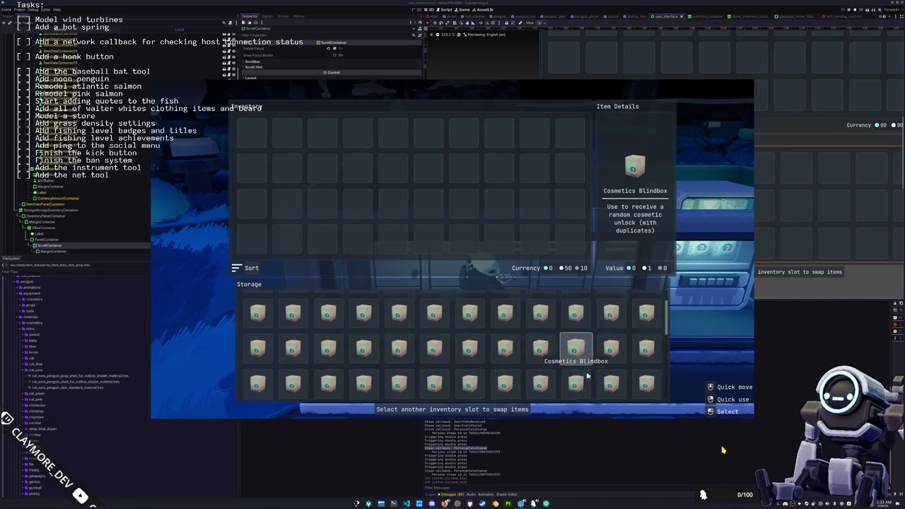
Finish swapping the item in storage and close the storage screen.
{"action": "scroll", "coordinate": [544, 385], "scroll_direction": "down", "scroll_amount": 1}
{"action": "left_click", "coordinate": [545, 386]}
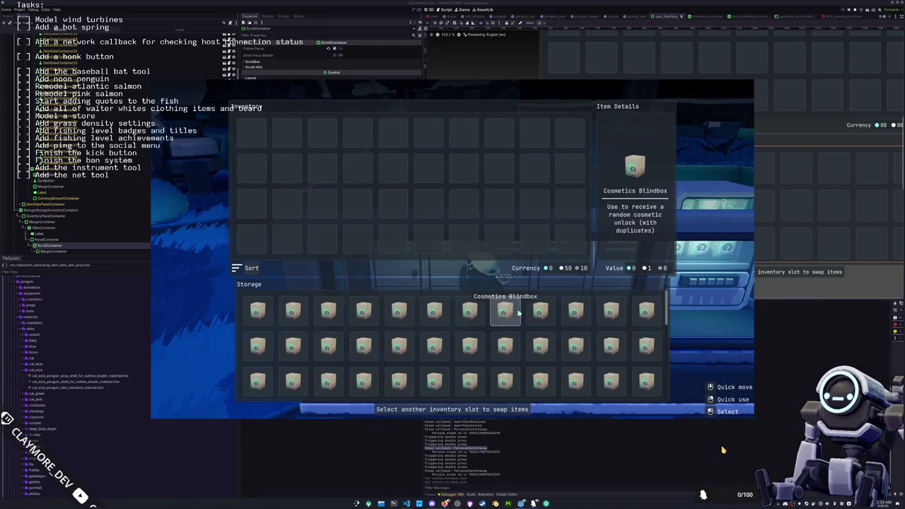
{"action": "key", "text": "Tab"}
{"action": "key", "text": "Tab"}
{"action": "key", "text": "Tab"}
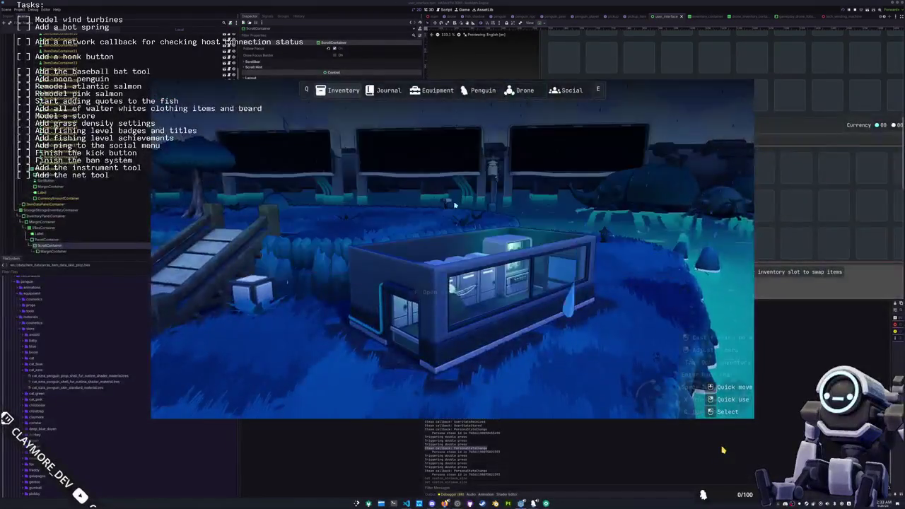
Check the Settings panel and Social page, then walk the penguin toward the pier.
{"action": "key", "text": "Escape"}
{"action": "left_click", "coordinate": [443, 244]}
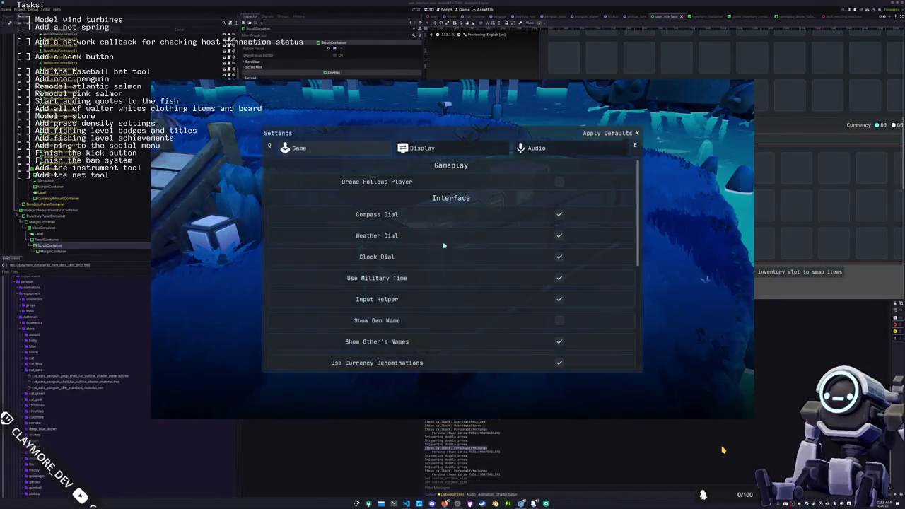
{"action": "key", "text": "Escape"}
{"action": "key", "text": "Escape"}
{"action": "key", "text": "Tab"}
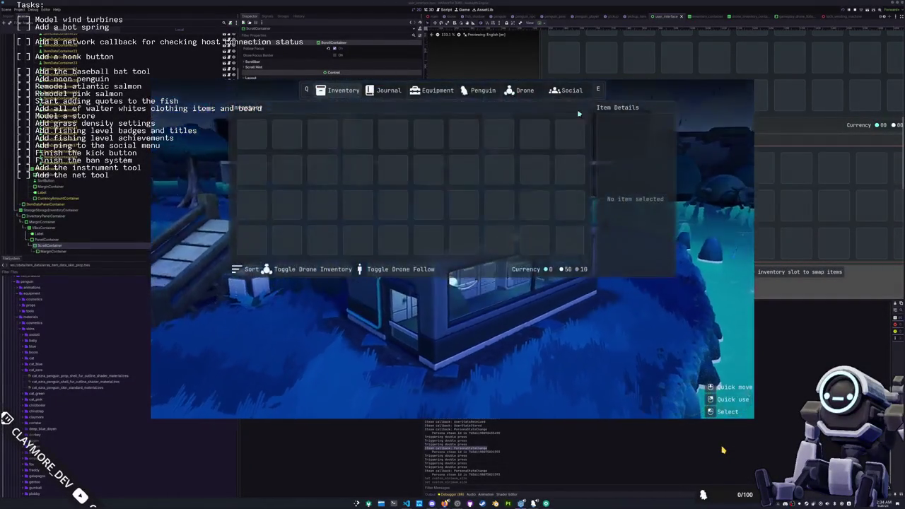
{"action": "key", "text": "q"}
{"action": "key", "text": "Tab"}
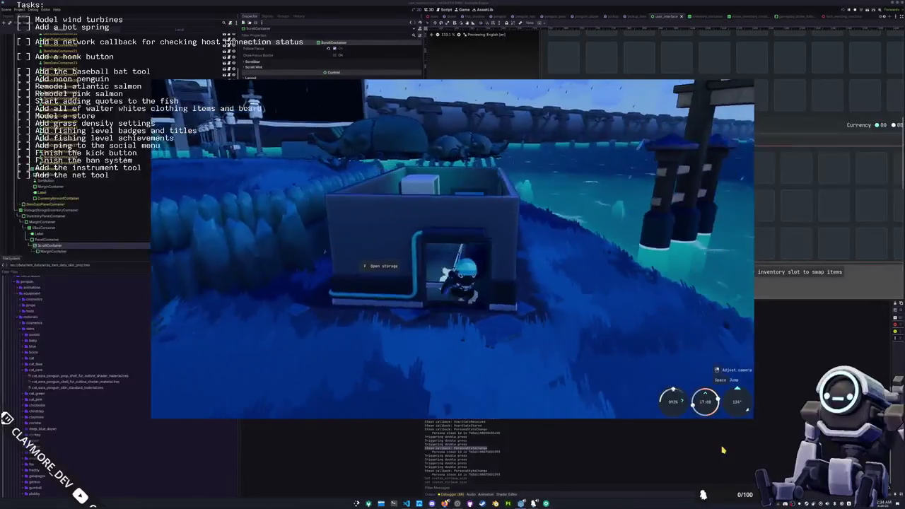
{"action": "key", "text": "w"}
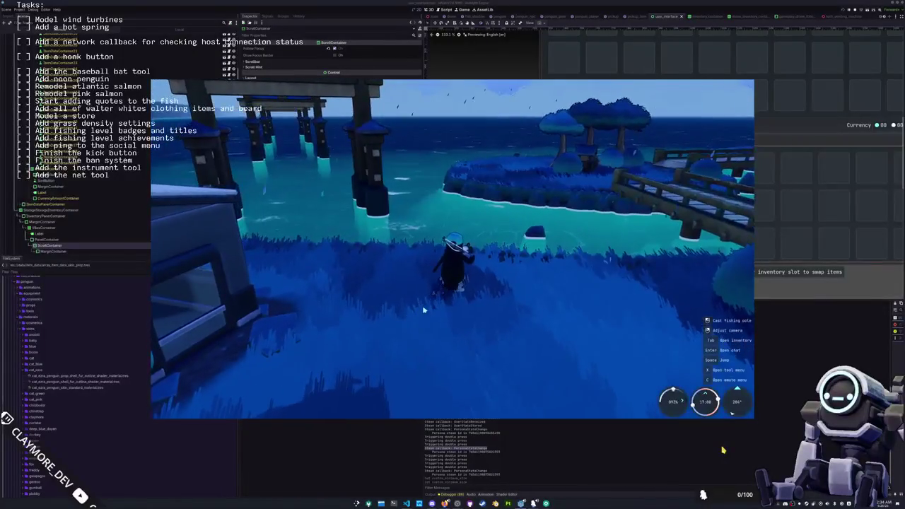
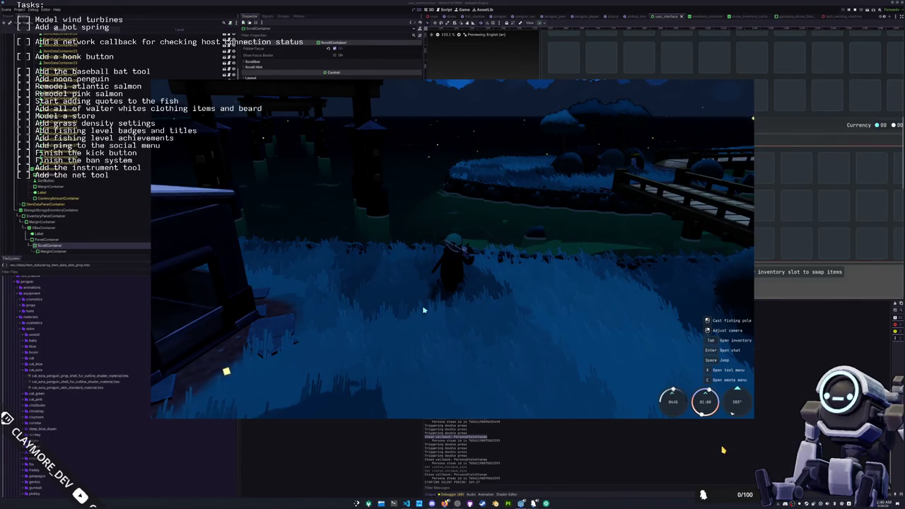
In the running game, open the inventory to check the drone inventory panel, then close it.
{"action": "right_click_drag", "start_coordinate": [424, 309], "coordinate": [432, 250]}
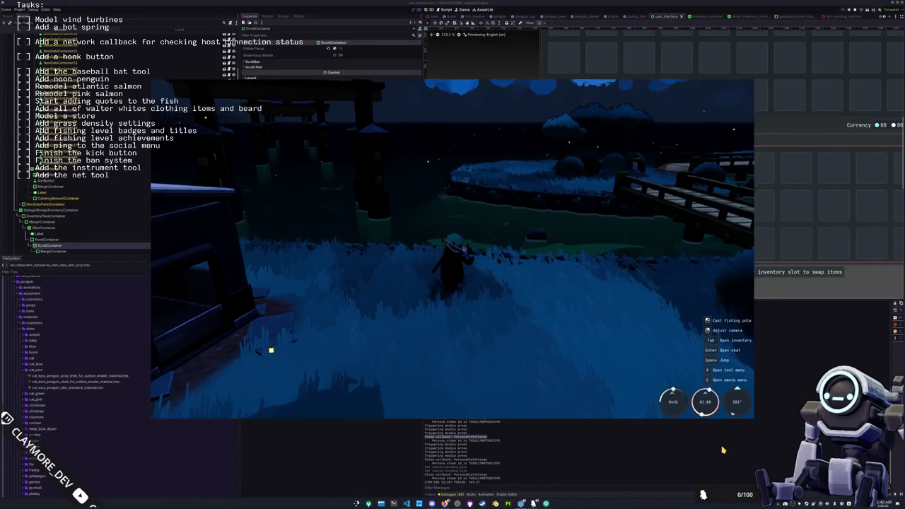
{"action": "key", "text": "Tab"}
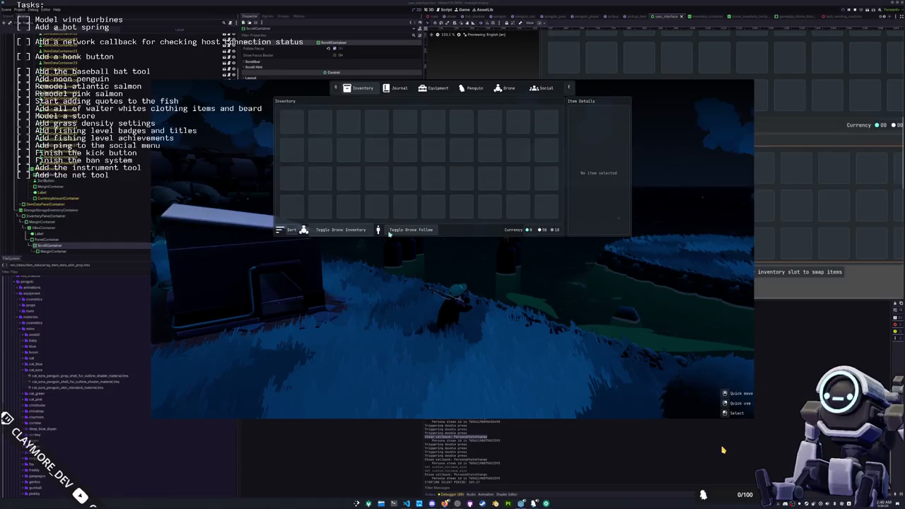
{"action": "left_click", "coordinate": [338, 230]}
{"action": "key", "text": "Tab"}
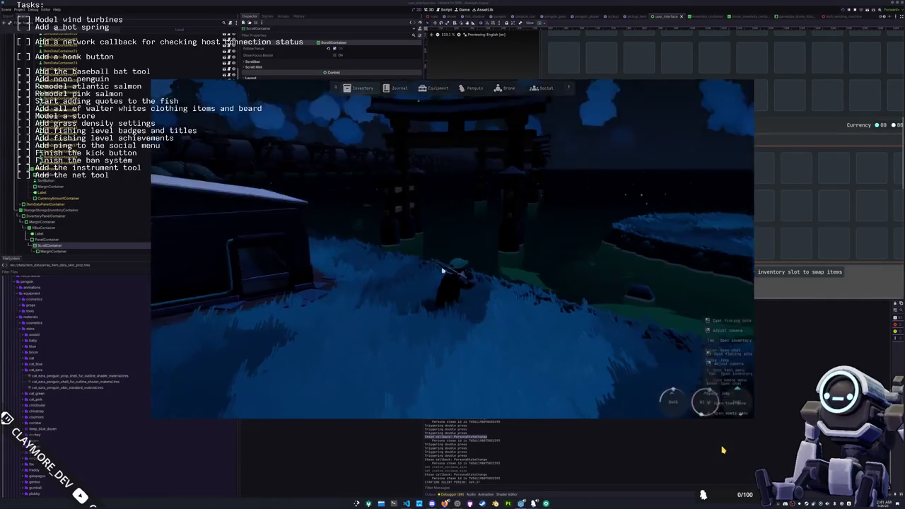
Go to the storage cabin and move the Ribbon Eel from storage into the first inventory slot.
{"action": "key", "text": "w"}
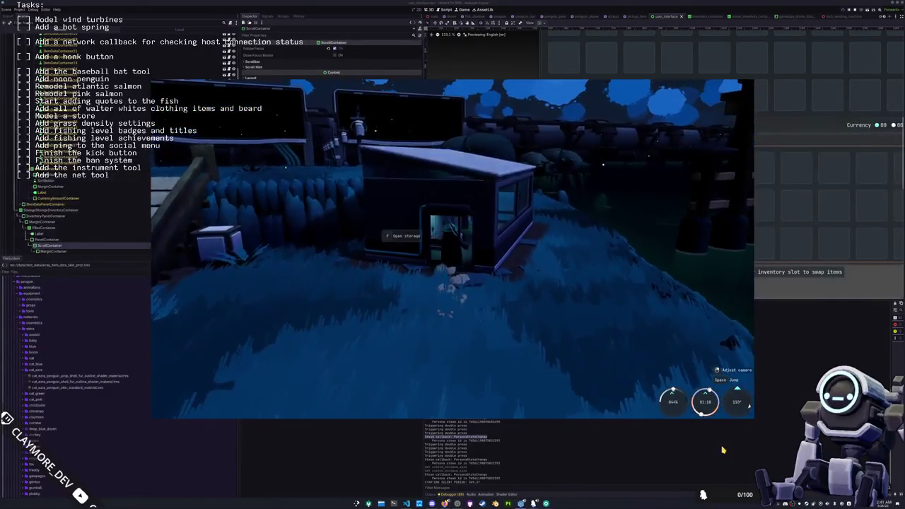
{"action": "key", "text": "f"}
{"action": "left_click", "coordinate": [497, 274]}
{"action": "left_click", "coordinate": [292, 125]}
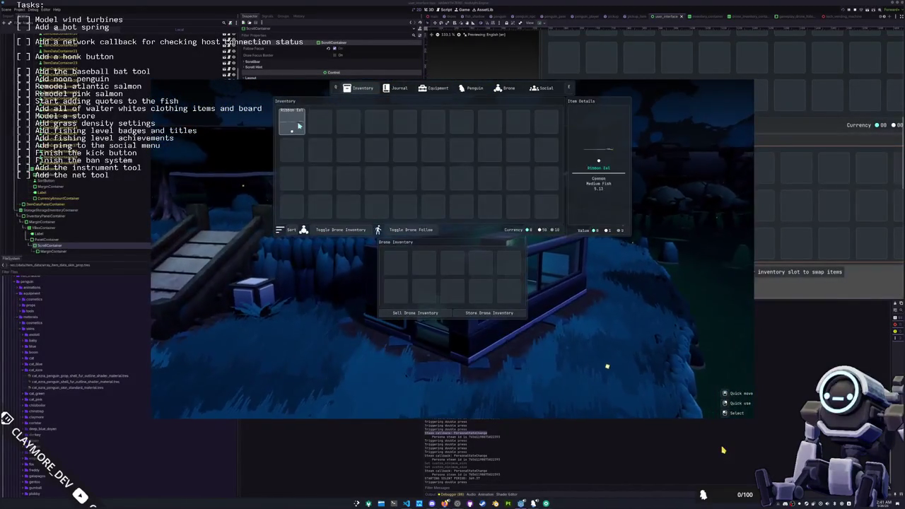
{"action": "left_click", "coordinate": [292, 125]}
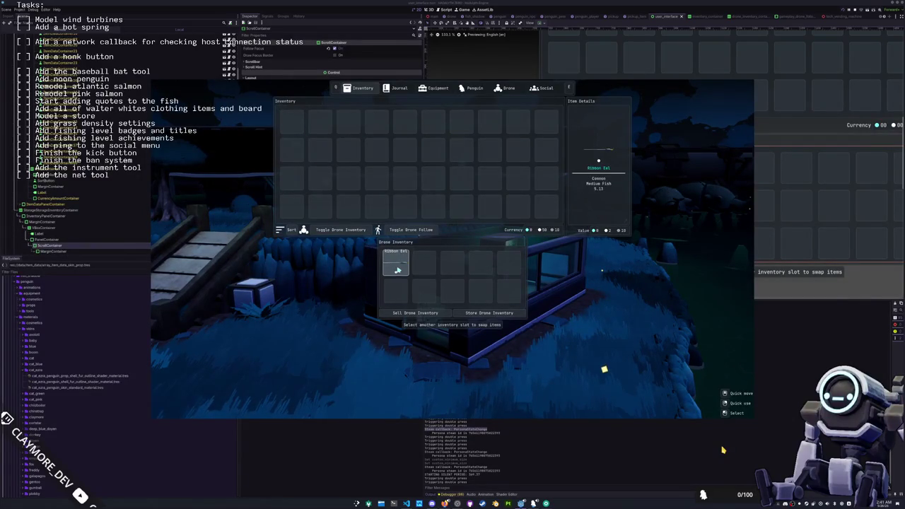
{"action": "key", "text": "Tab"}
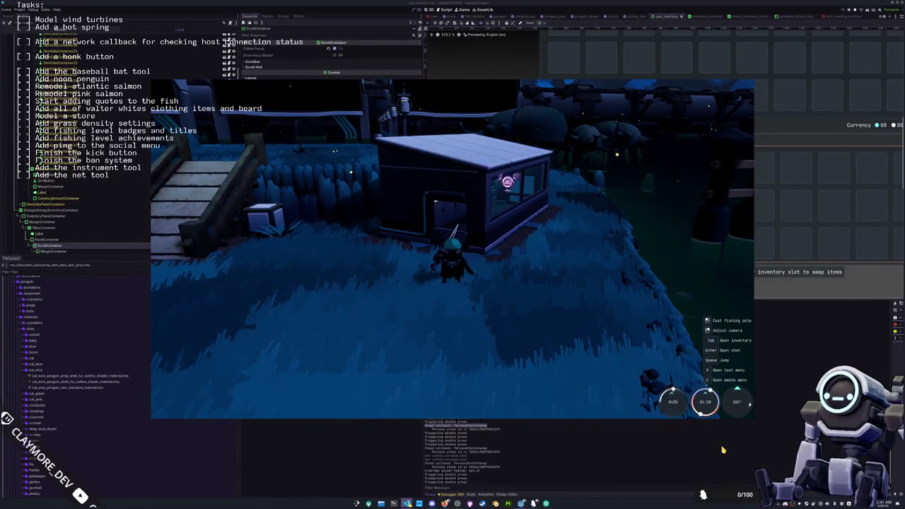
Drag the Ribbon Eel into the first drone inventory slot, close the inventory, and return to the code editor.
{"action": "key", "text": "Tab"}
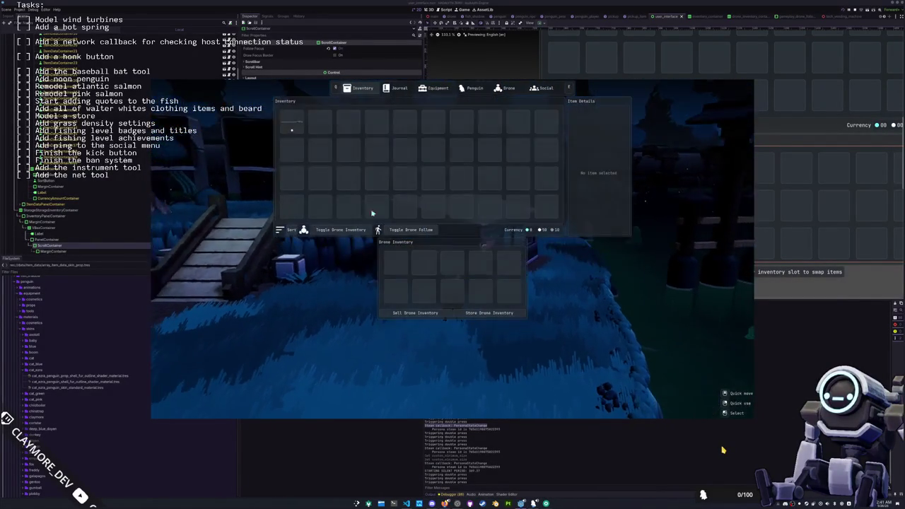
{"action": "left_click_drag", "start_coordinate": [296, 128], "coordinate": [394, 269]}
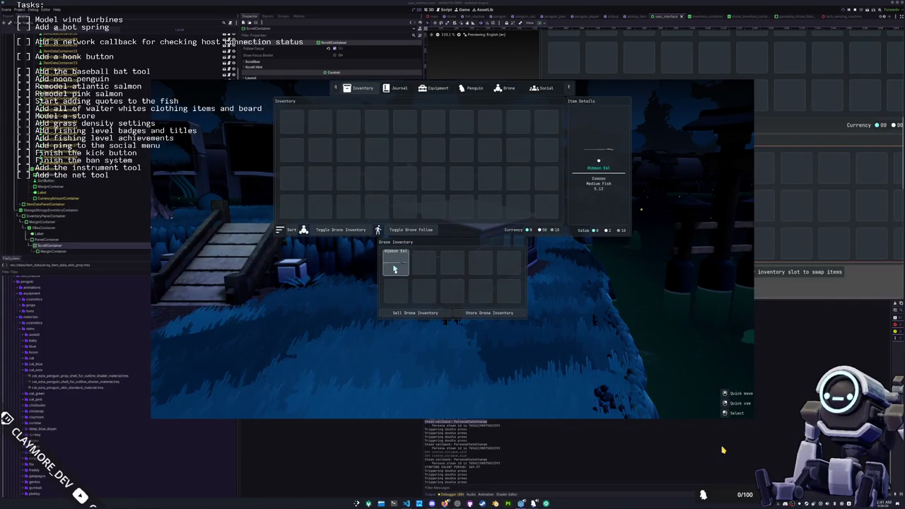
{"action": "left_click", "coordinate": [394, 269]}
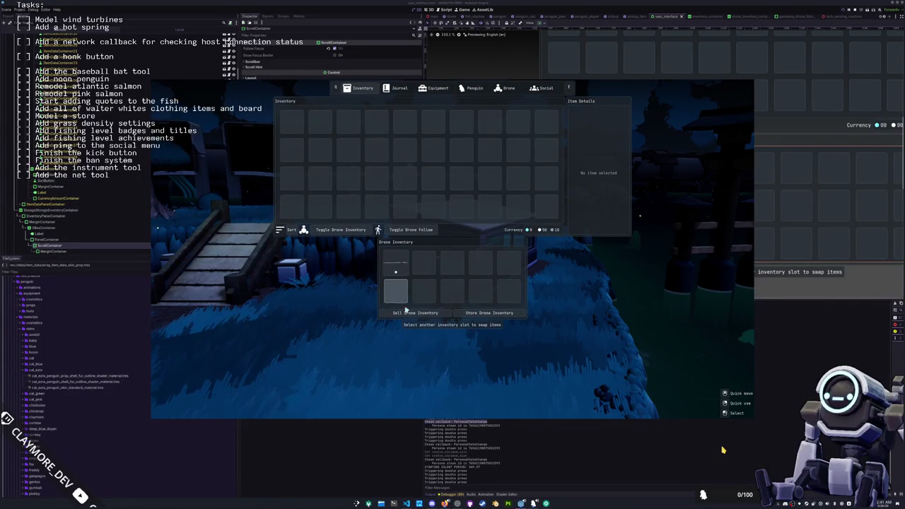
{"action": "key", "text": "Tab"}
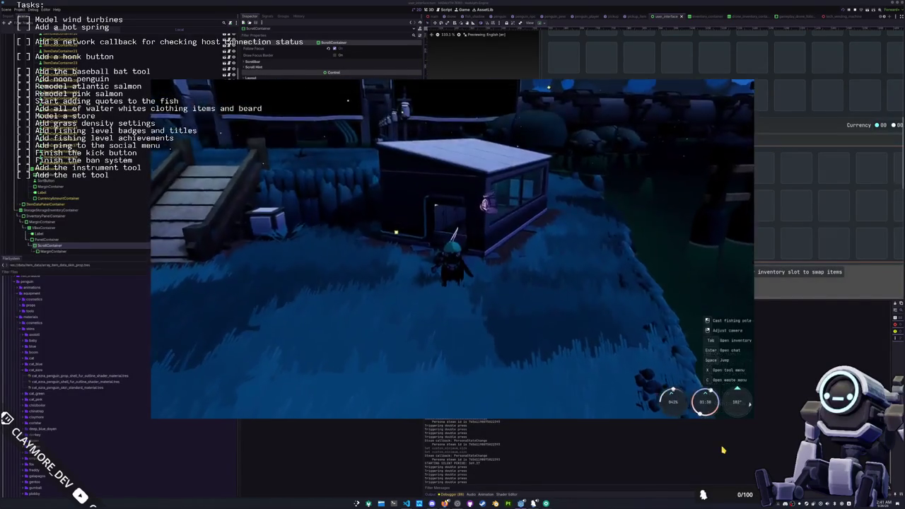
{"action": "key", "text": "alt+Tab"}
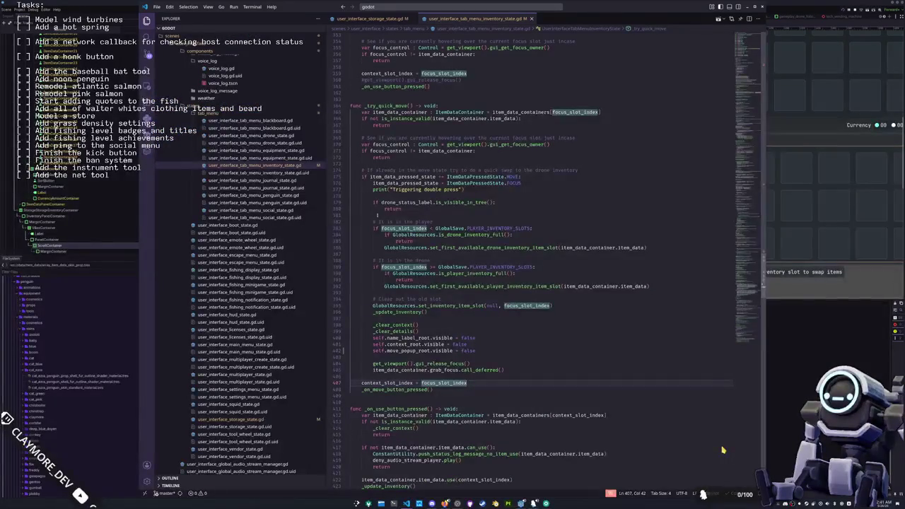
Open chat.gd by searching 'chat' in the command center.
{"action": "left_click", "coordinate": [397, 8]}
{"action": "type", "text": "chat"}
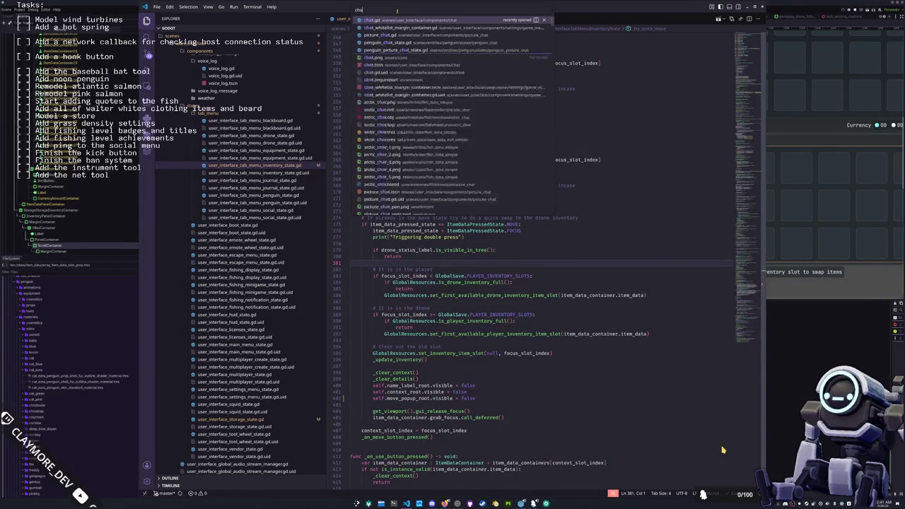
{"action": "key", "text": "Return"}
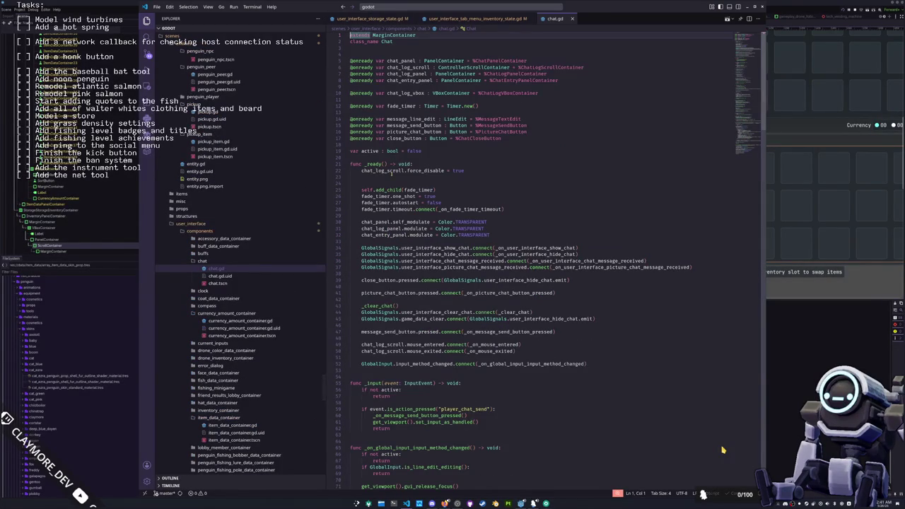
Scroll through chat.gd to its end and back up to review the chat code.
{"action": "scroll", "coordinate": [723, 450], "scroll_direction": "down", "scroll_amount": 1}
{"action": "scroll", "coordinate": [723, 450], "scroll_direction": "down", "scroll_amount": 2}
{"action": "scroll", "coordinate": [723, 450], "scroll_direction": "down", "scroll_amount": 3}
{"action": "scroll", "coordinate": [722, 450], "scroll_direction": "down", "scroll_amount": 3}
{"action": "scroll", "coordinate": [722, 450], "scroll_direction": "down", "scroll_amount": 2}
{"action": "scroll", "coordinate": [723, 450], "scroll_direction": "down", "scroll_amount": 2}
{"action": "scroll", "coordinate": [723, 450], "scroll_direction": "down", "scroll_amount": 2}
{"action": "scroll", "coordinate": [723, 450], "scroll_direction": "down", "scroll_amount": 2}
{"action": "scroll", "coordinate": [723, 450], "scroll_direction": "down", "scroll_amount": 2}
{"action": "scroll", "coordinate": [723, 450], "scroll_direction": "down", "scroll_amount": 3}
{"action": "scroll", "coordinate": [722, 450], "scroll_direction": "down", "scroll_amount": 4}
{"action": "scroll", "coordinate": [723, 450], "scroll_direction": "down", "scroll_amount": 5}
{"action": "scroll", "coordinate": [723, 450], "scroll_direction": "down", "scroll_amount": 5}
{"action": "scroll", "coordinate": [723, 450], "scroll_direction": "down", "scroll_amount": 2}
{"action": "scroll", "coordinate": [723, 450], "scroll_direction": "down", "scroll_amount": 2}
{"action": "scroll", "coordinate": [722, 449], "scroll_direction": "down", "scroll_amount": 3}
{"action": "scroll", "coordinate": [723, 450], "scroll_direction": "down", "scroll_amount": 3}
{"action": "scroll", "coordinate": [723, 449], "scroll_direction": "down", "scroll_amount": 2}
{"action": "scroll", "coordinate": [723, 449], "scroll_direction": "down", "scroll_amount": 2}
{"action": "scroll", "coordinate": [723, 450], "scroll_direction": "down", "scroll_amount": 1}
{"action": "scroll", "coordinate": [723, 449], "scroll_direction": "down", "scroll_amount": 2}
{"action": "scroll", "coordinate": [723, 450], "scroll_direction": "down", "scroll_amount": 1}
{"action": "scroll", "coordinate": [723, 449], "scroll_direction": "down", "scroll_amount": 1}
{"action": "scroll", "coordinate": [723, 450], "scroll_direction": "down", "scroll_amount": 2}
{"action": "scroll", "coordinate": [723, 450], "scroll_direction": "down", "scroll_amount": 1}
{"action": "scroll", "coordinate": [723, 449], "scroll_direction": "down", "scroll_amount": 2}
{"action": "scroll", "coordinate": [722, 450], "scroll_direction": "down", "scroll_amount": 1}
{"action": "scroll", "coordinate": [723, 450], "scroll_direction": "down", "scroll_amount": 3}
{"action": "scroll", "coordinate": [722, 449], "scroll_direction": "down", "scroll_amount": 3}
{"action": "scroll", "coordinate": [723, 449], "scroll_direction": "up", "scroll_amount": 3}
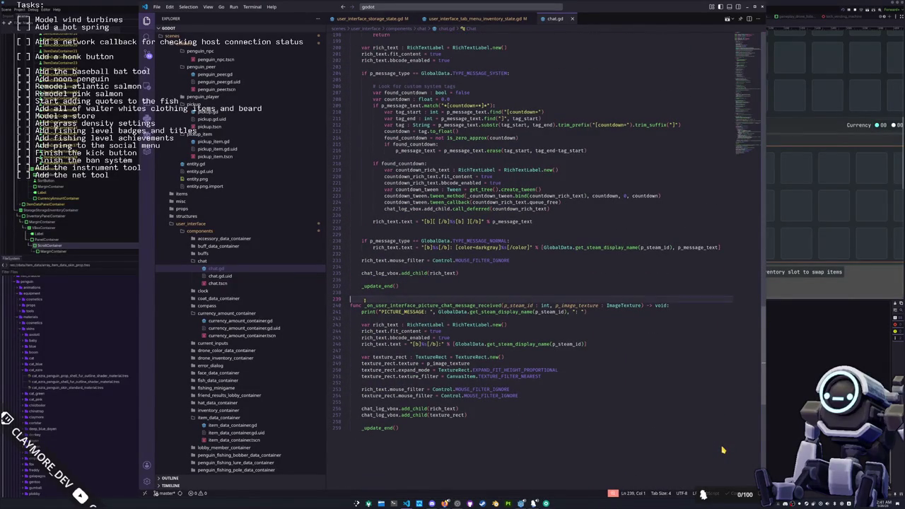
{"action": "scroll", "coordinate": [723, 450], "scroll_direction": "up", "scroll_amount": 1}
{"action": "scroll", "coordinate": [723, 450], "scroll_direction": "up", "scroll_amount": 2}
{"action": "scroll", "coordinate": [723, 449], "scroll_direction": "up", "scroll_amount": 2}
{"action": "key", "text": "Up"}
{"action": "key", "text": "Up"}
{"action": "key", "text": "Up"}
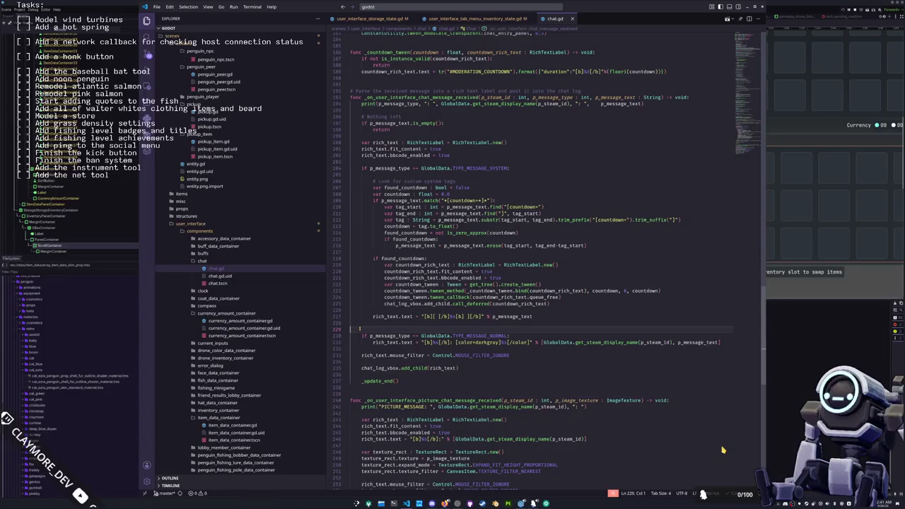
{"action": "key", "text": "Up"}
{"action": "scroll", "coordinate": [722, 449], "scroll_direction": "up", "scroll_amount": 2}
{"action": "scroll", "coordinate": [722, 449], "scroll_direction": "up", "scroll_amount": 1}
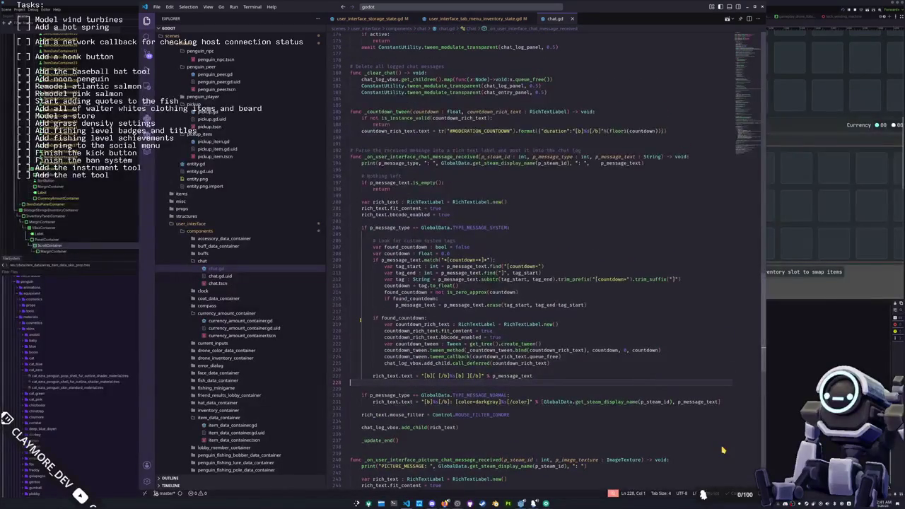
{"action": "key", "text": "Up"}
{"action": "key", "text": "Up"}
{"action": "key", "text": "Up"}
{"action": "scroll", "coordinate": [723, 449], "scroll_direction": "up", "scroll_amount": 2}
{"action": "key", "text": "Up"}
{"action": "key", "text": "Up"}
{"action": "key", "text": "Up"}
{"action": "key", "text": "Up"}
{"action": "key", "text": "Up"}
{"action": "scroll", "coordinate": [722, 450], "scroll_direction": "up", "scroll_amount": 2}
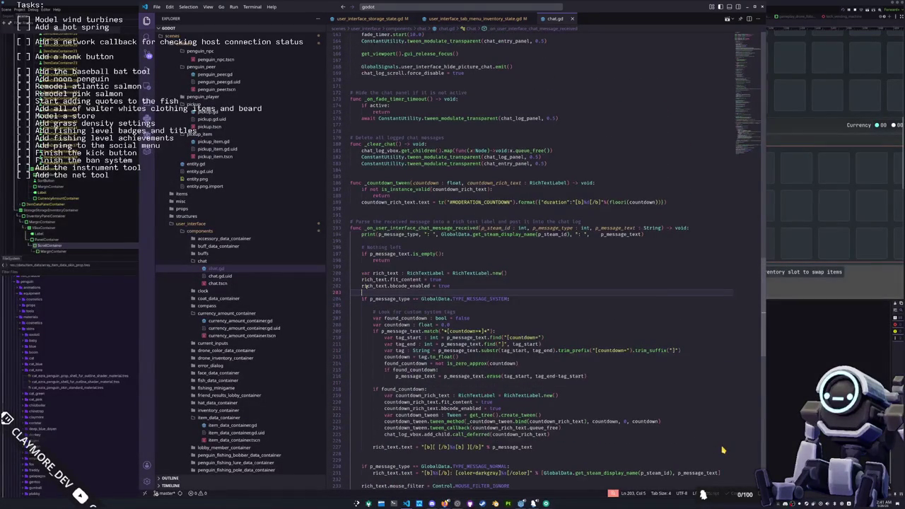
{"action": "scroll", "coordinate": [723, 450], "scroll_direction": "up", "scroll_amount": 1}
{"action": "scroll", "coordinate": [722, 450], "scroll_direction": "up", "scroll_amount": 1}
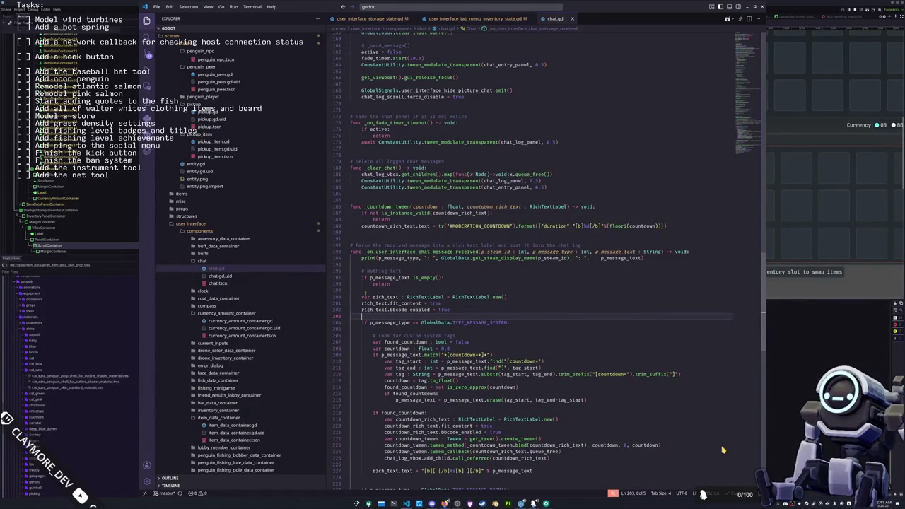
{"action": "scroll", "coordinate": [723, 450], "scroll_direction": "down", "scroll_amount": 2}
{"action": "scroll", "coordinate": [723, 450], "scroll_direction": "up", "scroll_amount": 2}
{"action": "scroll", "coordinate": [722, 450], "scroll_direction": "up", "scroll_amount": 3}
{"action": "scroll", "coordinate": [722, 449], "scroll_direction": "up", "scroll_amount": 4}
{"action": "scroll", "coordinate": [722, 450], "scroll_direction": "up", "scroll_amount": 4}
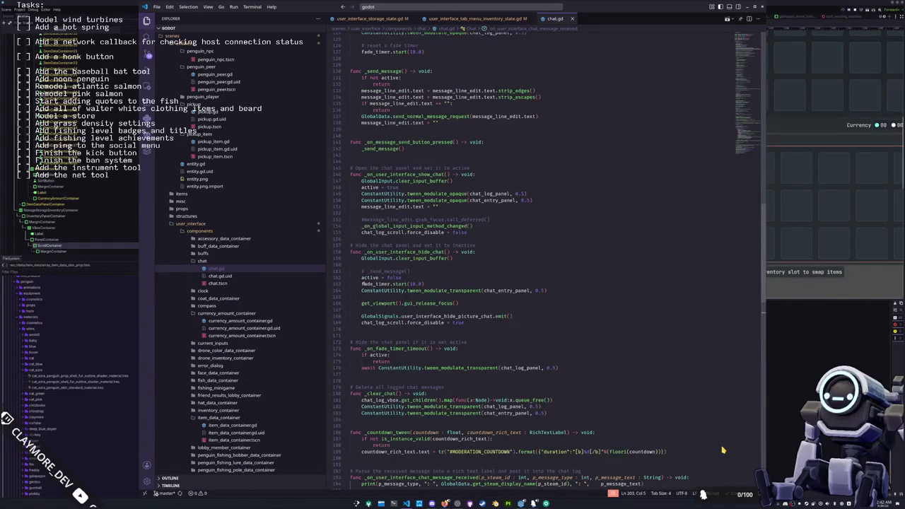
Add a new line after line 170 in the hide-chat handler, insert chat_log_panel, then delete it.
{"action": "left_click", "coordinate": [420, 327]}
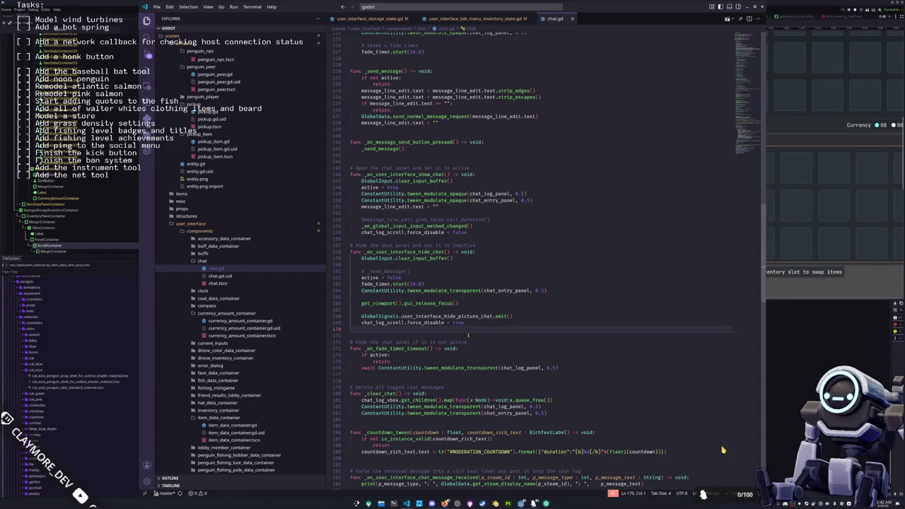
{"action": "key", "text": "Return"}
{"action": "type", "text": "chat_log"}
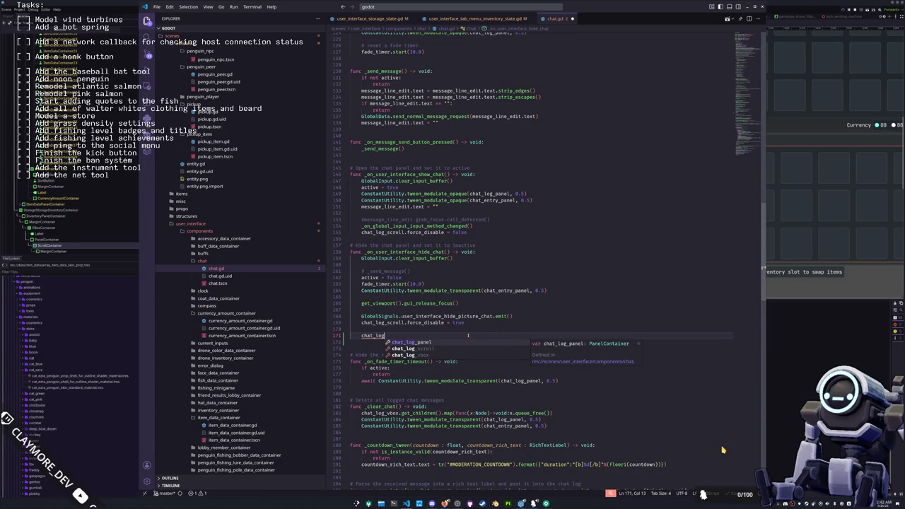
{"action": "key", "text": "Return"}
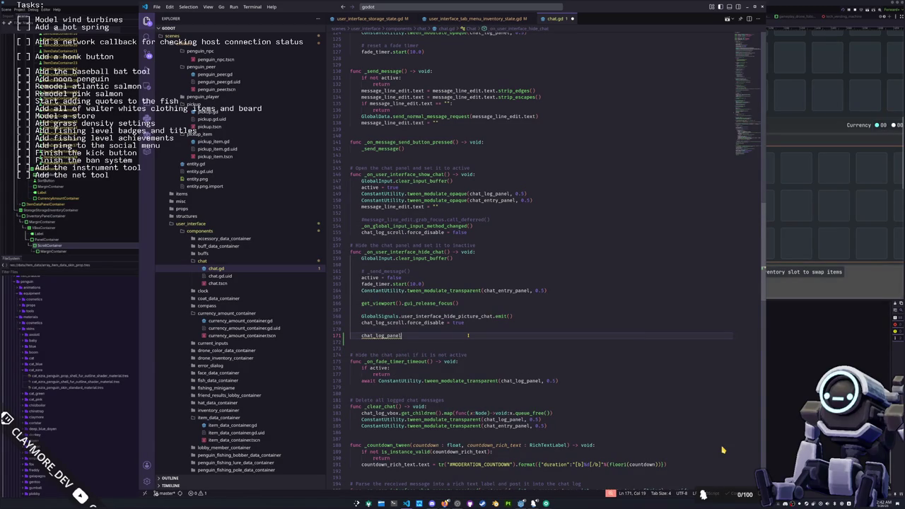
{"action": "key", "text": "ctrl+BackSpace"}
{"action": "scroll", "coordinate": [723, 450], "scroll_direction": "up", "scroll_amount": 5}
{"action": "scroll", "coordinate": [723, 449], "scroll_direction": "up", "scroll_amount": 5}
{"action": "scroll", "coordinate": [723, 449], "scroll_direction": "up", "scroll_amount": 5}
{"action": "scroll", "coordinate": [723, 450], "scroll_direction": "up", "scroll_amount": 5}
{"action": "scroll", "coordinate": [723, 449], "scroll_direction": "up", "scroll_amount": 5}
{"action": "scroll", "coordinate": [722, 450], "scroll_direction": "up", "scroll_amount": 3}
{"action": "left_click_drag", "start_coordinate": [501, 139], "coordinate": [350, 118]}
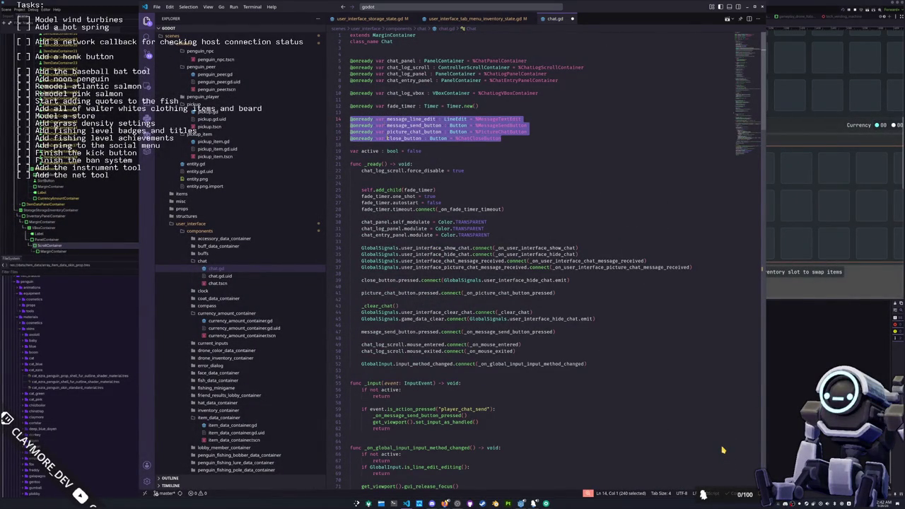
{"action": "left_click", "coordinate": [359, 157]}
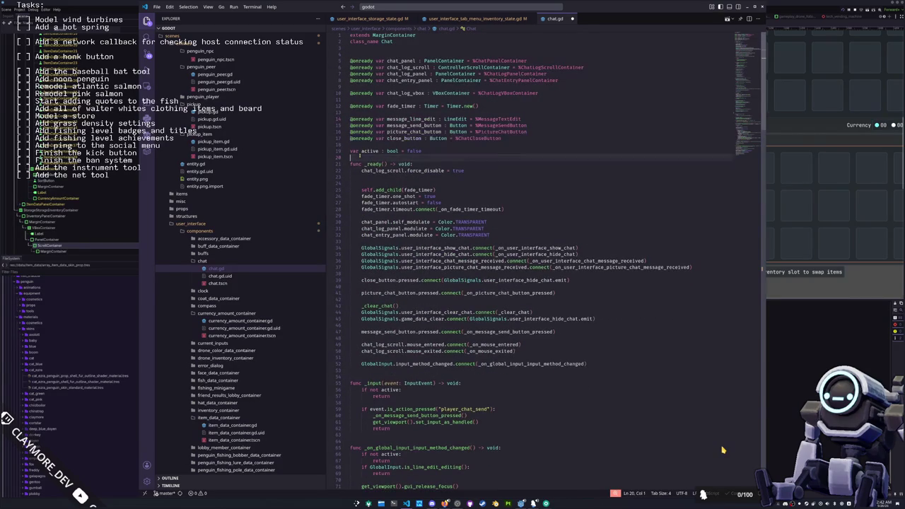
{"action": "key", "text": "Return"}
{"action": "type", "text": "func _set_focus"}
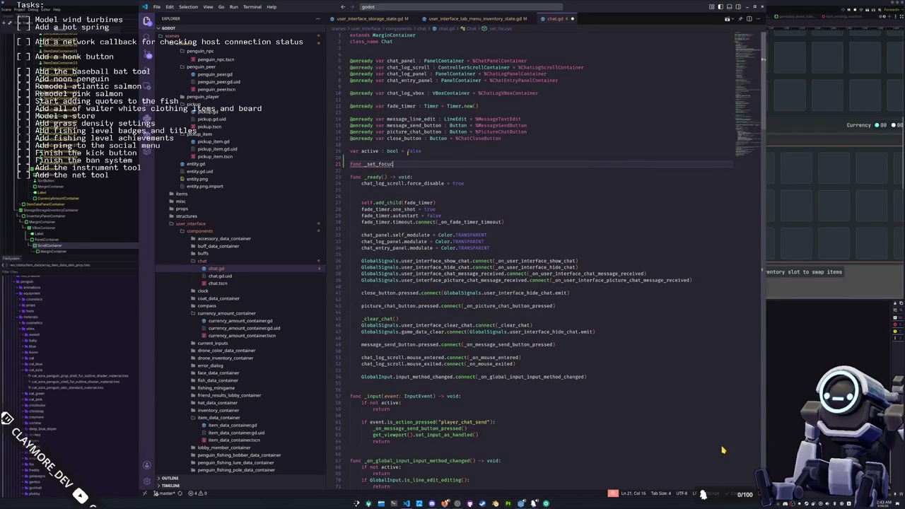
{"action": "key", "text": "BackSpace"}
{"action": "key", "text": "BackSpace"}
{"action": "key", "text": "BackSpace"}
{"action": "type", "text": "usable(val : bool"}
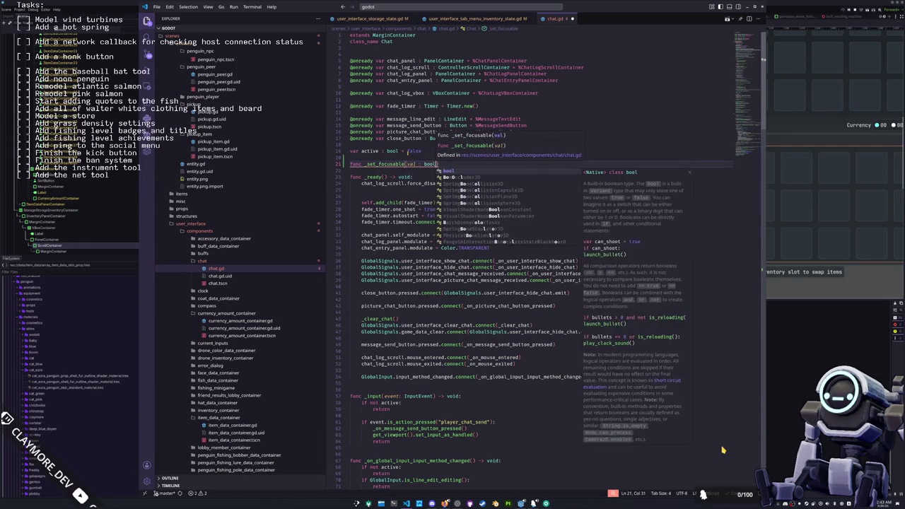
{"action": "key", "text": "Return"}
{"action": "key", "text": "ctrl+Left"}
{"action": "key", "text": "ctrl+Left"}
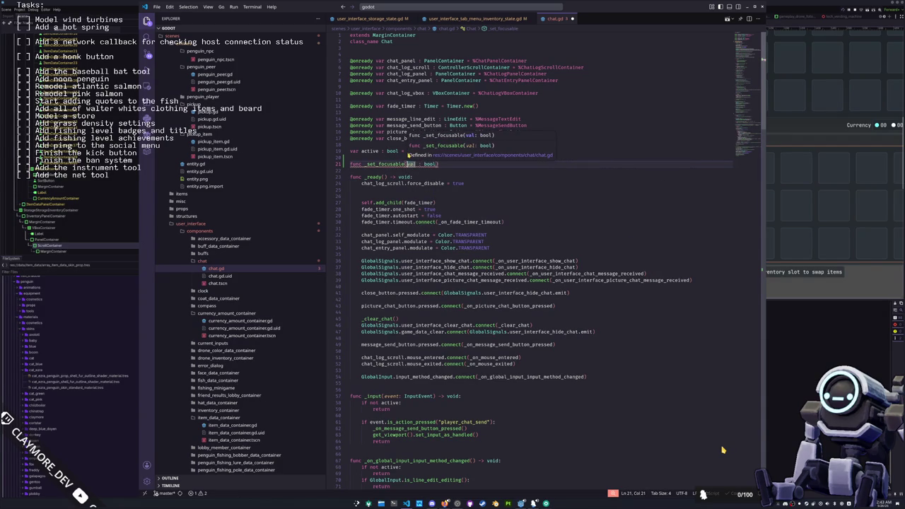
{"action": "type", "text": "p_"}
{"action": "key", "text": "End"}
{"action": "type", "text": "-> void:"}
Paste the four control declarations into the function body and indent them.
{"action": "key", "text": "Return"}
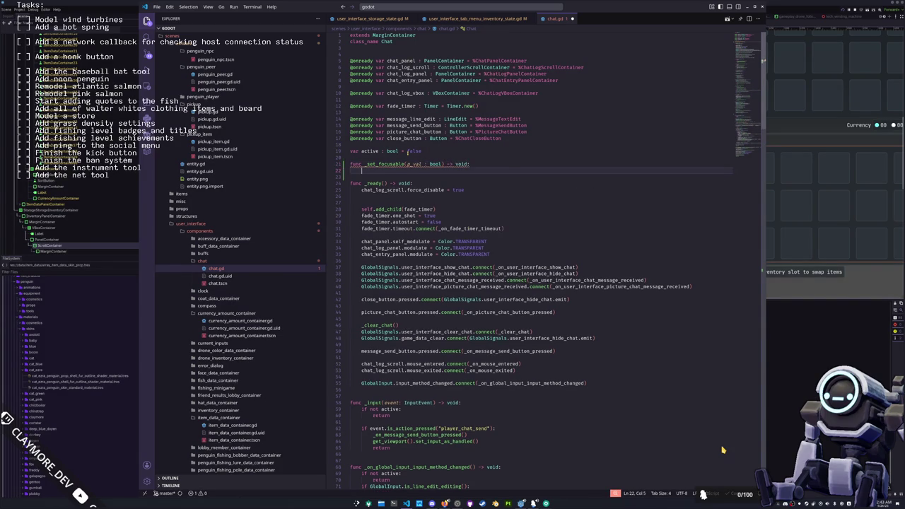
{"action": "key", "text": "Tab"}
{"action": "key", "text": "Up"}
{"action": "key", "text": "Up"}
{"action": "key", "text": "Home"}
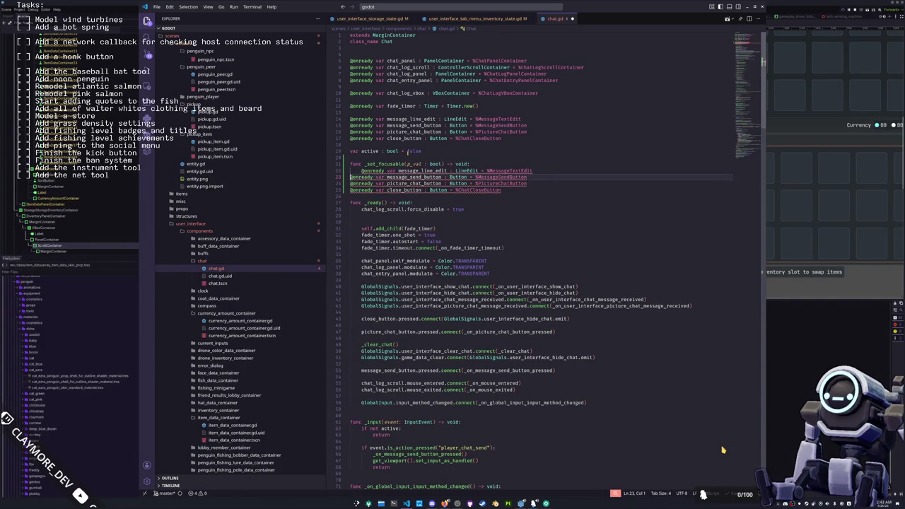
{"action": "key", "text": "shift+Down"}
{"action": "key", "text": "shift+Down"}
{"action": "key", "text": "shift+Down"}
{"action": "key", "text": "Tab"}
{"action": "key", "text": "Up"}
{"action": "key", "text": "Up"}
{"action": "key", "text": "Up"}
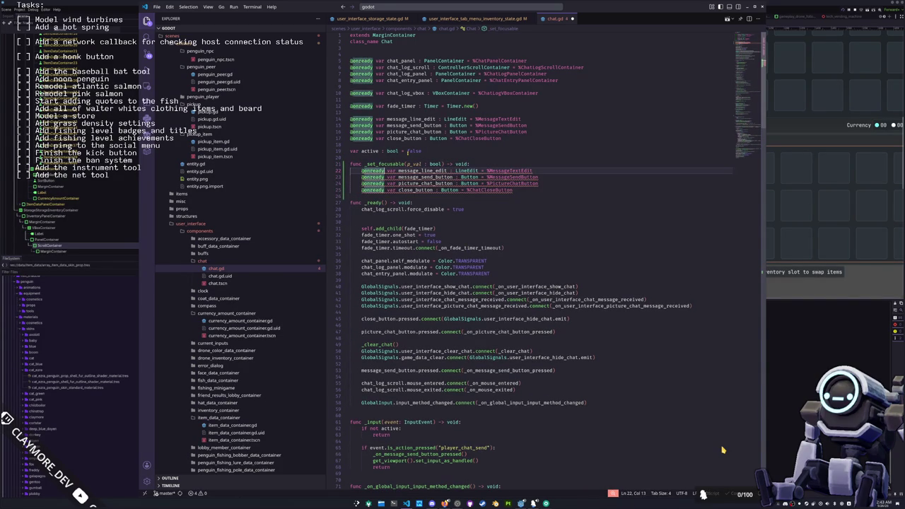
{"action": "key", "text": "ctrl+shift+Right"}
{"action": "key", "text": "ctrl+shift+Right"}
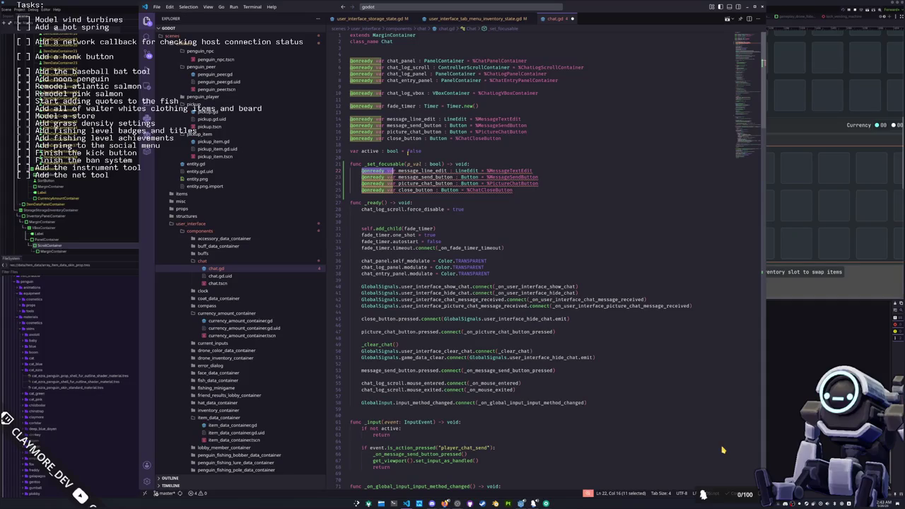
{"action": "key", "text": "shift+End"}
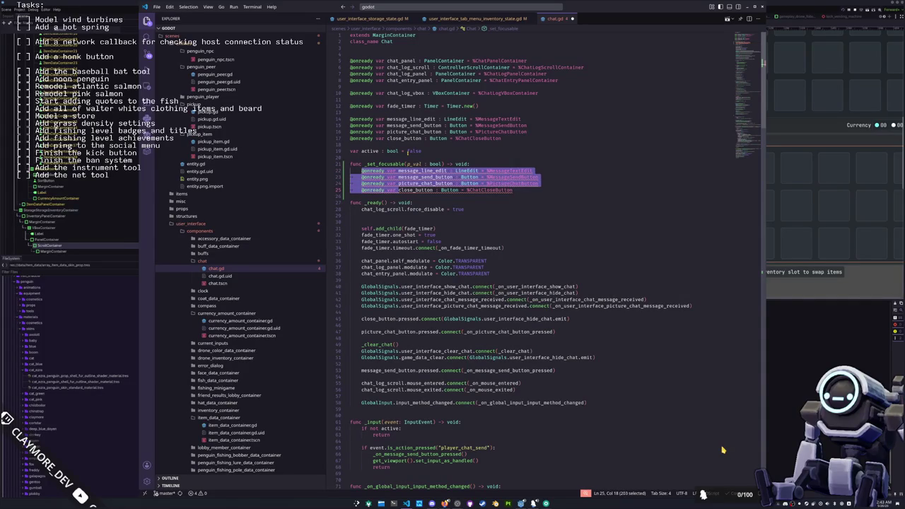
{"action": "key", "text": "Home"}
{"action": "key", "text": "ctrl+alt+Down"}
{"action": "key", "text": "ctrl+alt+Down"}
{"action": "key", "text": "ctrl+alt+Down"}
{"action": "key", "text": "ctrl+shift+Right"}
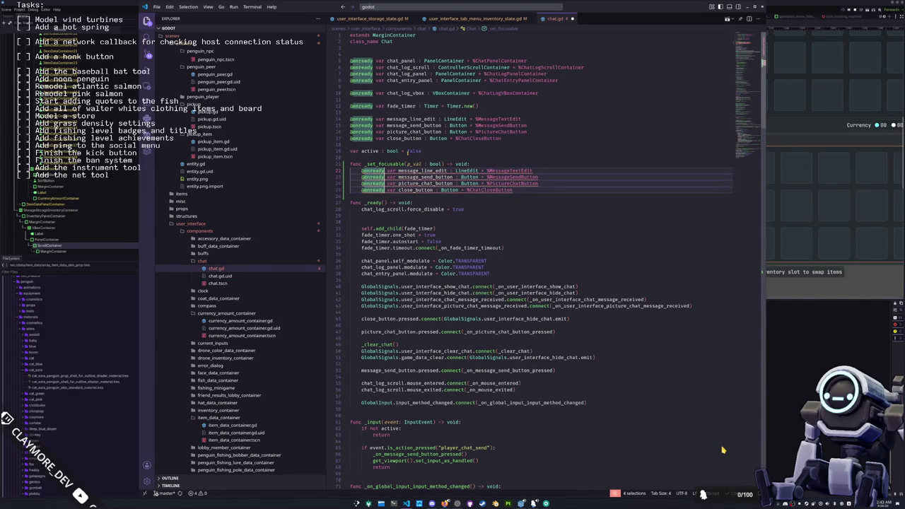
{"action": "key", "text": "ctrl+shift+Right"}
{"action": "key", "text": "shift+Right"}
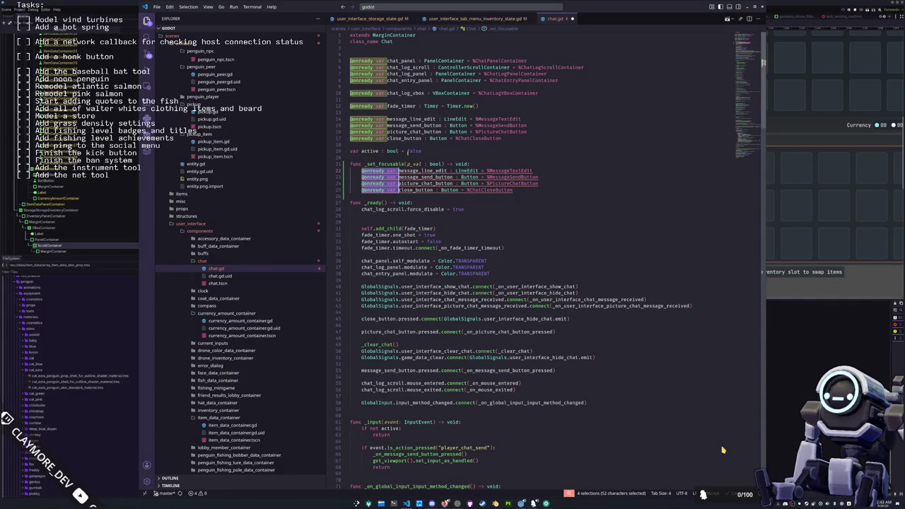
{"action": "key", "text": "BackSpace"}
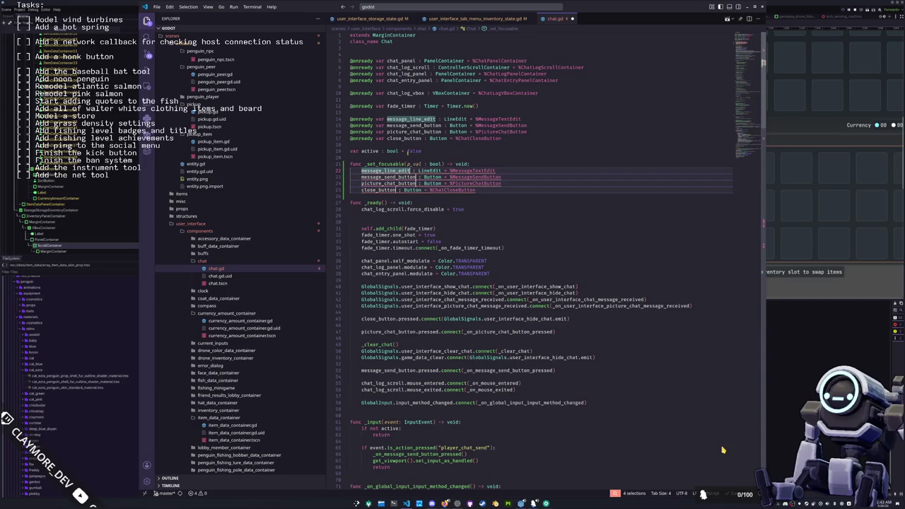
{"action": "key", "text": "ctrl+Right"}
{"action": "key", "text": "ctrl+shift+Right"}
{"action": "key", "text": "shift+End"}
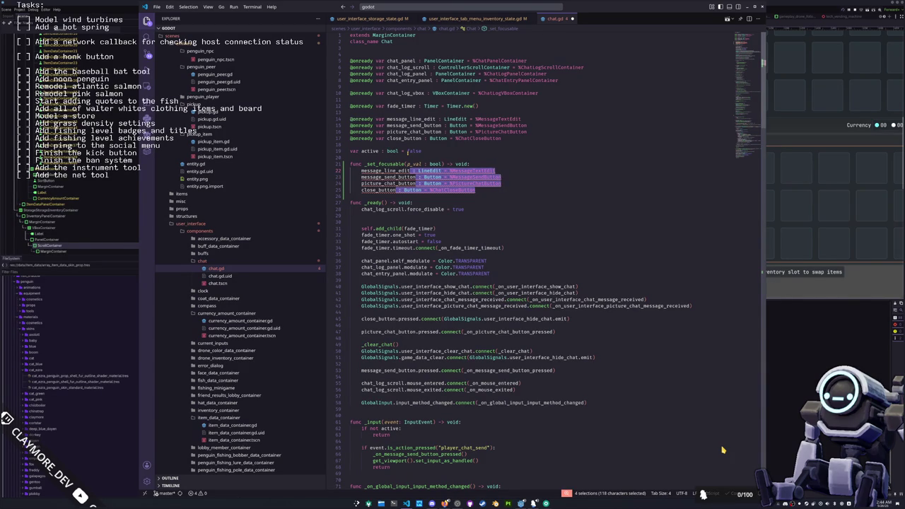
Replace each type annotation with .focus_mode = Control.FOCUS_ALL if p_val else Control.FOCUS_NONE.
{"action": "key", "text": "BackSpace"}
{"action": "type", "text": ".focus"}
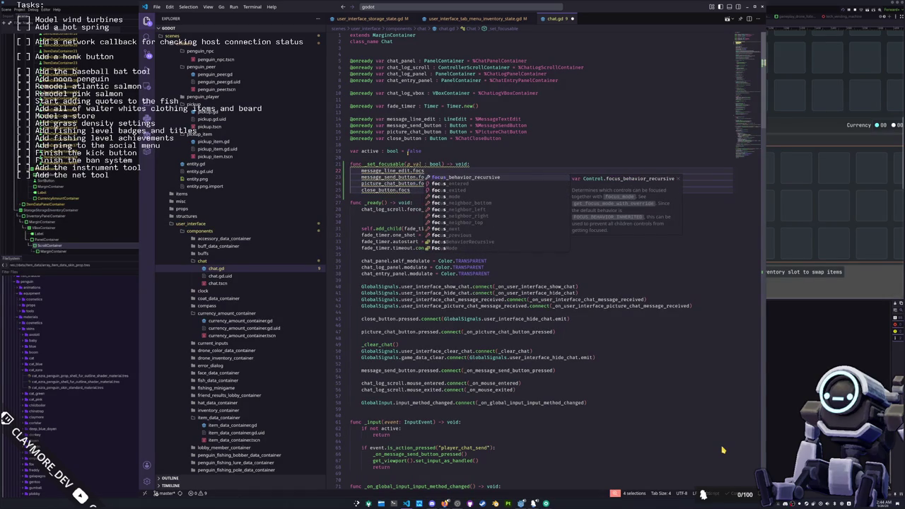
{"action": "key", "text": "Down"}
{"action": "key", "text": "Down"}
{"action": "key", "text": "Down"}
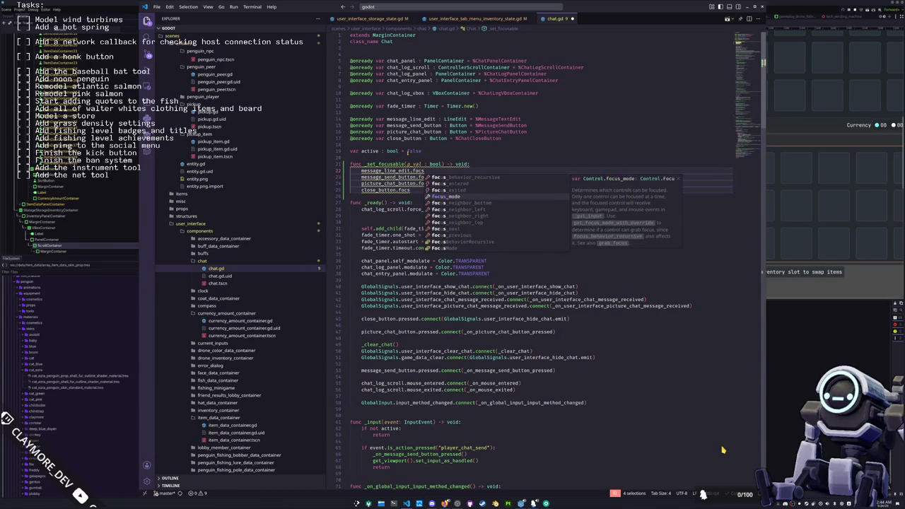
{"action": "key", "text": "Return"}
{"action": "type", "text": "= Control.FOCUS_N"}
{"action": "key", "text": "Return"}
{"action": "type", "text": "Control."}
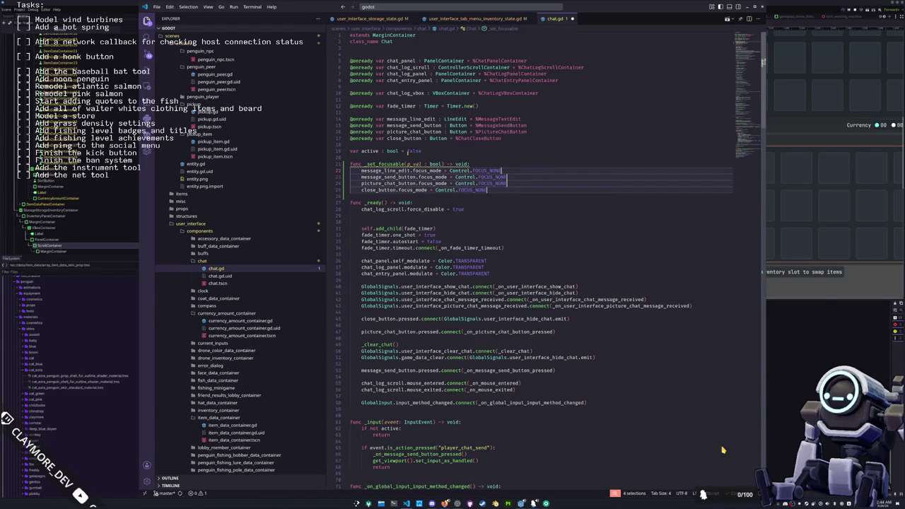
{"action": "type", "text": "FOCUS_ALL if p_val"}
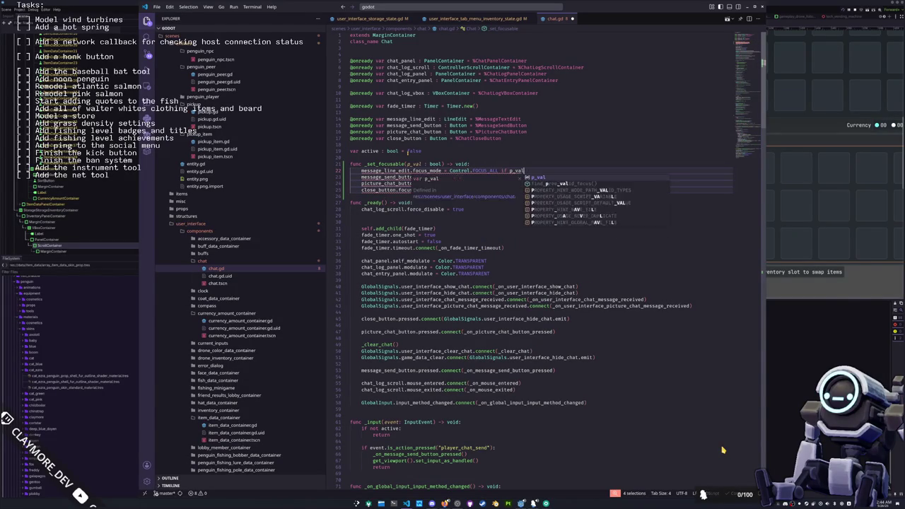
{"action": "type", "text": " else Control.FOC"}
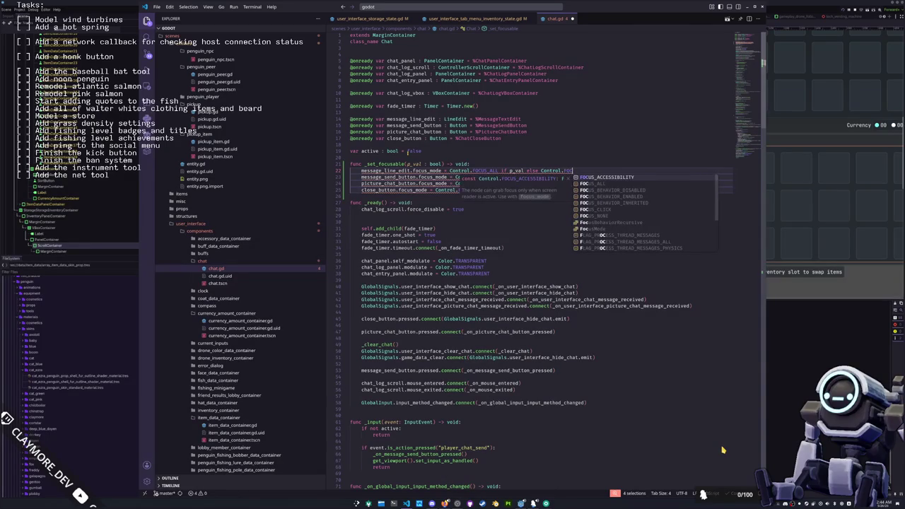
{"action": "key", "text": "Down"}
{"action": "key", "text": "Down"}
{"action": "key", "text": "Down"}
{"action": "key", "text": "Down"}
{"action": "key", "text": "Down"}
{"action": "key", "text": "Return"}
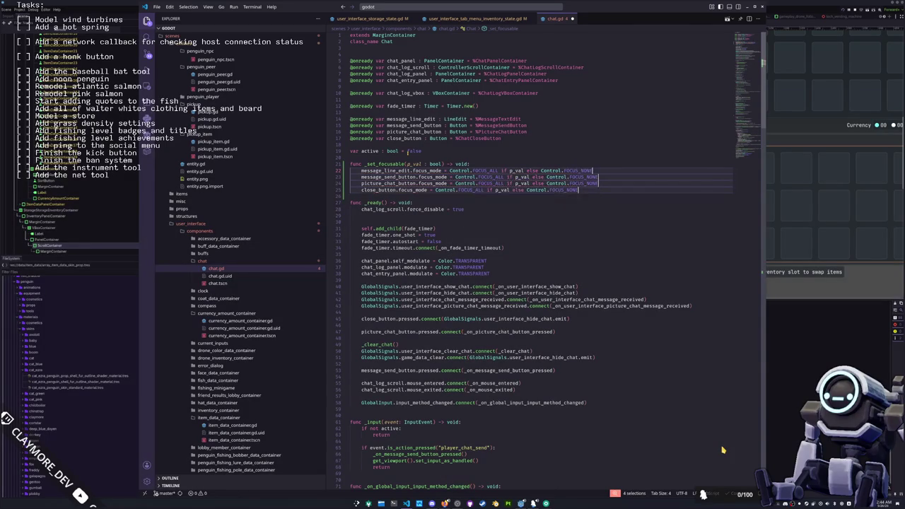
{"action": "key", "text": "Escape"}
{"action": "key", "text": "Down"}
{"action": "key", "text": "Down"}
Add a blank line after _set_focusable and select its function name.
{"action": "key", "text": "Return"}
{"action": "key", "text": "Up"}
{"action": "key", "text": "Up"}
{"action": "key", "text": "Up"}
{"action": "key", "text": "Up"}
{"action": "key", "text": "Up"}
{"action": "key", "text": "Up"}
{"action": "key", "text": "ctrl+Right"}
{"action": "key", "text": "ctrl+Right"}
{"action": "key", "text": "ctrl+shift+Left"}
Scroll down to _on_user_interface_show_chat and open new lines at its end.
{"action": "scroll", "coordinate": [723, 450], "scroll_direction": "down", "scroll_amount": 3}
{"action": "scroll", "coordinate": [723, 449], "scroll_direction": "down", "scroll_amount": 5}
{"action": "scroll", "coordinate": [723, 450], "scroll_direction": "down", "scroll_amount": 5}
{"action": "scroll", "coordinate": [723, 449], "scroll_direction": "down", "scroll_amount": 5}
{"action": "scroll", "coordinate": [723, 450], "scroll_direction": "down", "scroll_amount": 5}
{"action": "scroll", "coordinate": [723, 449], "scroll_direction": "down", "scroll_amount": 5}
{"action": "scroll", "coordinate": [723, 449], "scroll_direction": "down", "scroll_amount": 5}
{"action": "scroll", "coordinate": [723, 450], "scroll_direction": "down", "scroll_amount": 5}
{"action": "scroll", "coordinate": [722, 450], "scroll_direction": "down", "scroll_amount": 3}
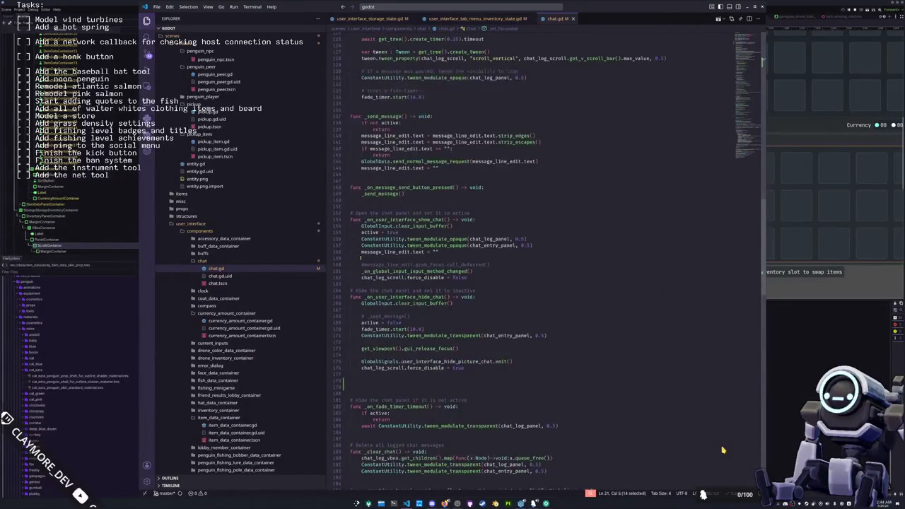
{"action": "scroll", "coordinate": [723, 450], "scroll_direction": "down", "scroll_amount": 3}
{"action": "left_click", "coordinate": [373, 225]}
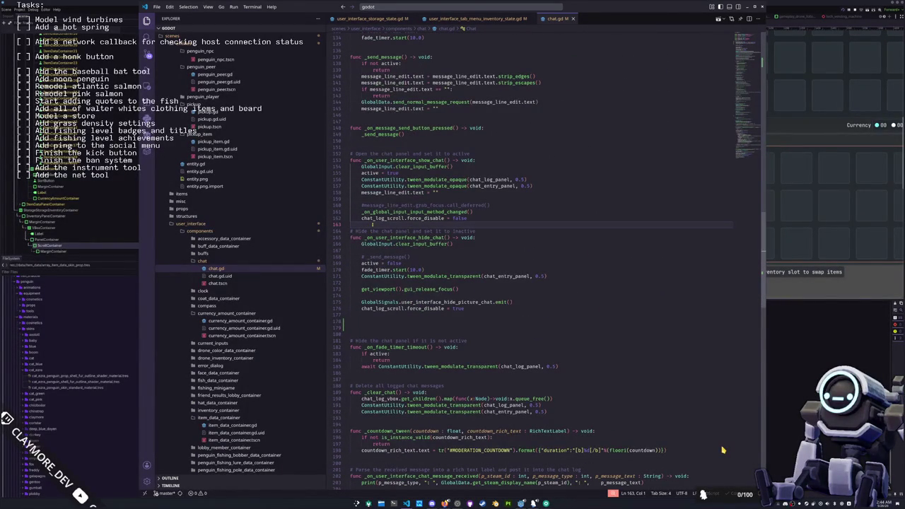
{"action": "key", "text": "Return"}
{"action": "key", "text": "Return"}
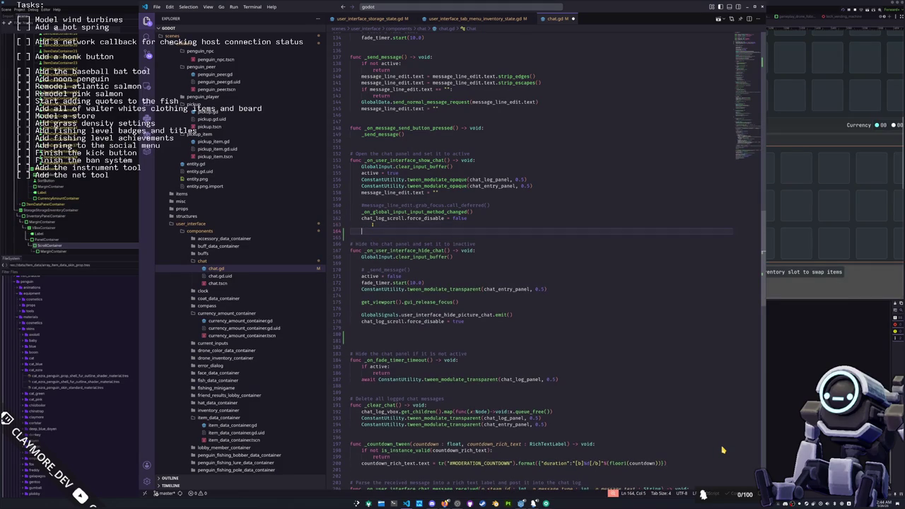
Insert _set_focusable(true) as the first line of _on_user_interface_show_chat.
{"action": "type", "text": "_set_focusable("}
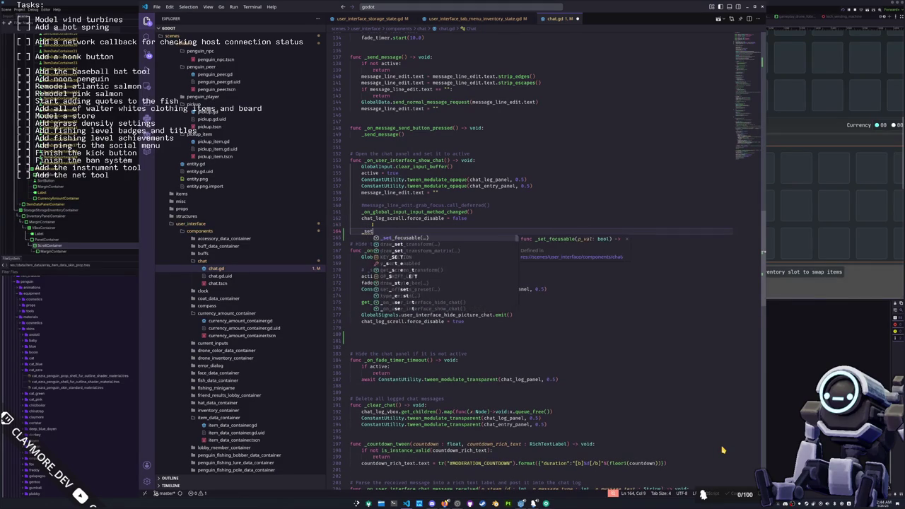
{"action": "key", "text": "ctrl+l"}
{"action": "key", "text": "BackSpace"}
{"action": "key", "text": "Up"}
{"action": "key", "text": "Up"}
{"action": "key", "text": "Up"}
{"action": "key", "text": "Up"}
Add _set_focusable(false) to hide_chat.
{"action": "key", "text": "Up"}
{"action": "key", "text": "Up"}
{"action": "key", "text": "Up"}
{"action": "key", "text": "Return"}
{"action": "key", "text": "Up"}
{"action": "type", "text": "_set_focusable(true)"}
{"action": "key", "text": "BackSpace"}
{"action": "key", "text": "Down"}
{"action": "key", "text": "Down"}
{"action": "key", "text": "Down"}
{"action": "key", "text": "Down"}
{"action": "key", "text": "Down"}
{"action": "key", "text": "Down"}
{"action": "key", "text": "Down"}
{"action": "key", "text": "Return"}
{"action": "key", "text": "Up"}
{"action": "type", "text": "_set_focusable(true)"}
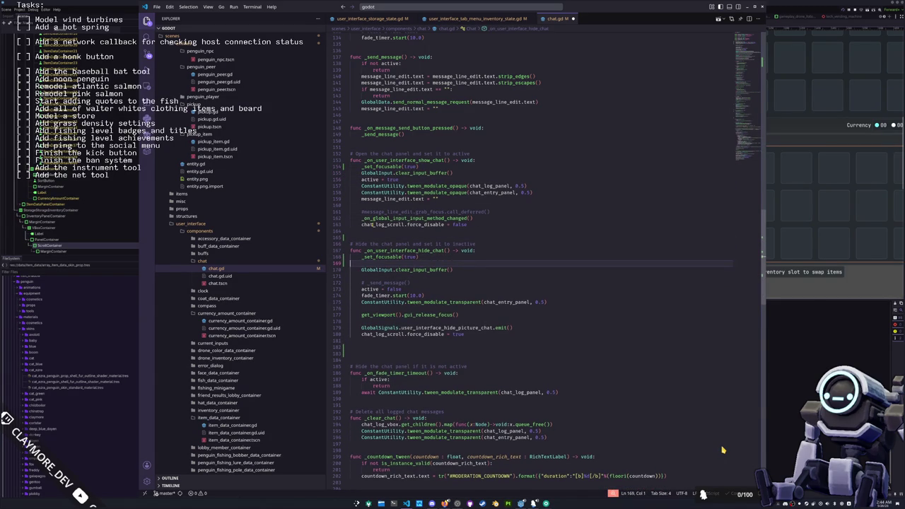
{"action": "key", "text": "BackSpace"}
{"action": "key", "text": "BackSpace"}
{"action": "key", "text": "BackSpace"}
{"action": "key", "text": "BackSpace"}
{"action": "key", "text": "BackSpace"}
{"action": "type", "text": "false)"}
Delete the commented-out #_send_message() line.
{"action": "key", "text": "Down"}
{"action": "key", "text": "Down"}
{"action": "key", "text": "Down"}
{"action": "key", "text": "Down"}
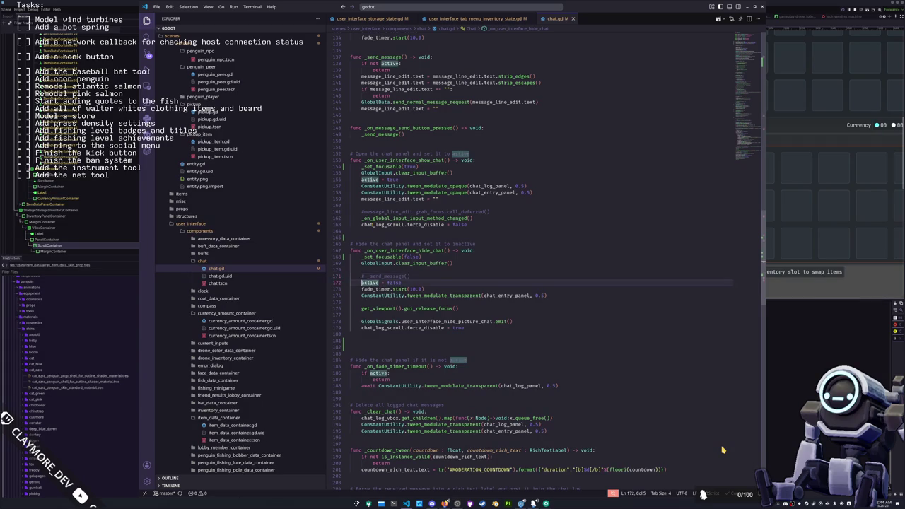
{"action": "key", "text": "Up"}
{"action": "key", "text": "ctrl+shift+k"}
{"action": "key", "text": "F5"}
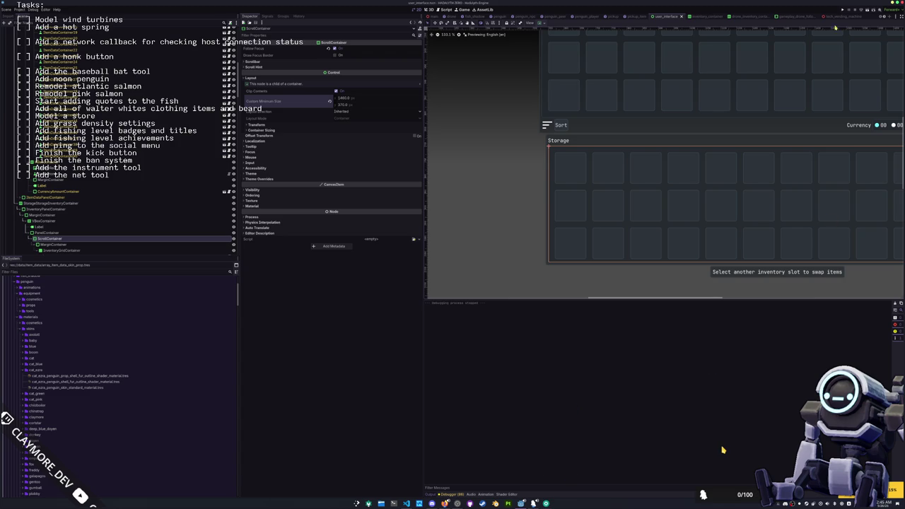
Run the game, start Singleplayer with controller input, and open the in-game chat panel.
{"action": "key", "text": "F5"}
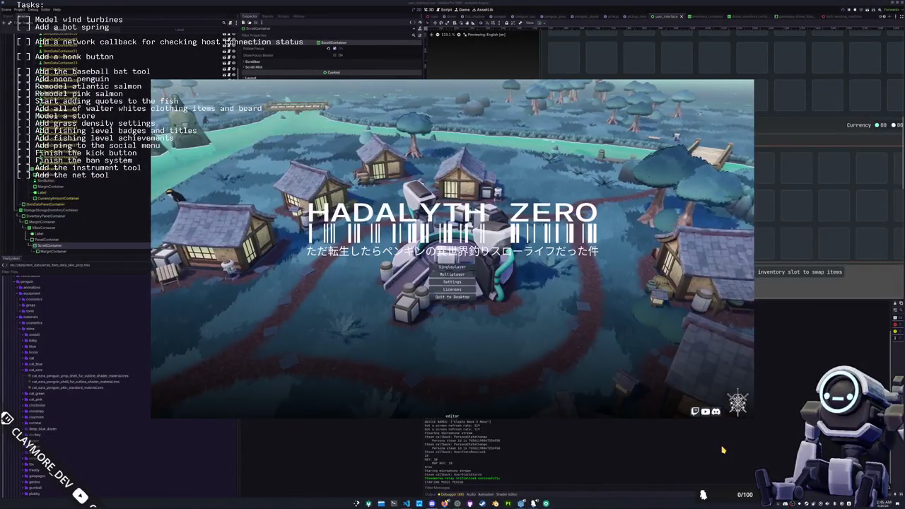
{"action": "key", "text": "Down"}
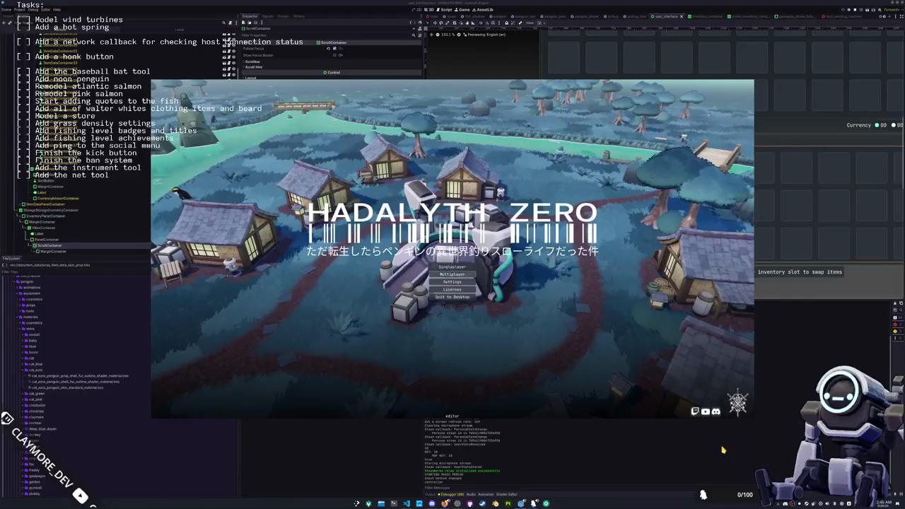
{"action": "key", "text": "Return"}
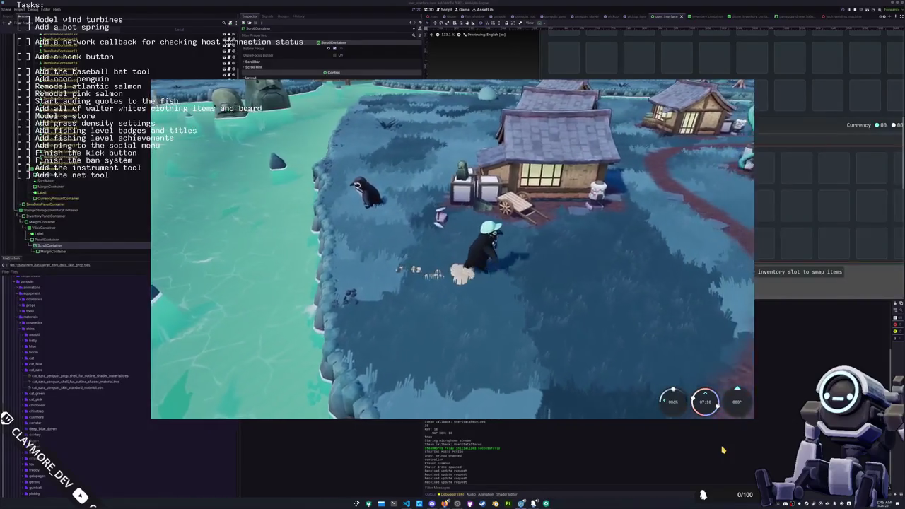
{"action": "key", "text": "Return"}
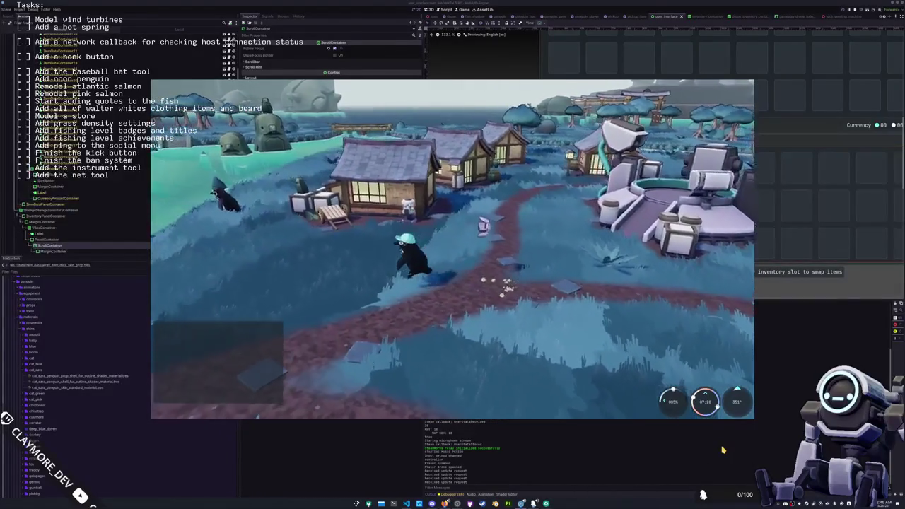
{"action": "key", "text": "Return"}
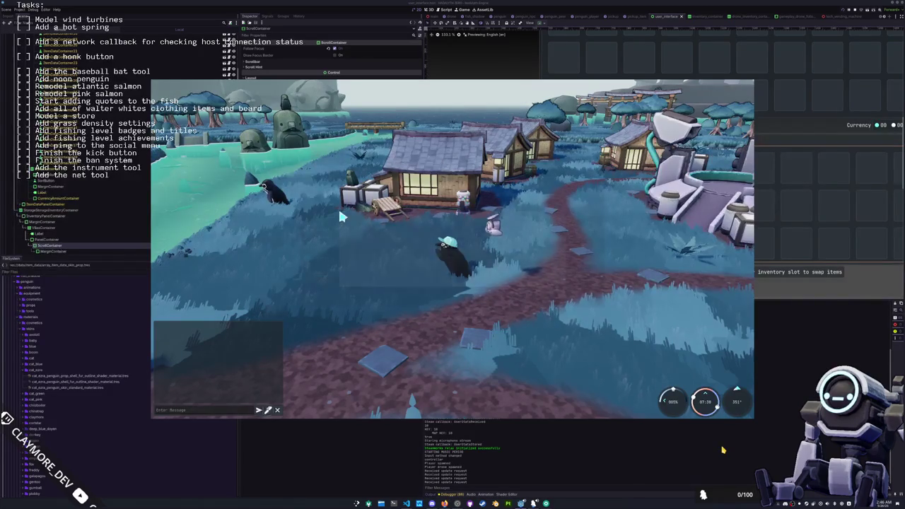
Send a drawing from Picture Chat, then walk the penguin toward the plaza and houses.
{"action": "left_click", "coordinate": [268, 409]}
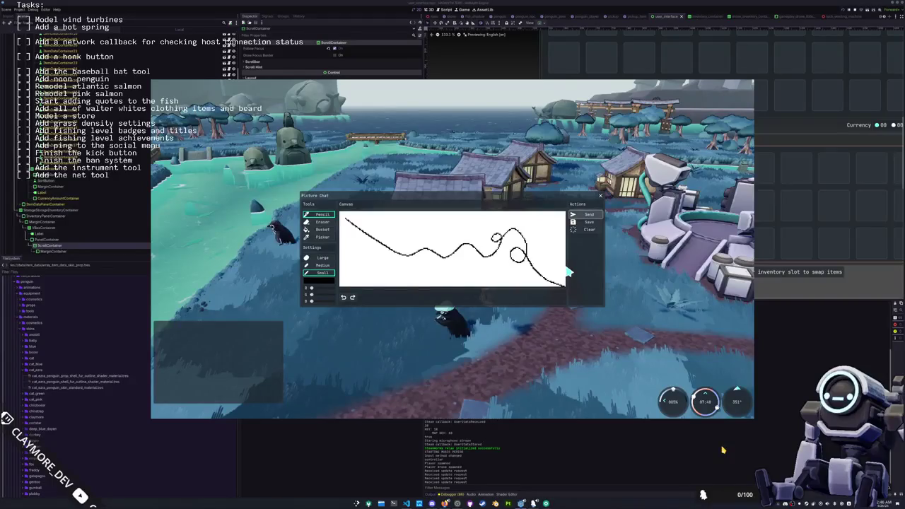
{"action": "left_click", "coordinate": [586, 214]}
{"action": "key", "text": "w"}
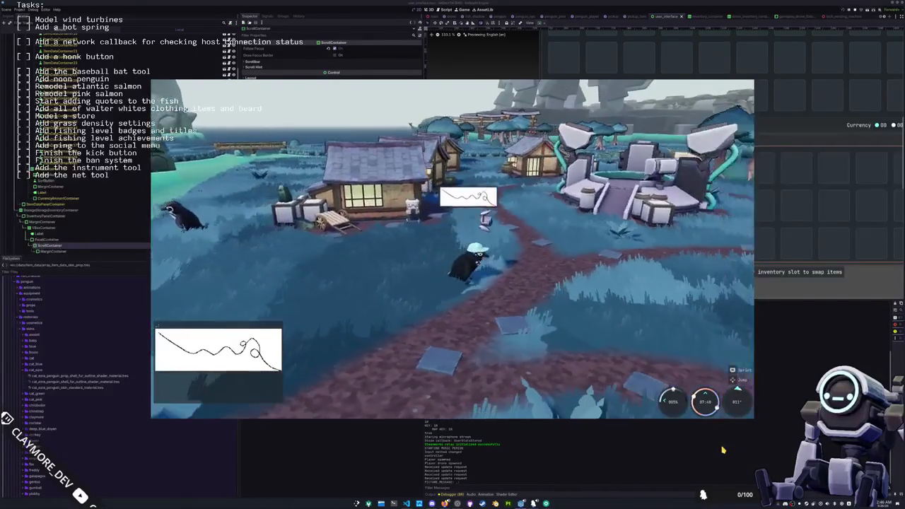
{"action": "key", "text": "a"}
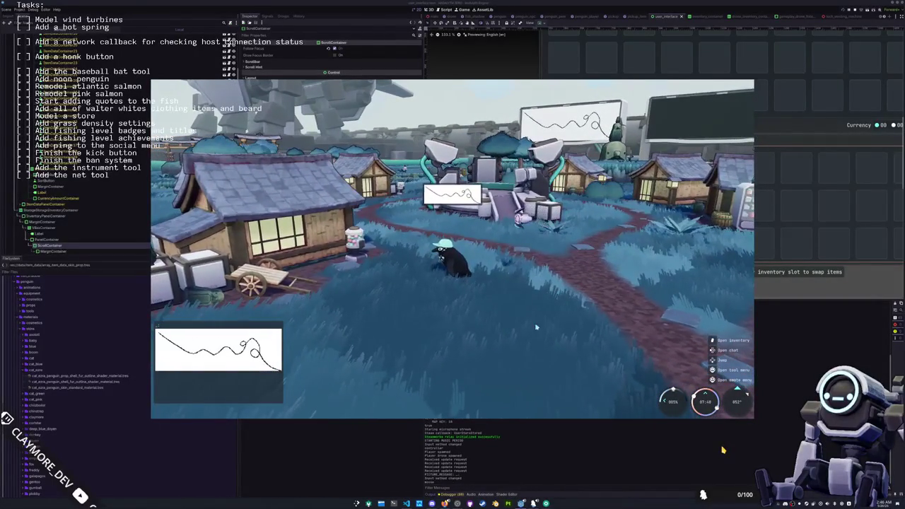
{"action": "key", "text": "alt+Tab"}
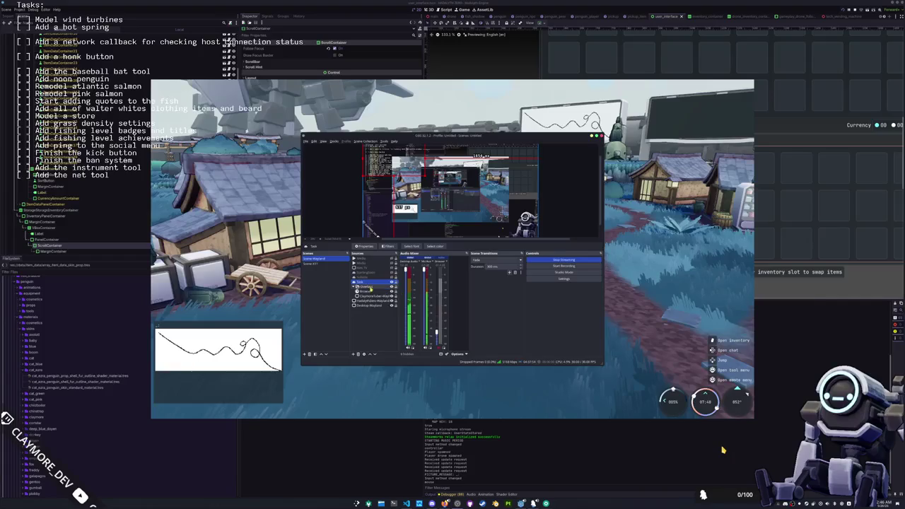
Open the Task text source's properties, then walk the penguin around the plaza.
{"action": "left_click", "coordinate": [366, 248]}
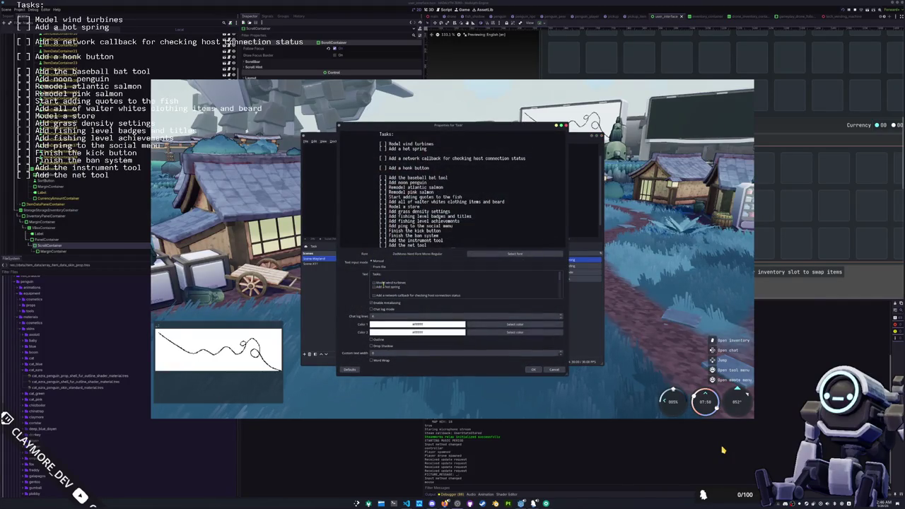
{"action": "left_click", "coordinate": [528, 369]}
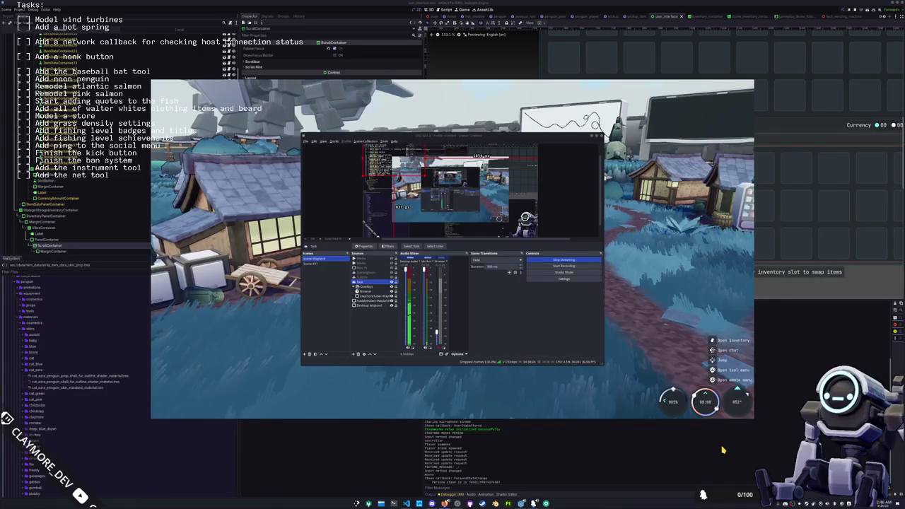
{"action": "key", "text": "super+e"}
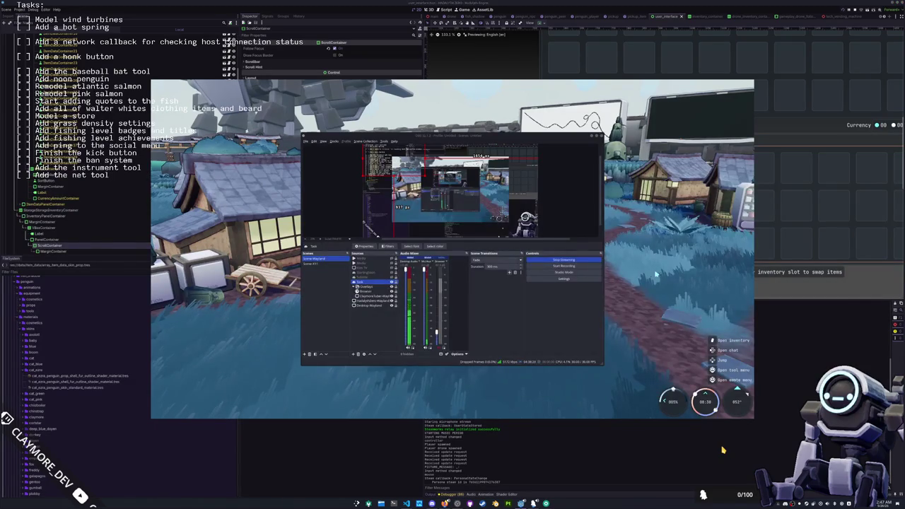
{"action": "key", "text": "w"}
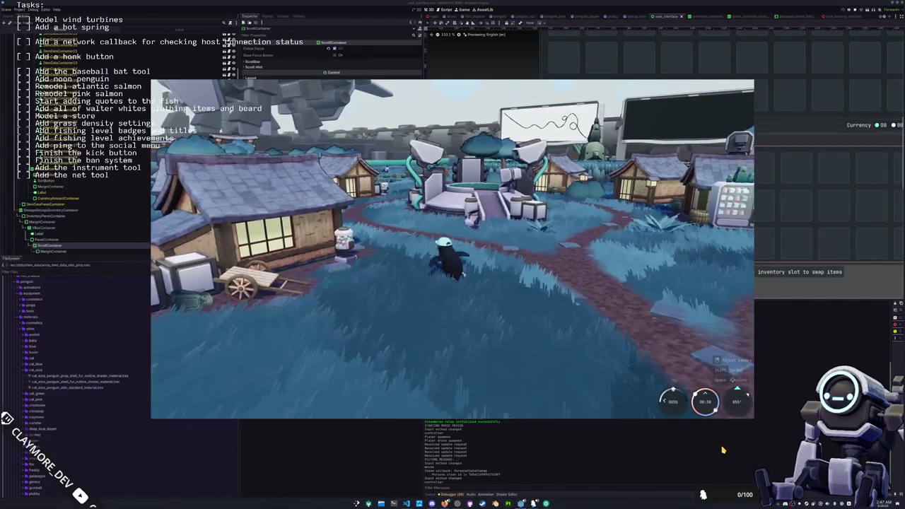
{"action": "key", "text": "w"}
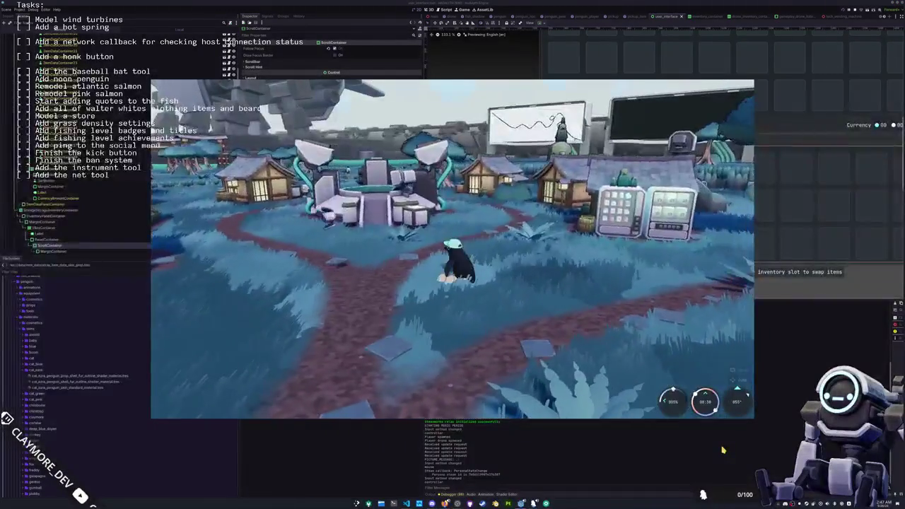
{"action": "key", "text": "w"}
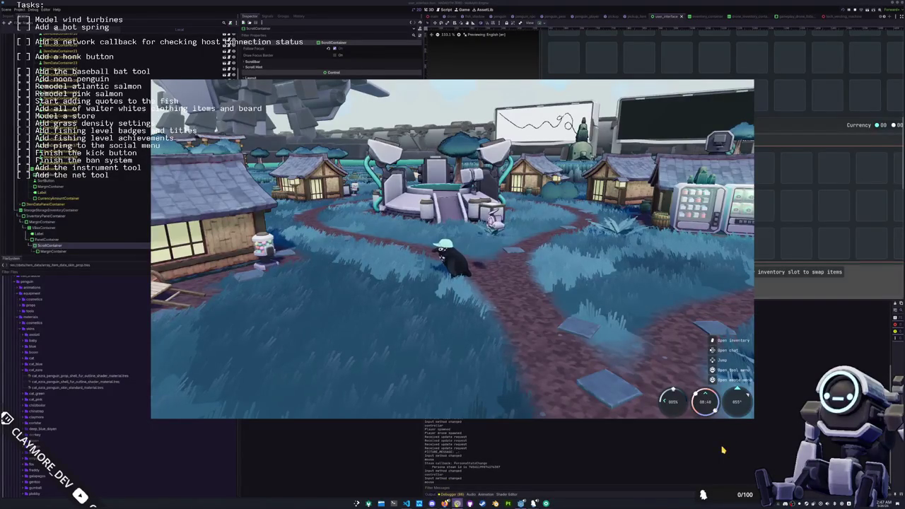
Reopen the Task text source's Properties, scroll through its text, and close it unchanged.
{"action": "left_click", "coordinate": [452, 503]}
{"action": "left_click", "coordinate": [371, 247]}
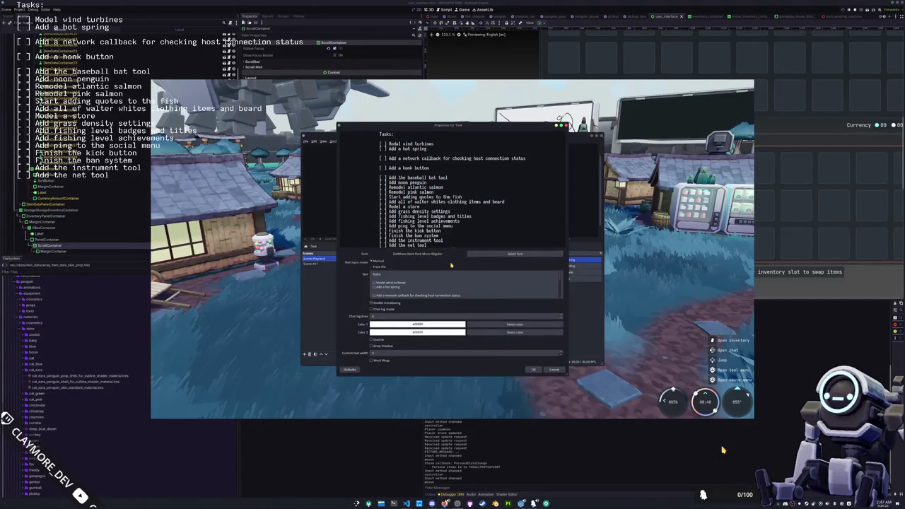
{"action": "left_click", "coordinate": [408, 275]}
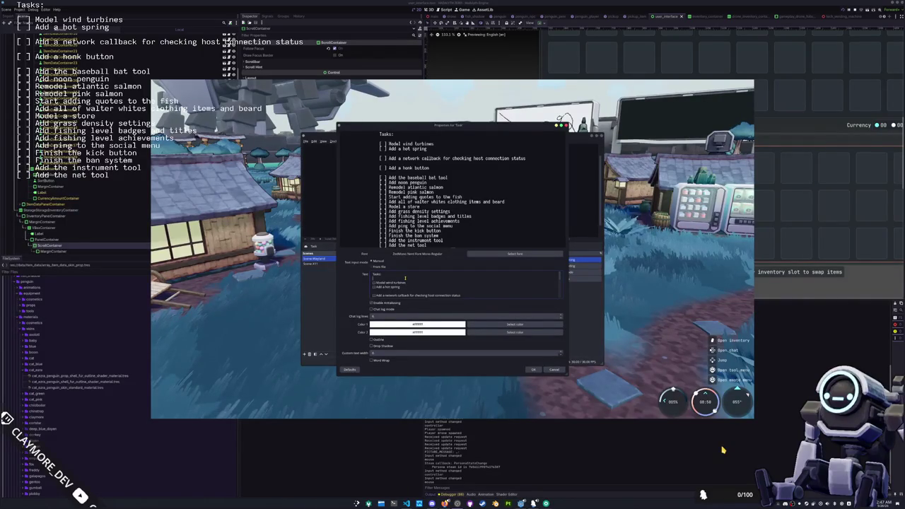
{"action": "scroll", "coordinate": [405, 278], "scroll_direction": "down", "scroll_amount": 1}
{"action": "scroll", "coordinate": [406, 277], "scroll_direction": "down", "scroll_amount": 1}
{"action": "scroll", "coordinate": [406, 277], "scroll_direction": "down", "scroll_amount": 2}
{"action": "scroll", "coordinate": [406, 277], "scroll_direction": "up", "scroll_amount": 3}
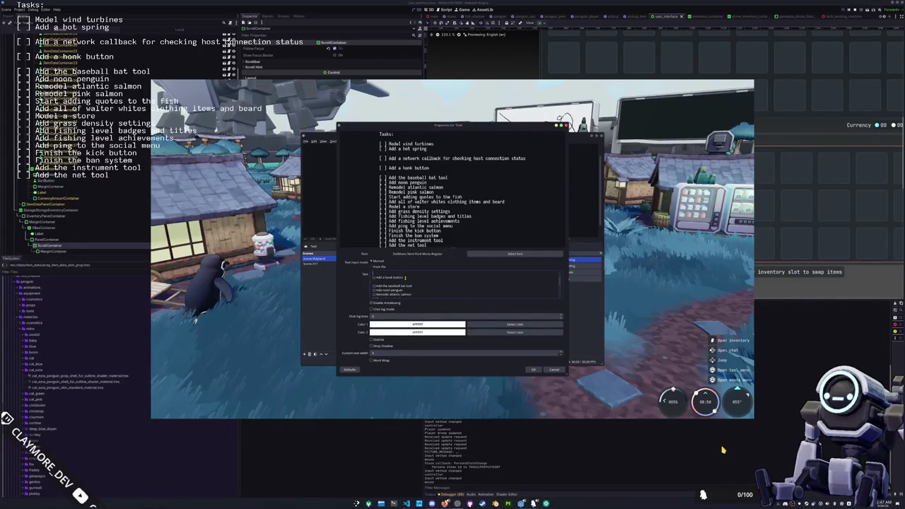
{"action": "scroll", "coordinate": [405, 277], "scroll_direction": "up", "scroll_amount": 1}
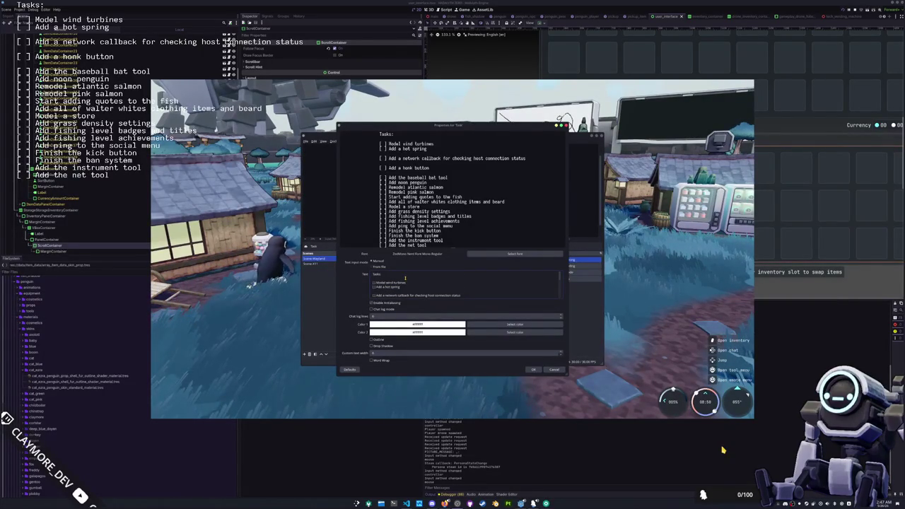
{"action": "left_click", "coordinate": [533, 369]}
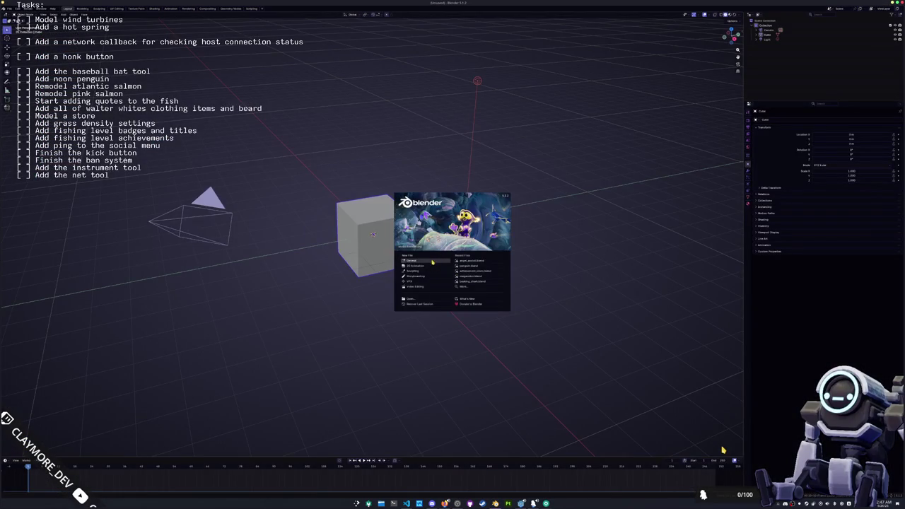
Start a new file and delete the default cube, camera and light.
{"action": "left_click", "coordinate": [435, 260]}
{"action": "key", "text": "a"}
{"action": "key", "text": "x"}
{"action": "left_click", "coordinate": [432, 260]}
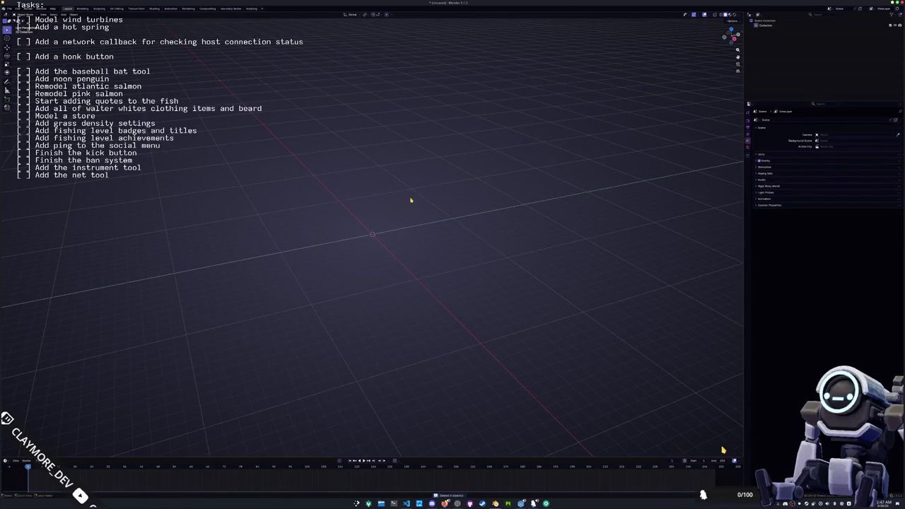
In the Save dialog, browse to the game project's assets structures folder.
{"action": "key", "text": "ctrl+s"}
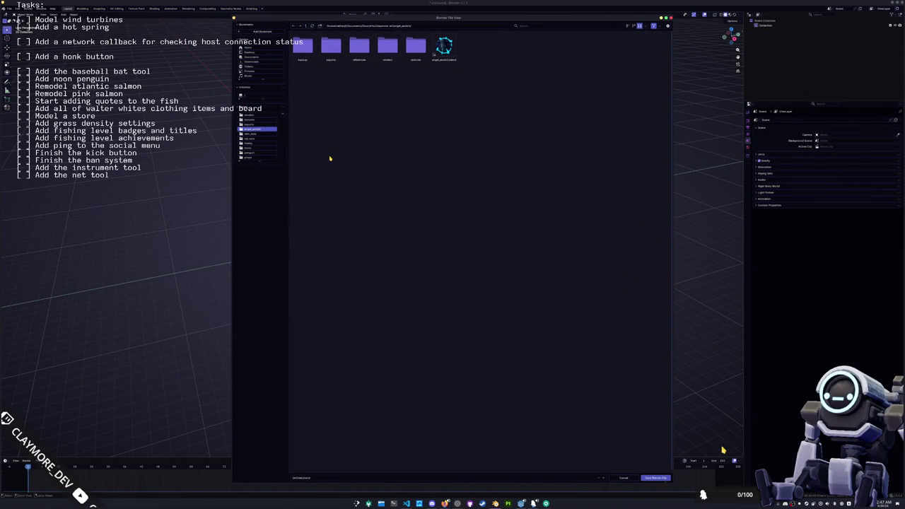
{"action": "left_click", "coordinate": [305, 27]}
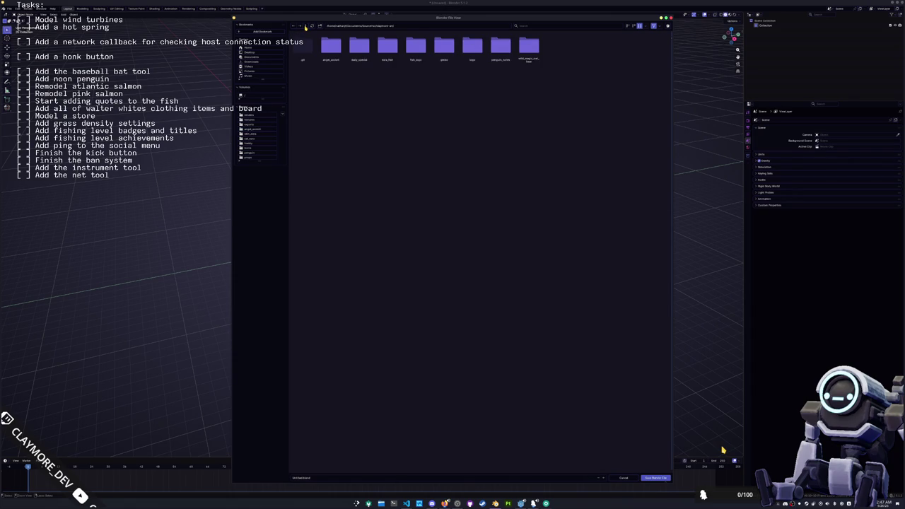
{"action": "left_click", "coordinate": [305, 27]}
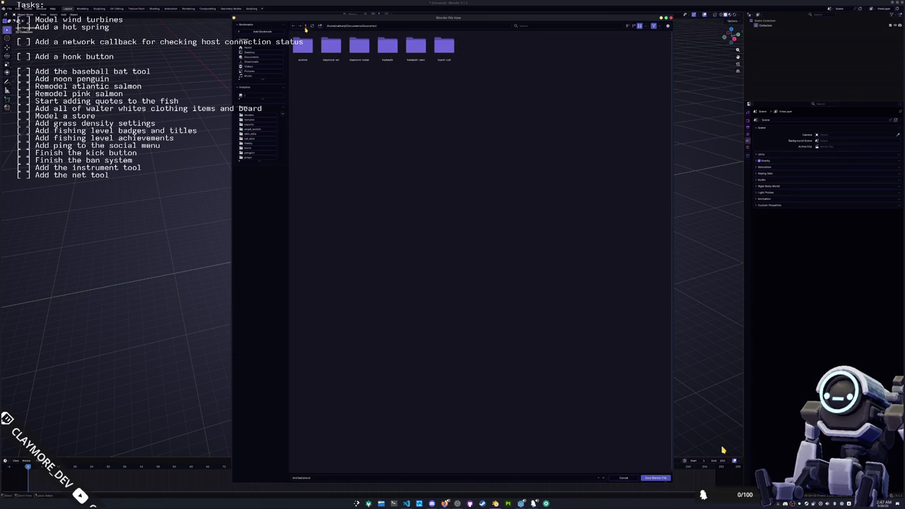
{"action": "double_click", "coordinate": [416, 46]}
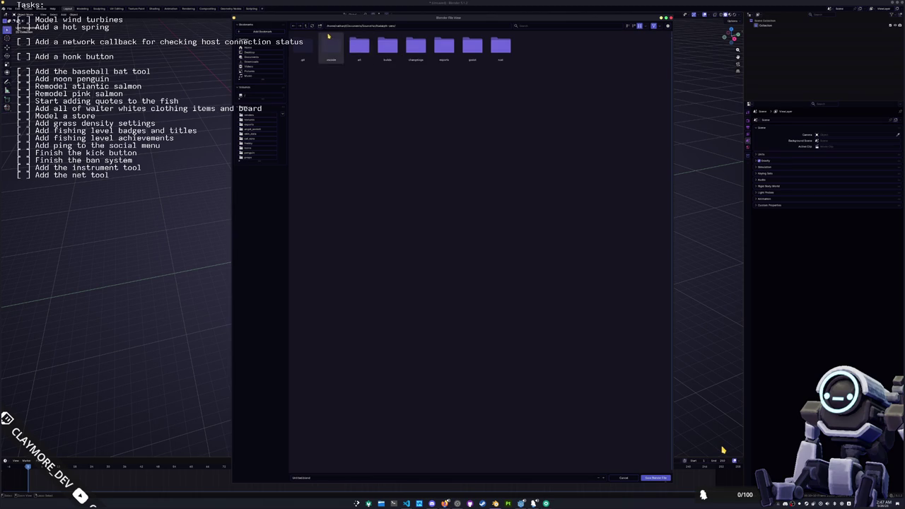
{"action": "left_click", "coordinate": [629, 26]}
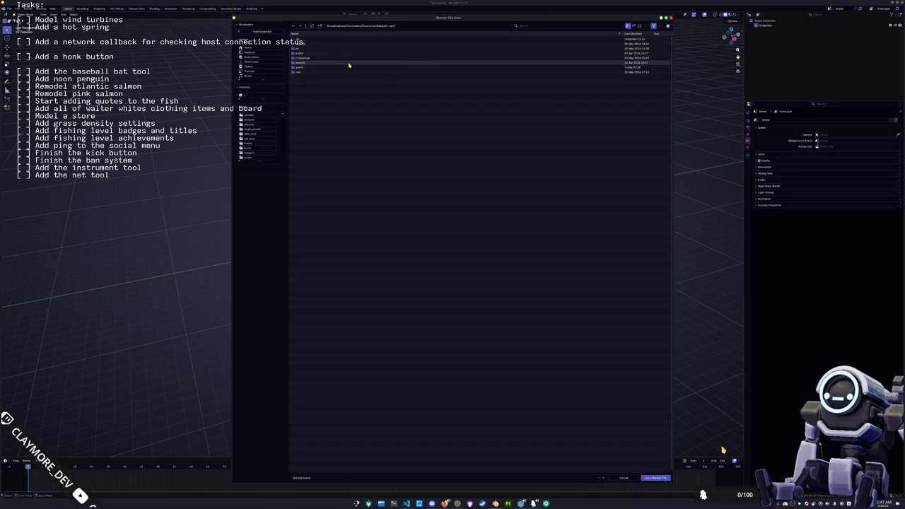
{"action": "left_click", "coordinate": [298, 67]}
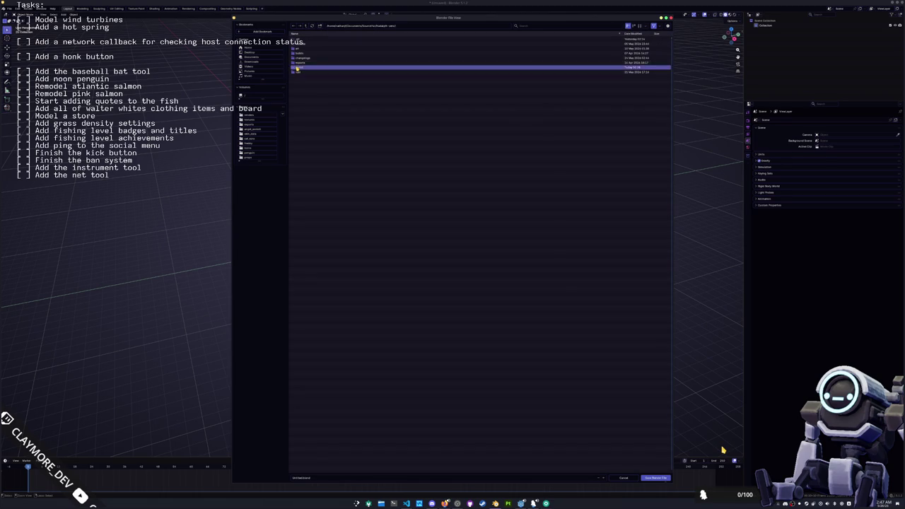
{"action": "double_click", "coordinate": [298, 67]}
{"action": "double_click", "coordinate": [309, 55]}
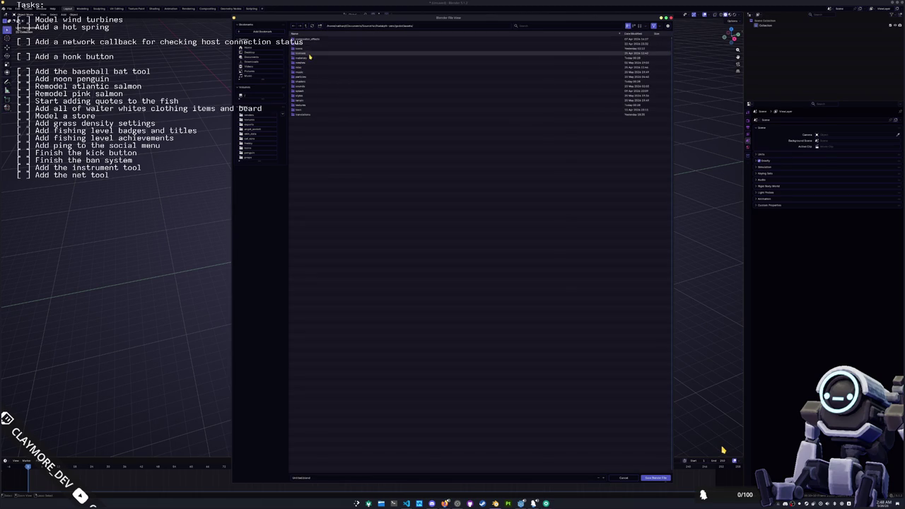
{"action": "left_click", "coordinate": [310, 62]}
{"action": "double_click", "coordinate": [310, 63]}
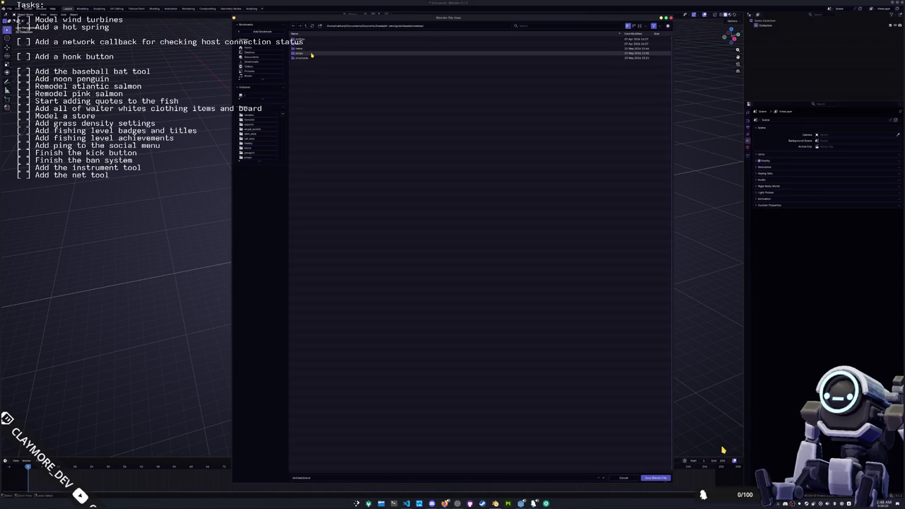
{"action": "double_click", "coordinate": [309, 57]}
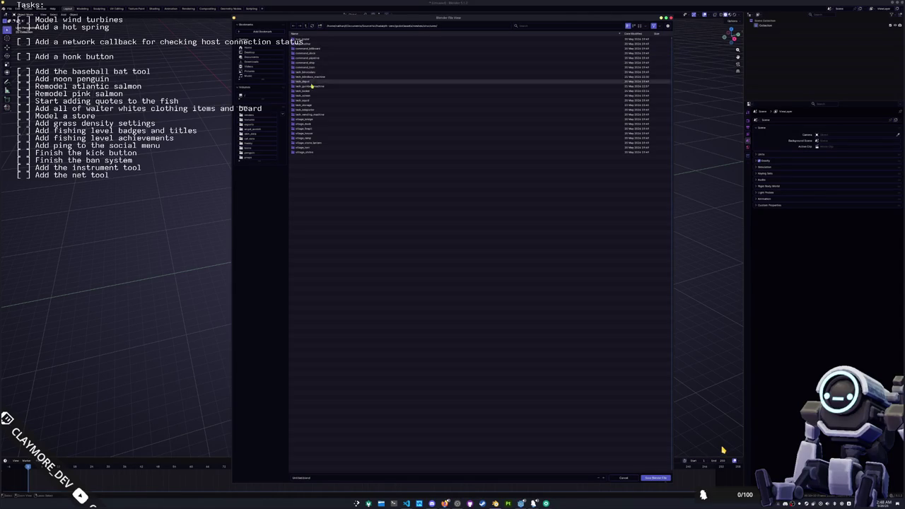
Create a tech_turbine folder and save the file inside it as tech_turbine.blend.
{"action": "left_click", "coordinate": [320, 26]}
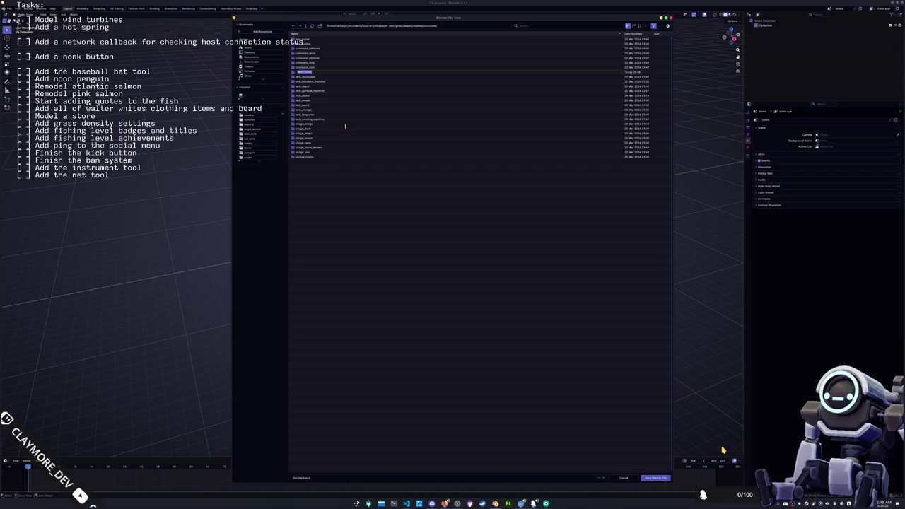
{"action": "type", "text": "tech_turbine"}
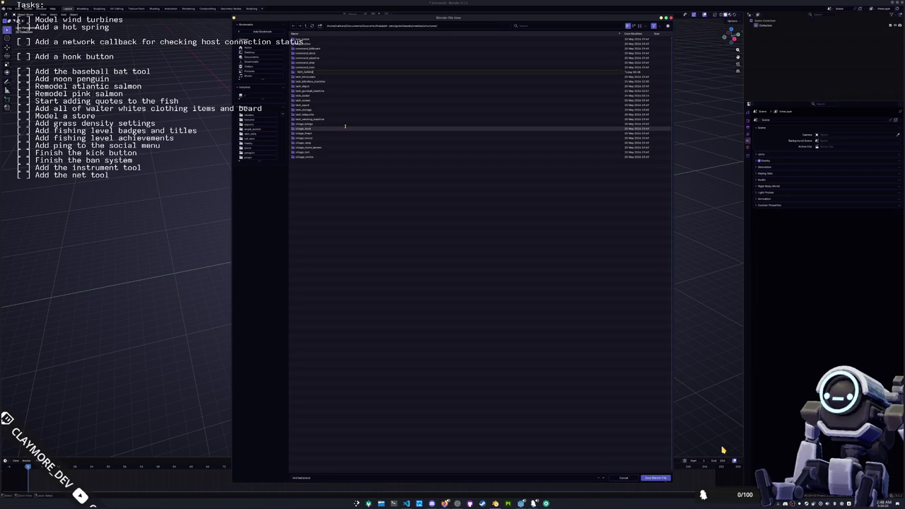
{"action": "key", "text": "Return"}
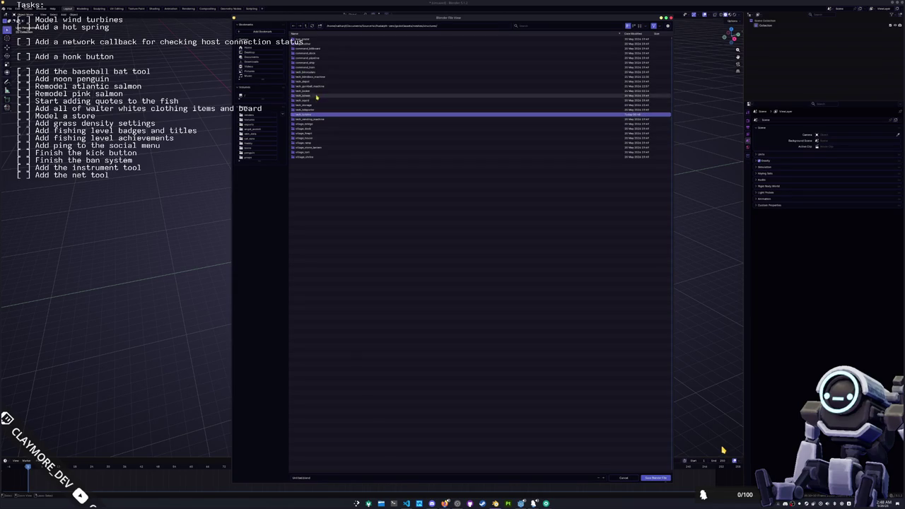
{"action": "double_click", "coordinate": [314, 117]}
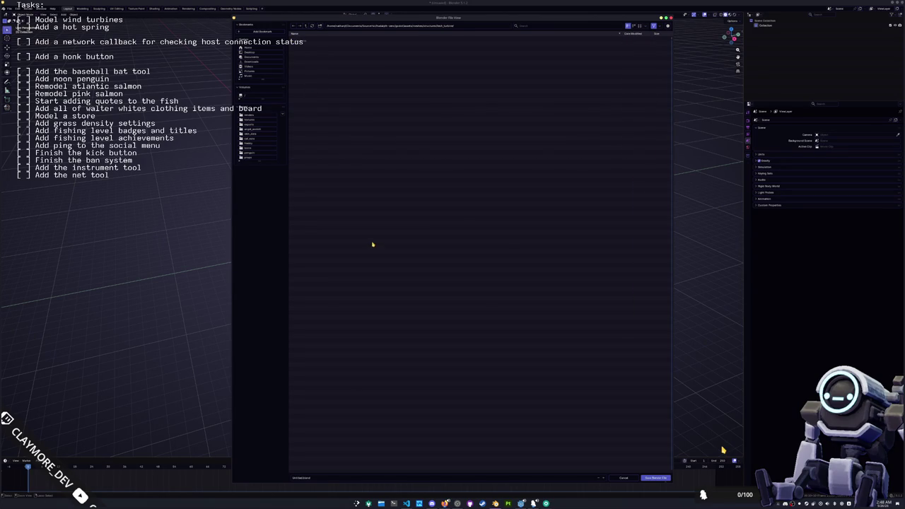
{"action": "left_click", "coordinate": [331, 479]}
{"action": "key", "text": "BackSpace"}
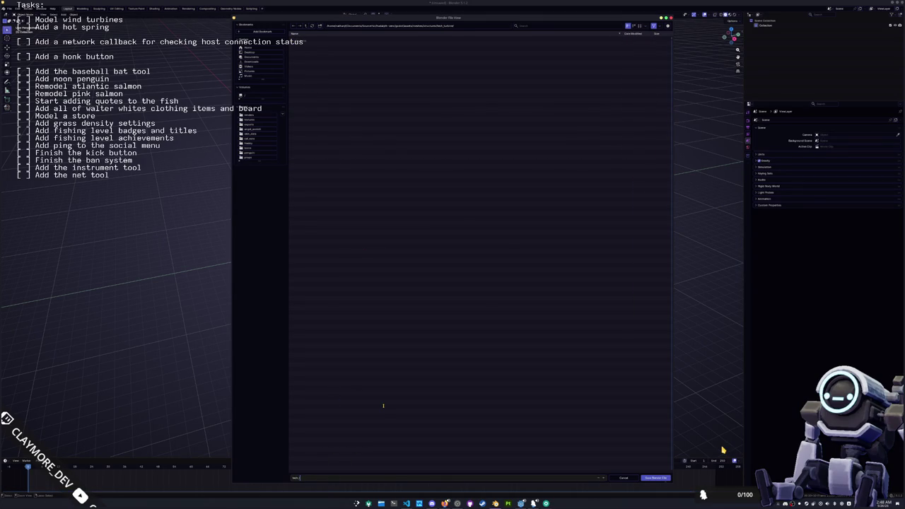
{"action": "key", "text": "Return"}
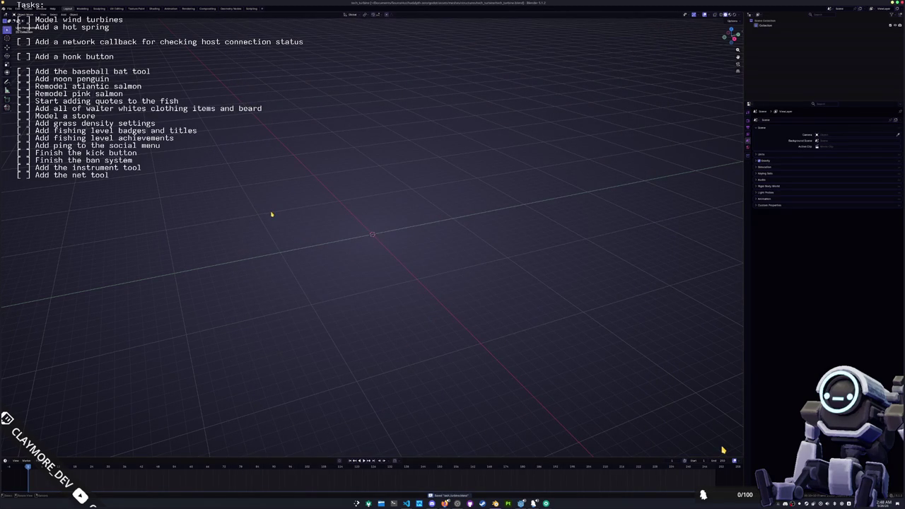
Add a cube and scale it 5 times along X and Y into a flat slab.
{"action": "key", "text": "shift+a"}
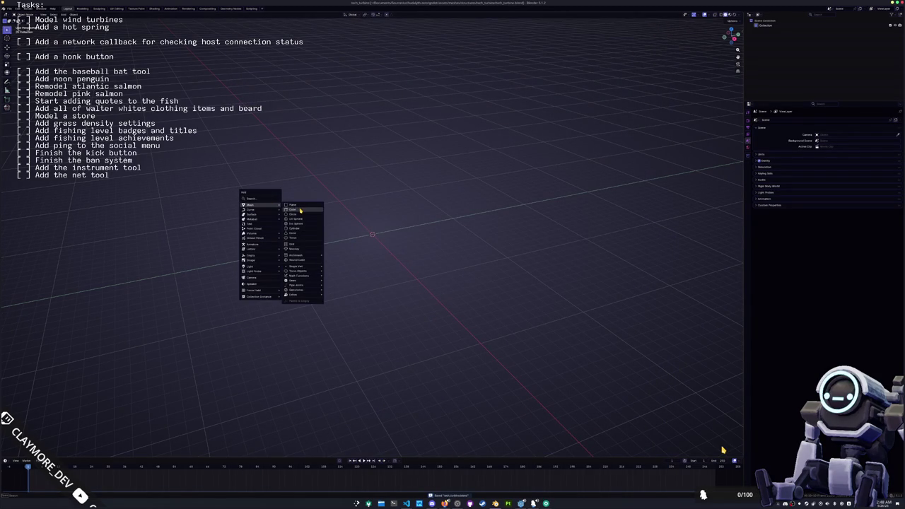
{"action": "left_click", "coordinate": [301, 210]}
{"action": "mouse_move", "coordinate": [331, 194]}
{"action": "middle_mouse_down"}
{"action": "mouse_move", "coordinate": [363, 239]}
{"action": "mouse_move", "coordinate": [357, 263]}
{"action": "middle_mouse_up"}
{"action": "scroll", "coordinate": [363, 238], "scroll_direction": "up", "scroll_amount": 2}
{"action": "key", "text": "s"}
{"action": "key", "text": "shift+z"}
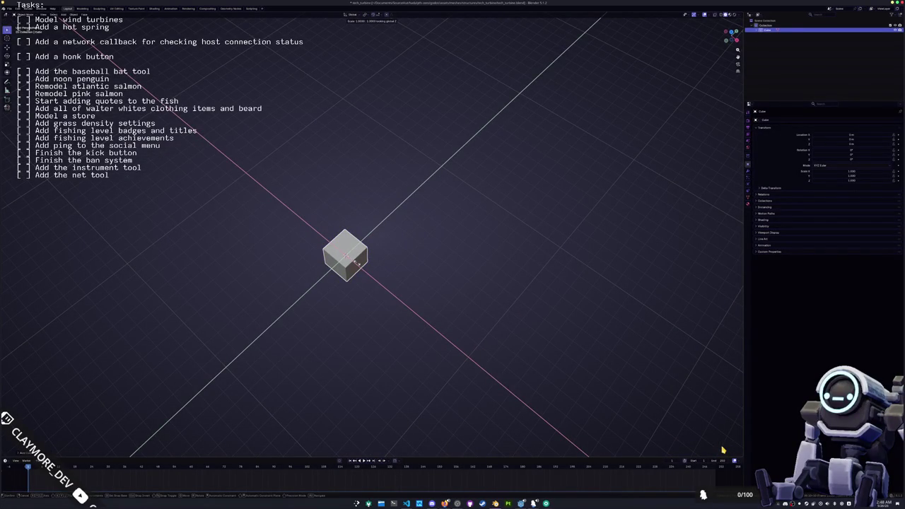
{"action": "key", "text": "5"}
{"action": "key", "text": "Return"}
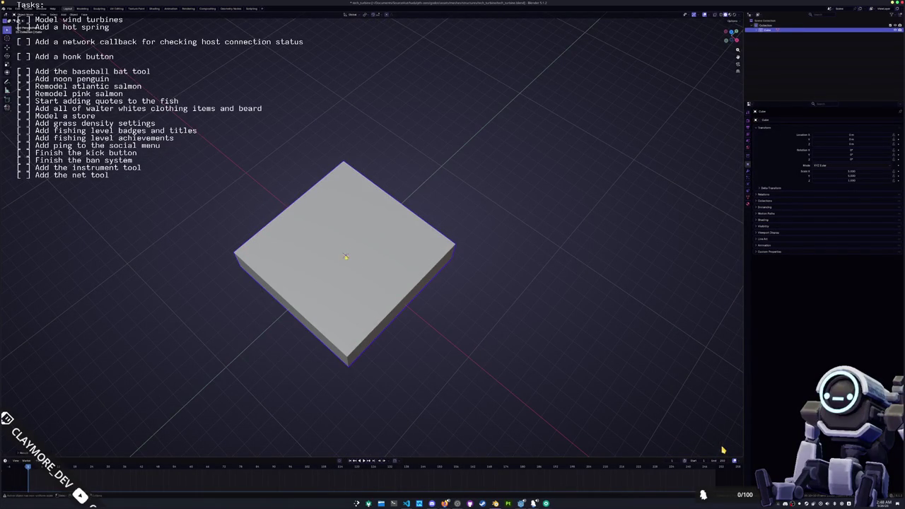
Stretch the slab vertically into a taller box and inspect it from below.
{"action": "middle_click_drag", "start_coordinate": [354, 262], "coordinate": [357, 234]}
{"action": "key", "text": "s"}
{"action": "key", "text": "z"}
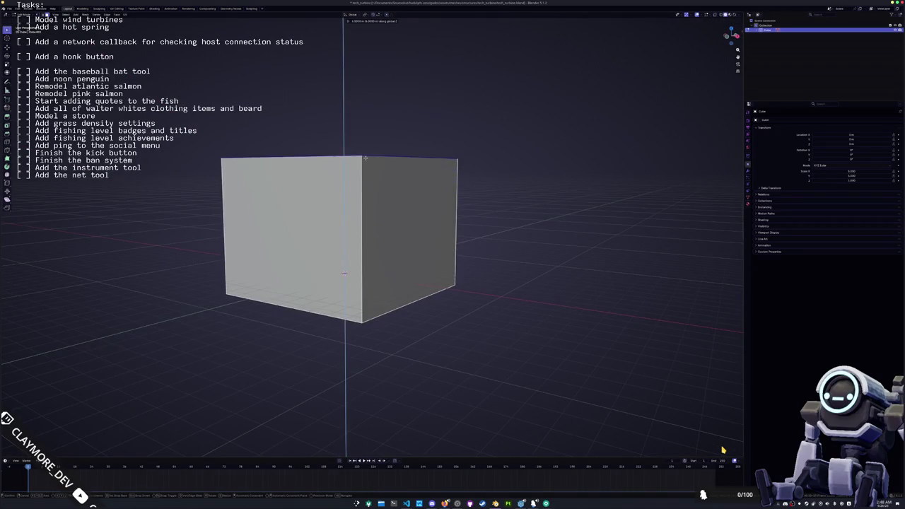
{"action": "left_click", "coordinate": [365, 89]}
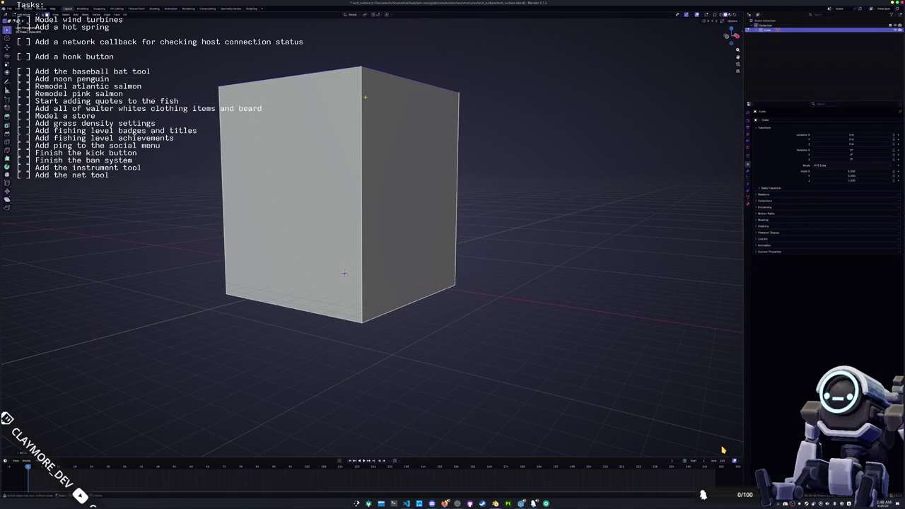
{"action": "scroll", "coordinate": [344, 274], "scroll_direction": "down", "scroll_amount": 4}
{"action": "middle_click_drag", "start_coordinate": [343, 273], "coordinate": [361, 247]}
{"action": "left_click", "coordinate": [361, 248]}
{"action": "key", "text": "e"}
{"action": "key", "text": "Escape"}
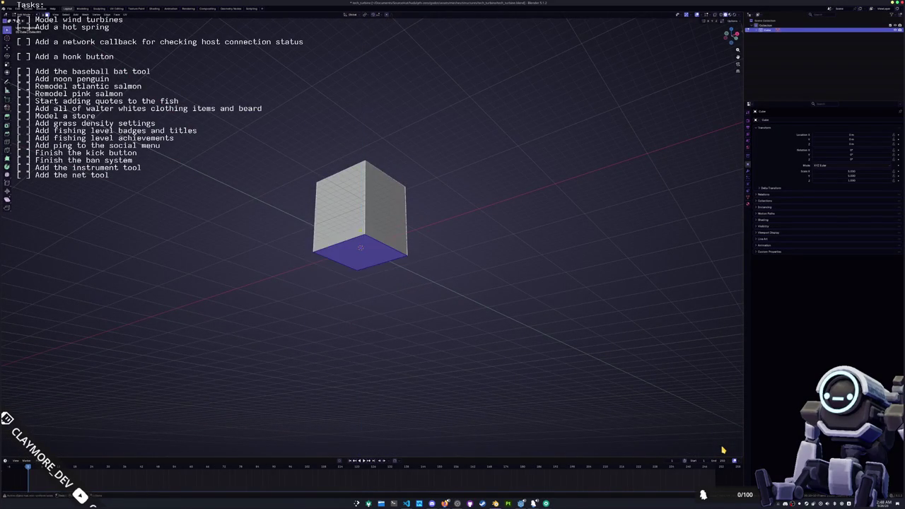
{"action": "middle_click_drag", "start_coordinate": [359, 244], "coordinate": [361, 244]}
{"action": "key", "text": "e"}
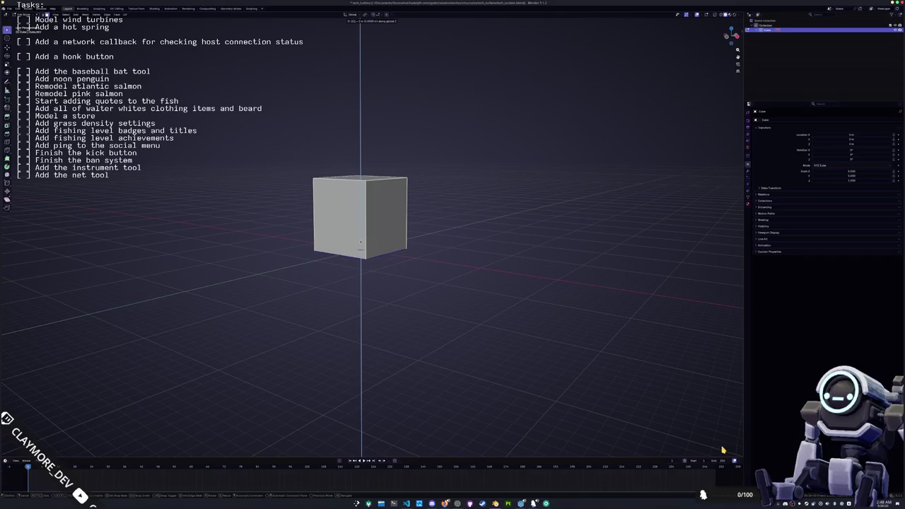
{"action": "left_click", "coordinate": [360, 244]}
From front view, adjust the box's height into a tall square pillar and return to object mode.
{"action": "key", "text": "KP_1"}
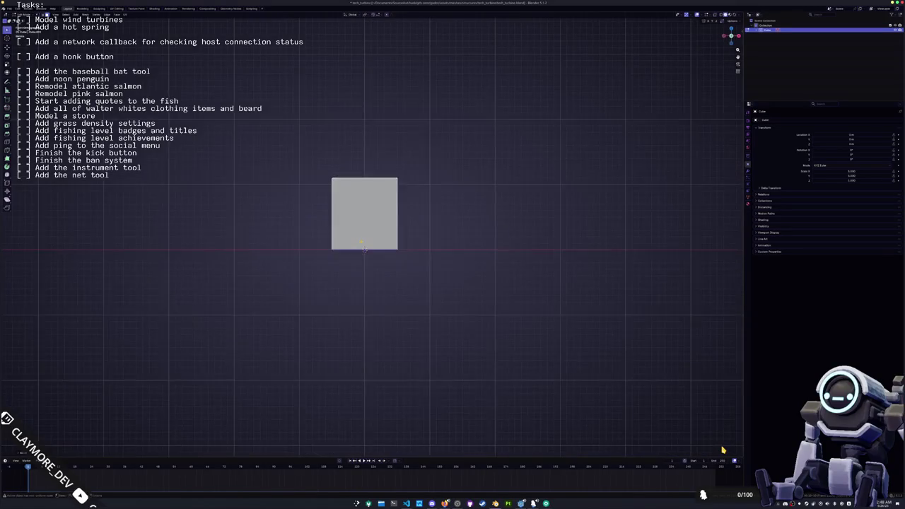
{"action": "key", "text": "z"}
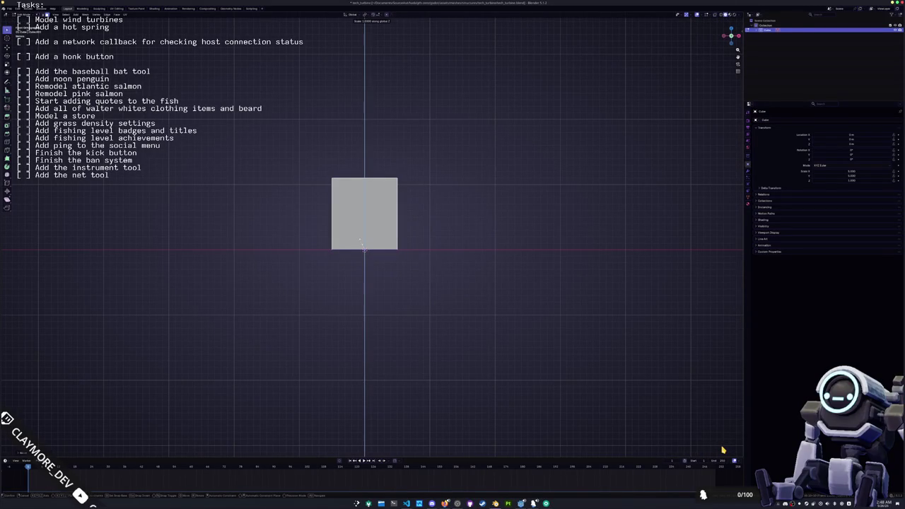
{"action": "type", "text": "z1"}
{"action": "key", "text": "BackSpace"}
{"action": "key", "text": "BackSpace"}
{"action": "type", "text": "gy1"}
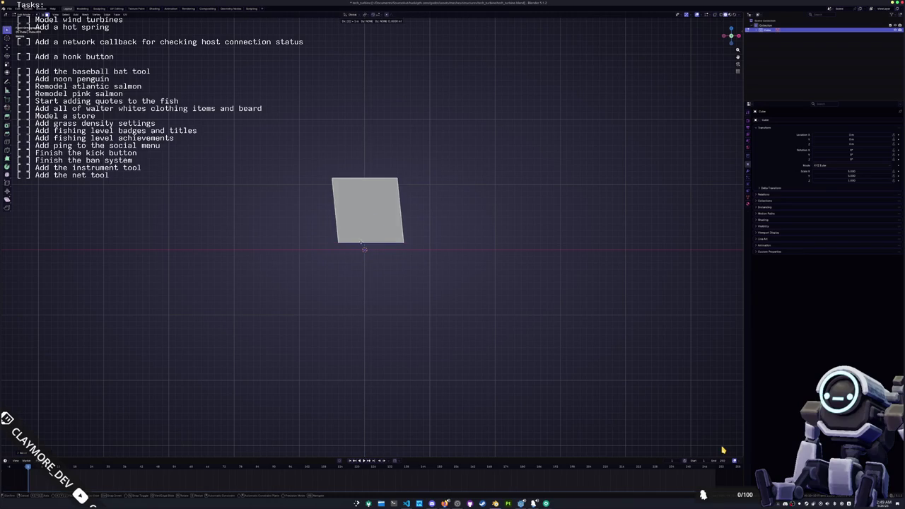
{"action": "type", "text": "00---z"}
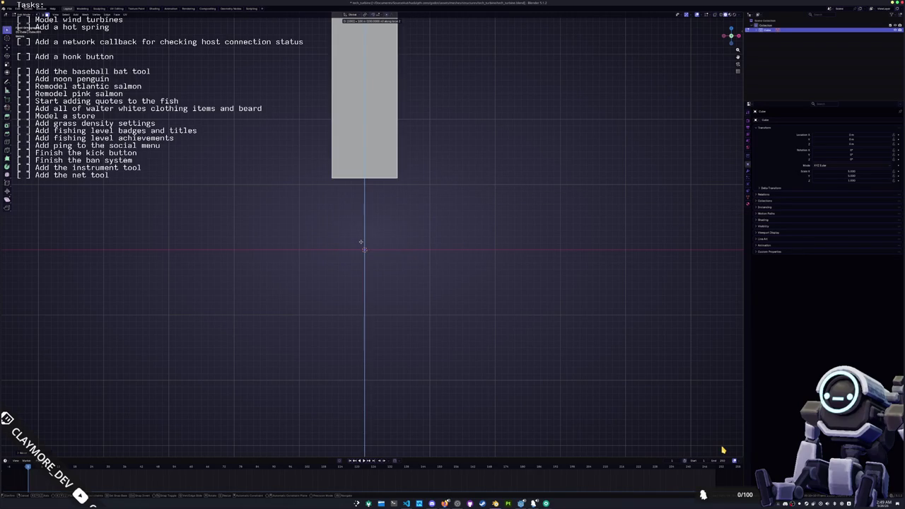
{"action": "key", "text": "Escape"}
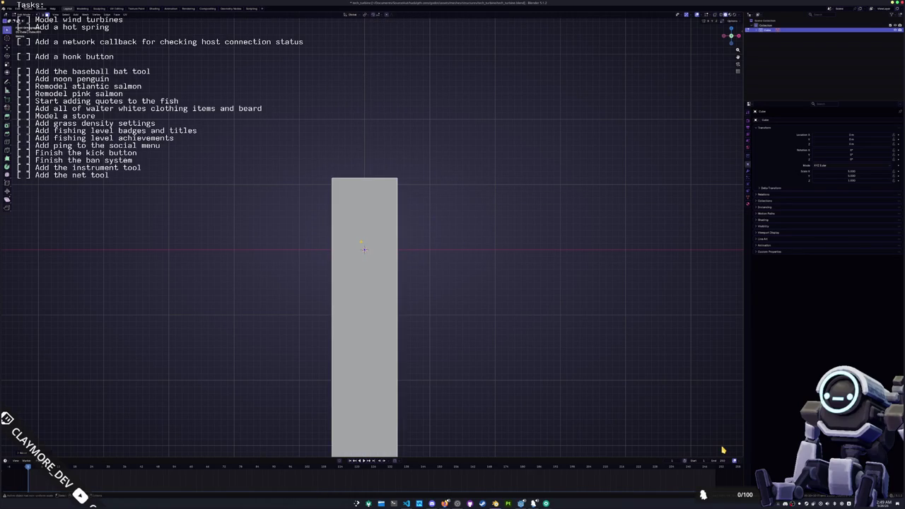
{"action": "mouse_move", "coordinate": [410, 225]}
{"action": "middle_mouse_down"}
{"action": "mouse_move", "coordinate": [363, 247]}
{"action": "mouse_move", "coordinate": [384, 251]}
{"action": "middle_mouse_up"}
{"action": "middle_click_drag", "start_coordinate": [443, 224], "coordinate": [423, 224]}
{"action": "key", "text": "Tab"}
{"action": "key", "text": "ctrl+a"}
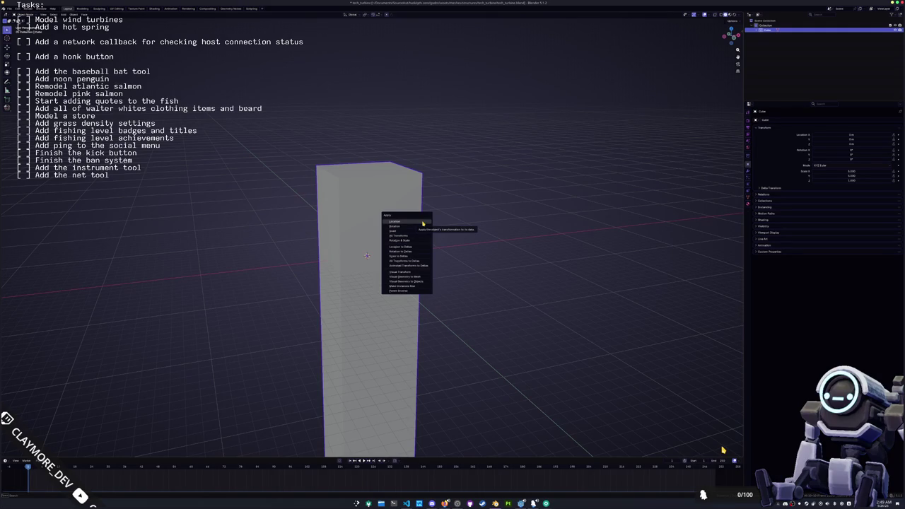
Apply the location and bevel the vertical edges into an eight-sided column.
{"action": "left_click", "coordinate": [423, 223]}
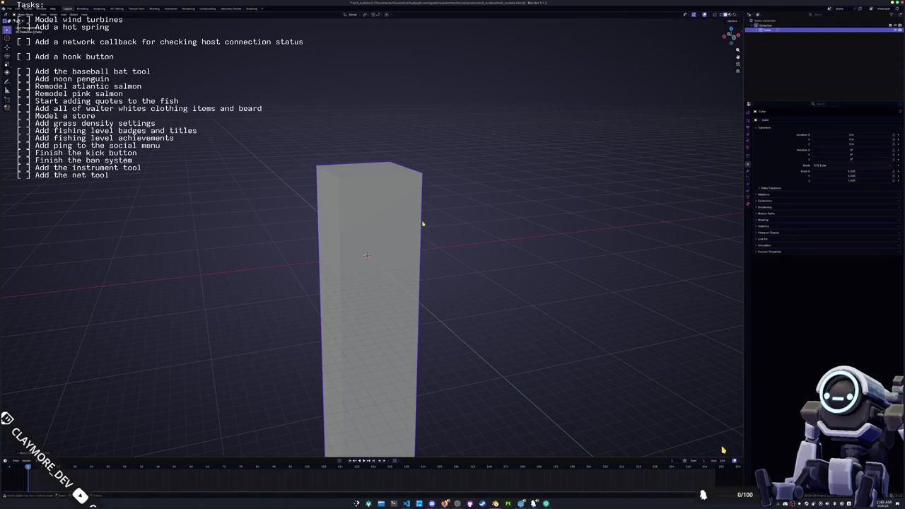
{"action": "key", "text": "Tab"}
{"action": "key", "text": "ctrl+b"}
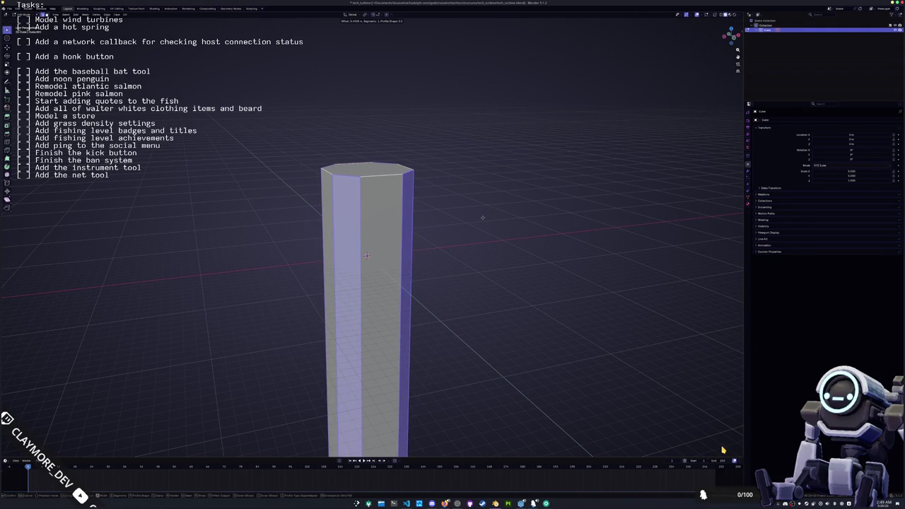
{"action": "left_click", "coordinate": [483, 217]}
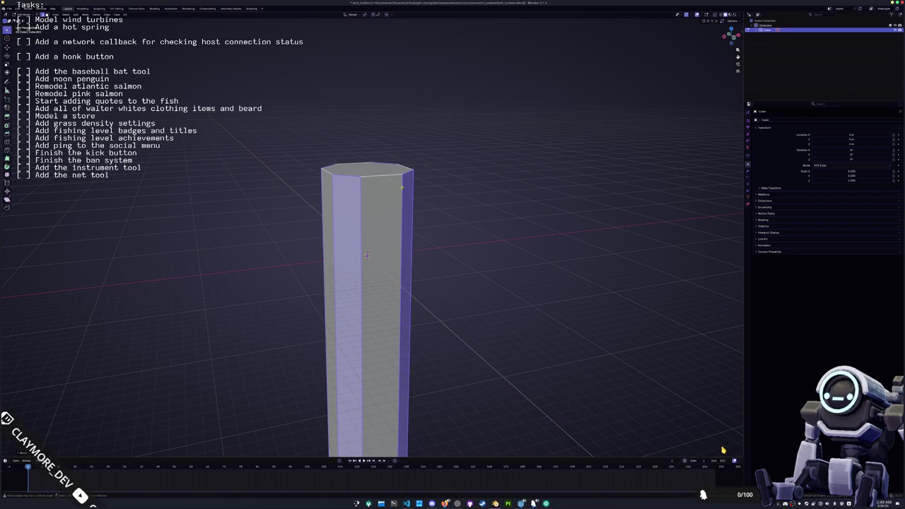
Bevel the column's top face, apply transforms, and add a thin chamfer to the top edge.
{"action": "left_click", "coordinate": [368, 169]}
{"action": "scroll", "coordinate": [491, 174], "scroll_direction": "up", "scroll_amount": 2}
{"action": "key", "text": "ctrl+b"}
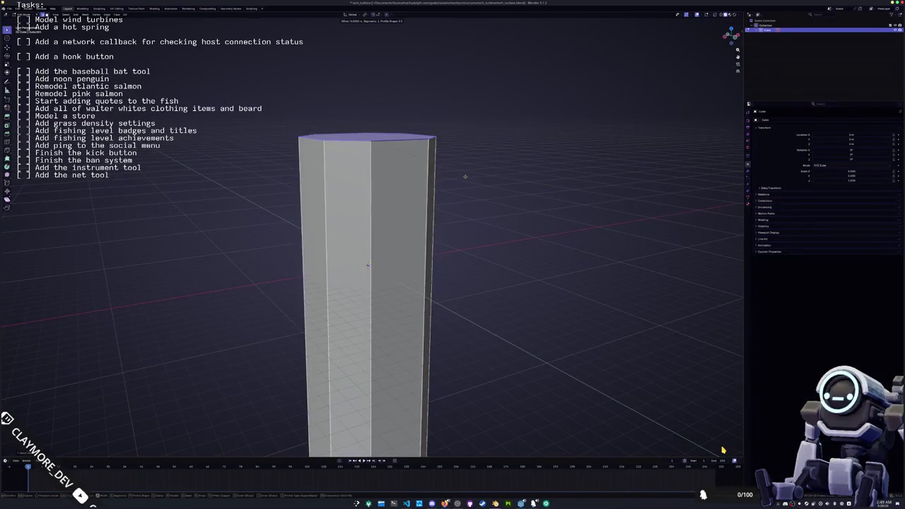
{"action": "left_click", "coordinate": [495, 176]}
{"action": "key", "text": "Tab"}
{"action": "key", "text": "ctrl+a"}
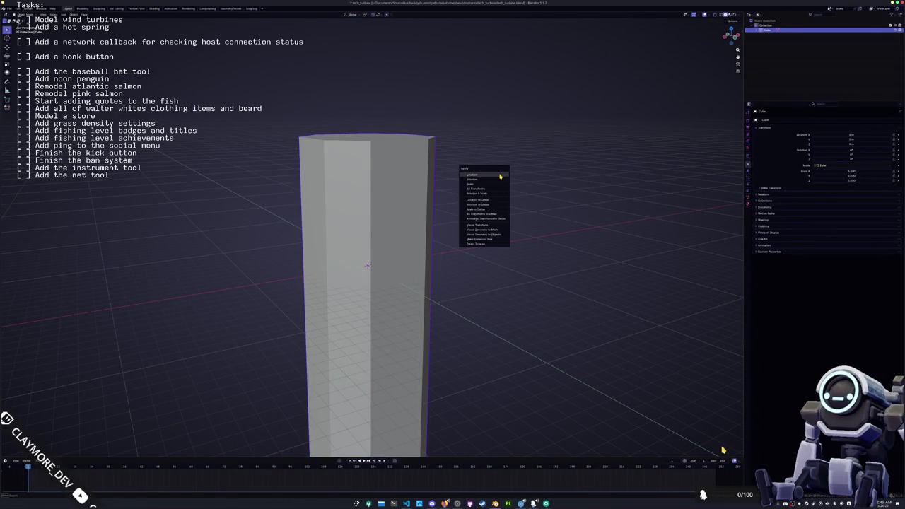
{"action": "left_click", "coordinate": [500, 177]}
{"action": "key", "text": "Tab"}
{"action": "key", "text": "ctrl+b"}
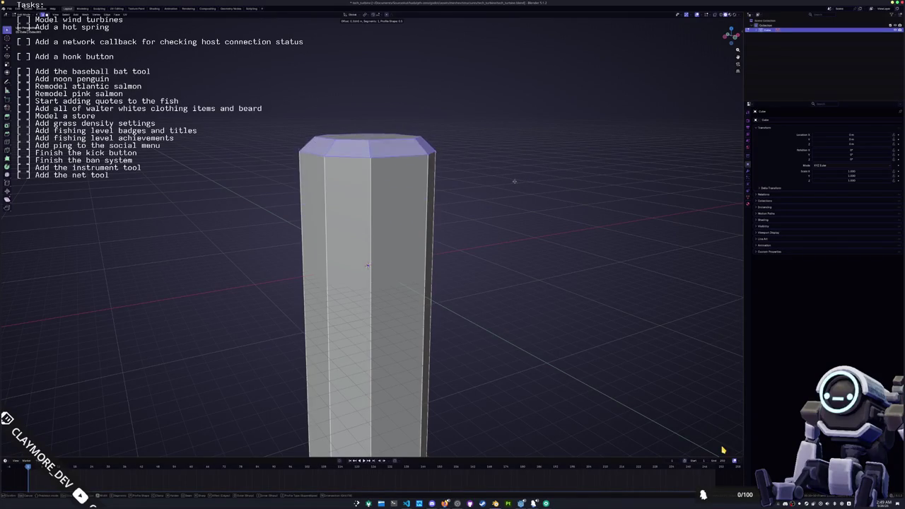
{"action": "left_click", "coordinate": [523, 181]}
{"action": "key", "text": "Tab"}
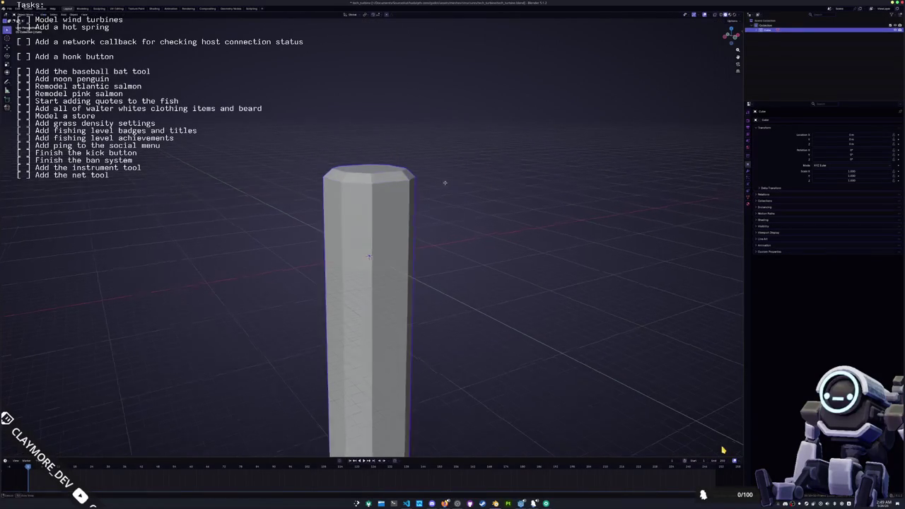
Duplicate the column as Cube.001 and raise the copy along Z.
{"action": "key", "text": "shift+d"}
{"action": "key", "text": "z"}
{"action": "left_click", "coordinate": [450, 151]}
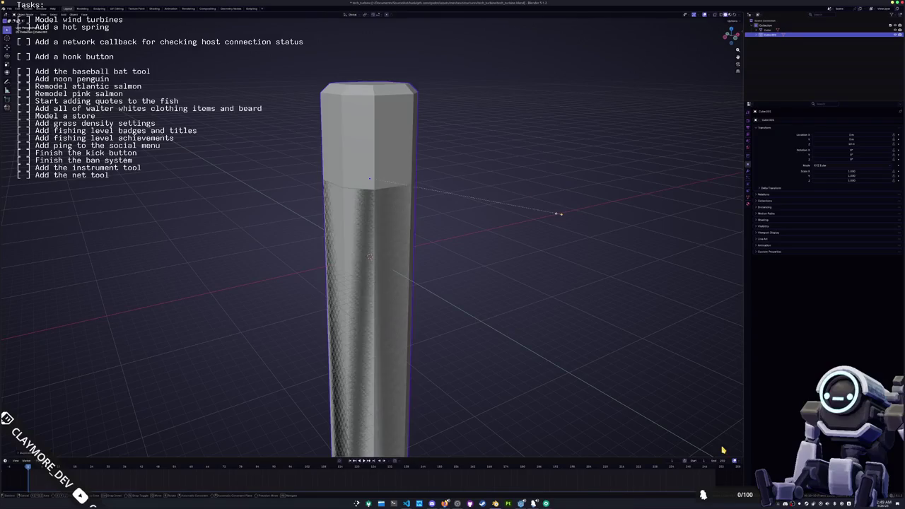
Shrink the duplicate section to 0.7 scale and raise its bottom vertex ring near the top.
{"action": "key", "text": "s"}
{"action": "left_click", "coordinate": [499, 211]}
{"action": "key", "text": "Tab"}
{"action": "key", "text": "alt+z"}
{"action": "scroll", "coordinate": [389, 410], "scroll_direction": "down", "scroll_amount": 4}
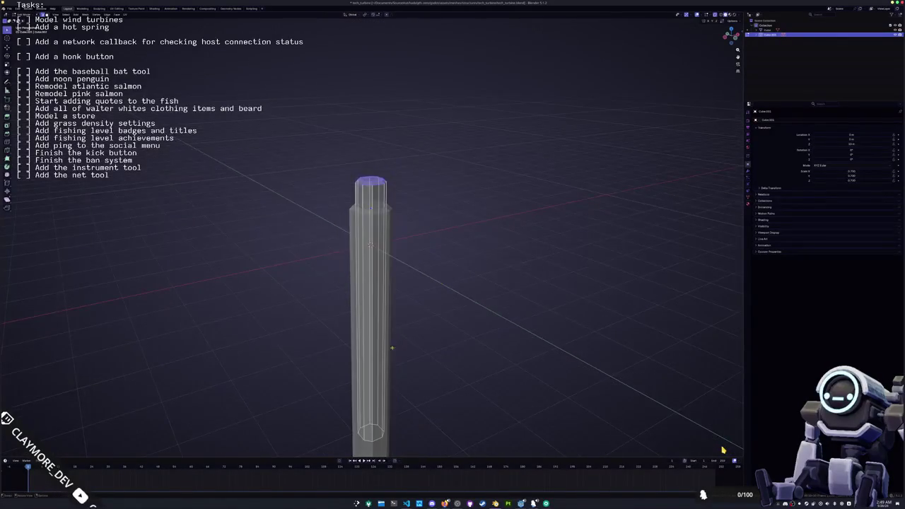
{"action": "left_click_drag", "start_coordinate": [411, 414], "coordinate": [330, 352]}
{"action": "key", "text": "alt+z"}
{"action": "key", "text": "g"}
{"action": "key", "text": "z"}
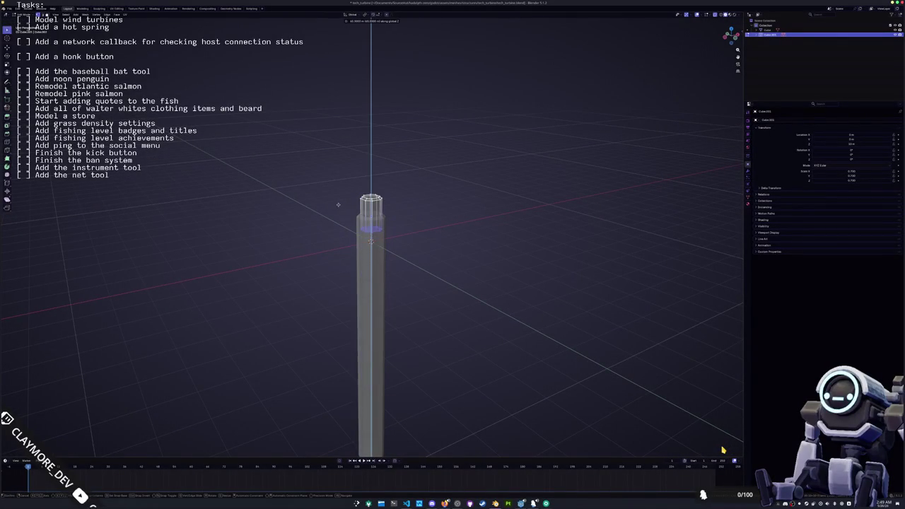
{"action": "left_click", "coordinate": [338, 196]}
Delete the selected top faces of the duplicate section.
{"action": "scroll", "coordinate": [338, 196], "scroll_direction": "up", "scroll_amount": 5}
{"action": "scroll", "coordinate": [354, 184], "scroll_direction": "up", "scroll_amount": 3}
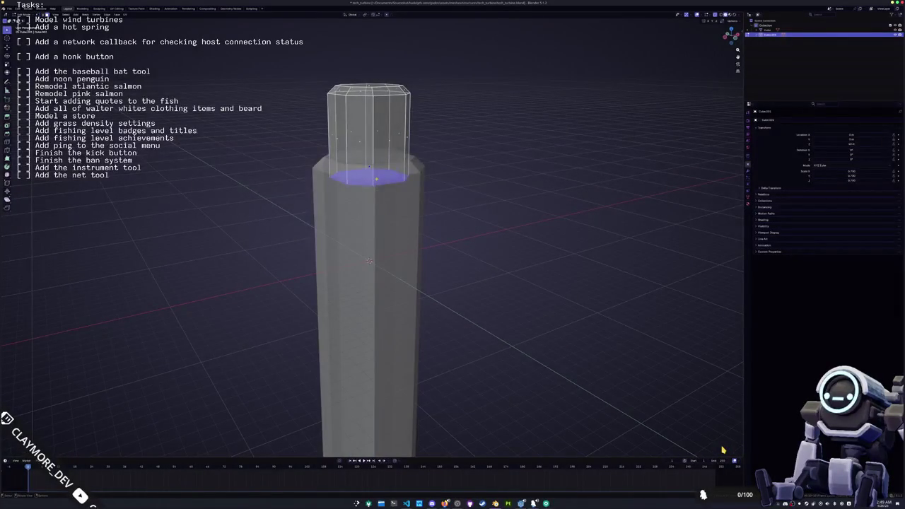
{"action": "key", "text": "x"}
{"action": "left_click", "coordinate": [374, 189]}
Raise the bottom vertex ring of the tall column along Z.
{"action": "scroll", "coordinate": [355, 283], "scroll_direction": "down", "scroll_amount": 5}
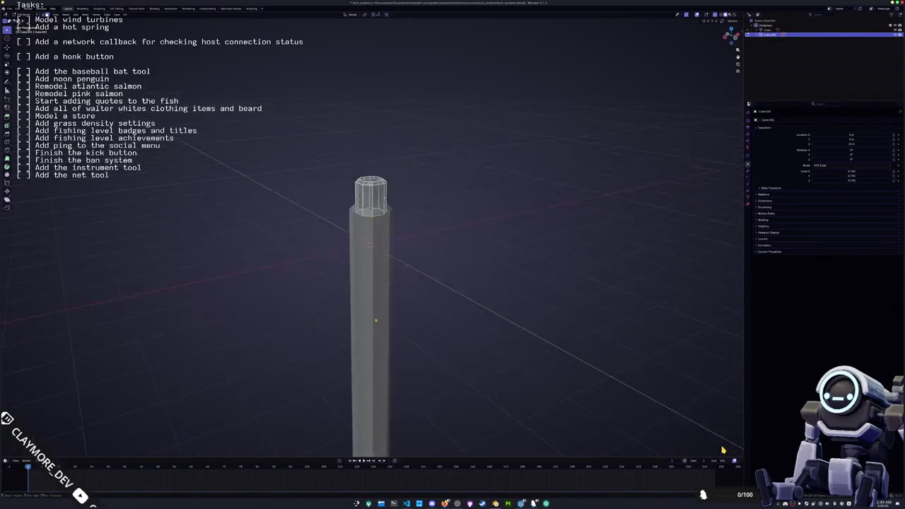
{"action": "middle_click_drag", "start_coordinate": [356, 319], "coordinate": [355, 361]}
{"action": "left_click", "coordinate": [356, 361]}
{"action": "key", "text": "Tab"}
{"action": "key", "text": "alt+z"}
{"action": "left_click_drag", "start_coordinate": [339, 371], "coordinate": [396, 403]}
{"action": "key", "text": "g"}
{"action": "key", "text": "z"}
{"action": "left_click", "coordinate": [376, 286]}
{"action": "key", "text": "Tab"}
{"action": "key", "text": "alt+z"}
Orbit and use the front view to inspect the column from several angles.
{"action": "scroll", "coordinate": [395, 251], "scroll_direction": "up", "scroll_amount": 2}
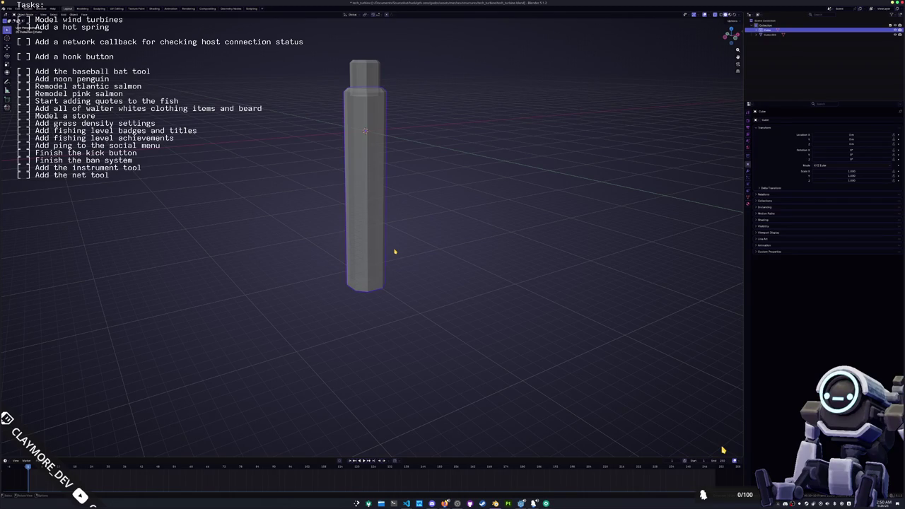
{"action": "middle_click_drag", "start_coordinate": [351, 180], "coordinate": [388, 230]}
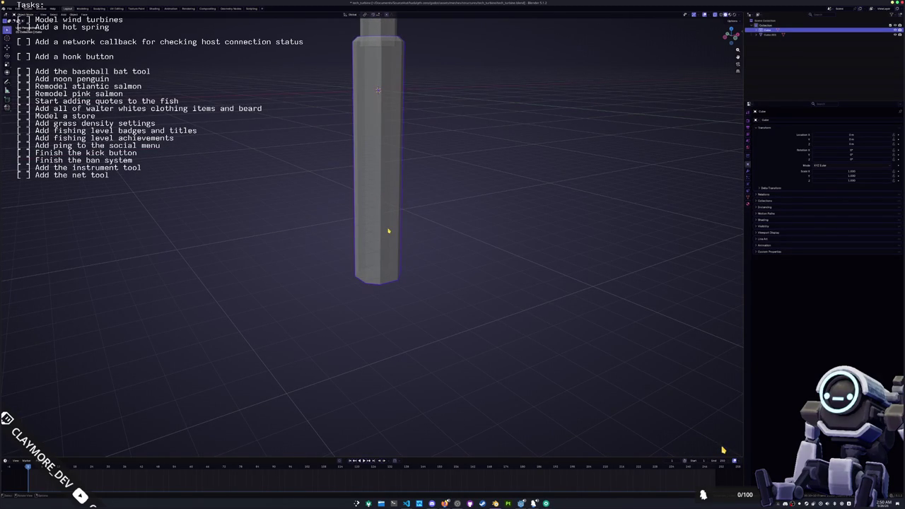
{"action": "scroll", "coordinate": [408, 235], "scroll_direction": "down", "scroll_amount": 2}
{"action": "key", "text": "Tab"}
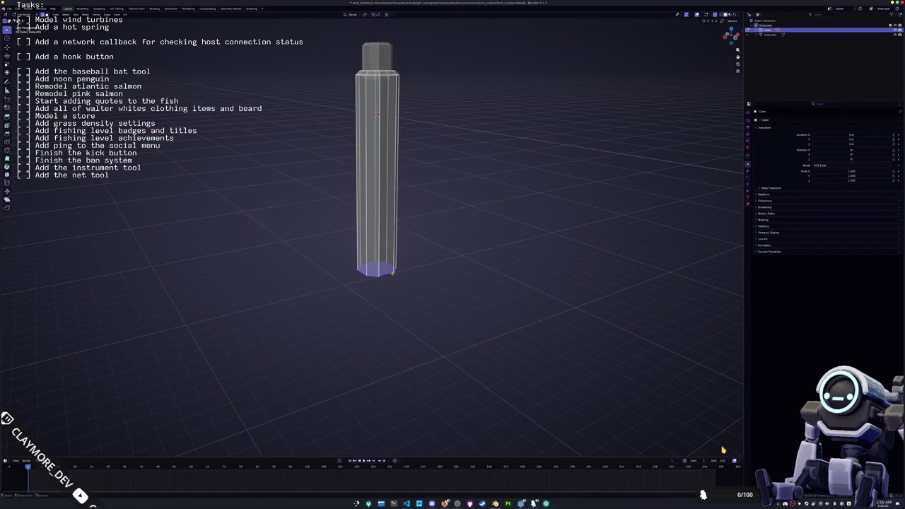
{"action": "key", "text": "KP_1"}
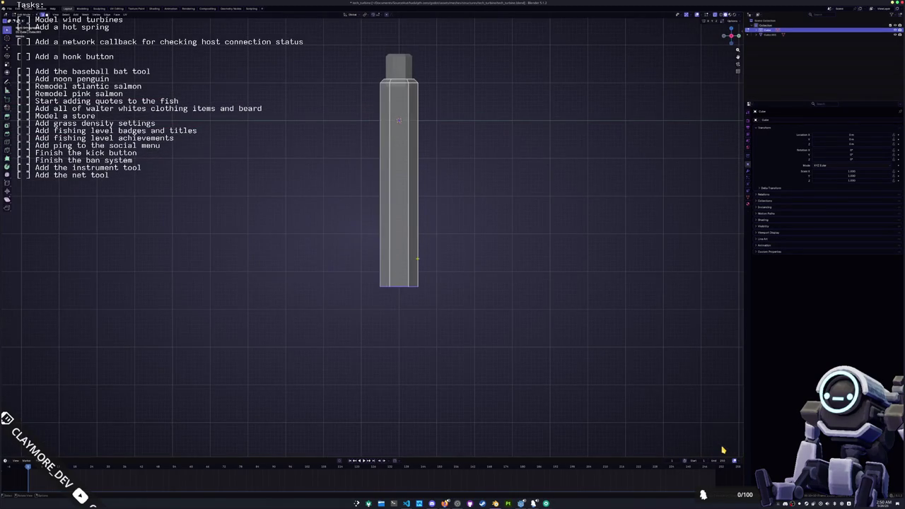
{"action": "middle_click_drag", "start_coordinate": [396, 212], "coordinate": [382, 262]}
{"action": "right_click", "coordinate": [381, 261]}
{"action": "key", "text": "Escape"}
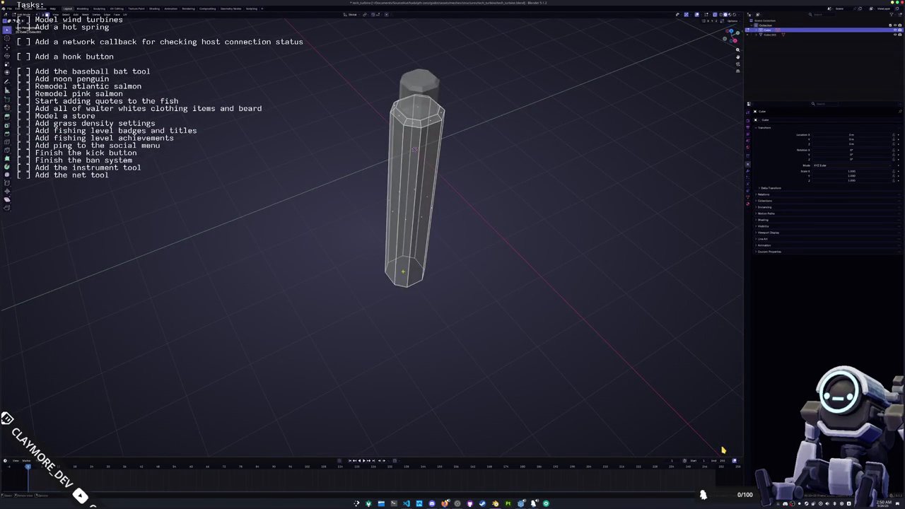
{"action": "key", "text": "Tab"}
{"action": "middle_click_drag", "start_coordinate": [396, 212], "coordinate": [381, 262]}
Select the top cap Cube.003, select all its geometry, and bring up the Add menu.
{"action": "left_click", "coordinate": [381, 233]}
{"action": "key", "text": "Tab"}
{"action": "key", "text": "a"}
{"action": "key", "text": "Tab"}
{"action": "key", "text": "shift+a"}
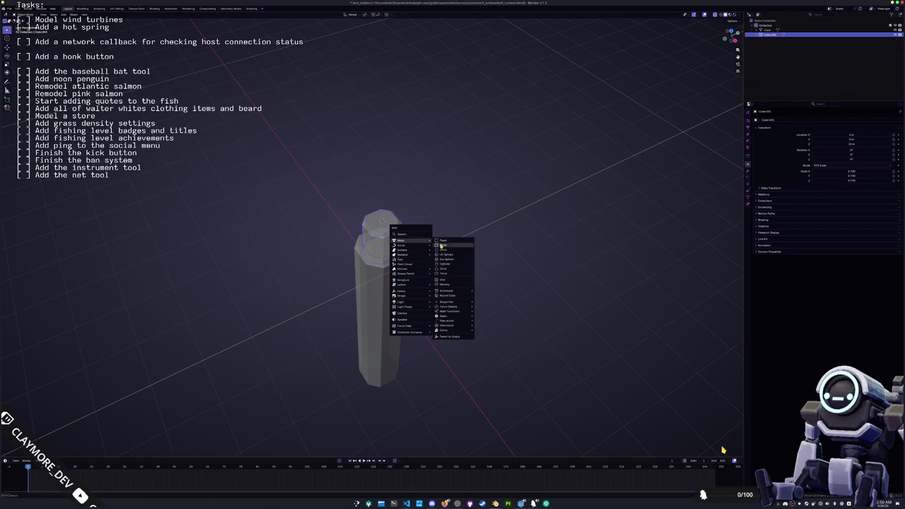
Add a cylinder mesh and scale it to fit atop the upper section.
{"action": "left_click", "coordinate": [442, 263]}
{"action": "mouse_move", "coordinate": [448, 259]}
{"action": "middle_mouse_down"}
{"action": "mouse_move", "coordinate": [449, 200]}
{"action": "mouse_move", "coordinate": [431, 272]}
{"action": "middle_mouse_up"}
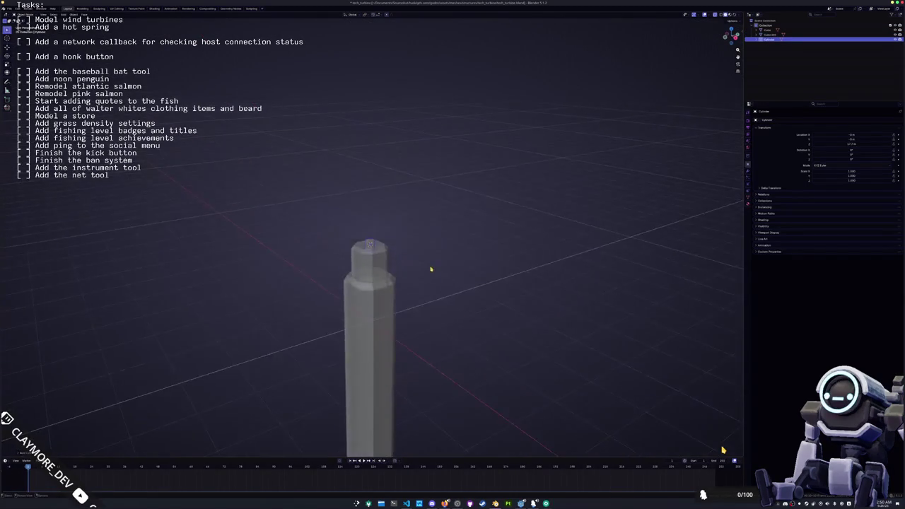
{"action": "scroll", "coordinate": [430, 272], "scroll_direction": "up", "scroll_amount": 3}
{"action": "key", "text": "s"}
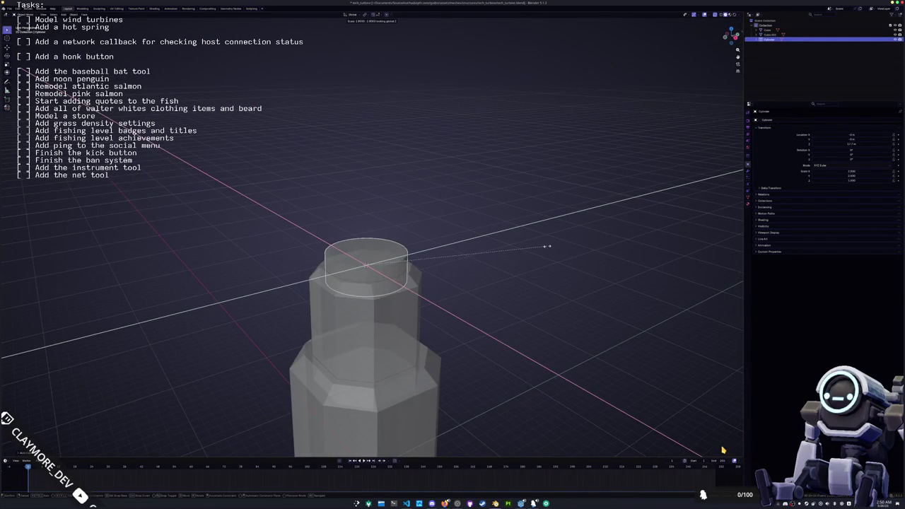
{"action": "left_click", "coordinate": [534, 250]}
{"action": "middle_click_drag", "start_coordinate": [534, 249], "coordinate": [395, 298]}
Delete the cylinder's top face and fill the open ring with a flat face.
{"action": "key", "text": "Tab"}
{"action": "key", "text": "x"}
{"action": "left_click", "coordinate": [364, 311]}
{"action": "scroll", "coordinate": [723, 450], "scroll_direction": "down", "scroll_amount": 2}
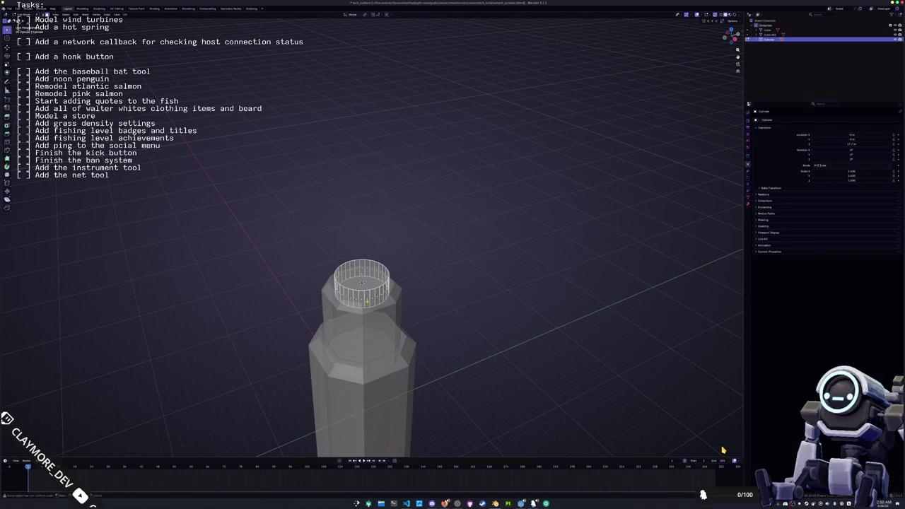
{"action": "scroll", "coordinate": [723, 450], "scroll_direction": "up", "scroll_amount": 2}
{"action": "key", "text": "f"}
{"action": "scroll", "coordinate": [723, 449], "scroll_direction": "up", "scroll_amount": 2}
{"action": "scroll", "coordinate": [723, 449], "scroll_direction": "down", "scroll_amount": 1}
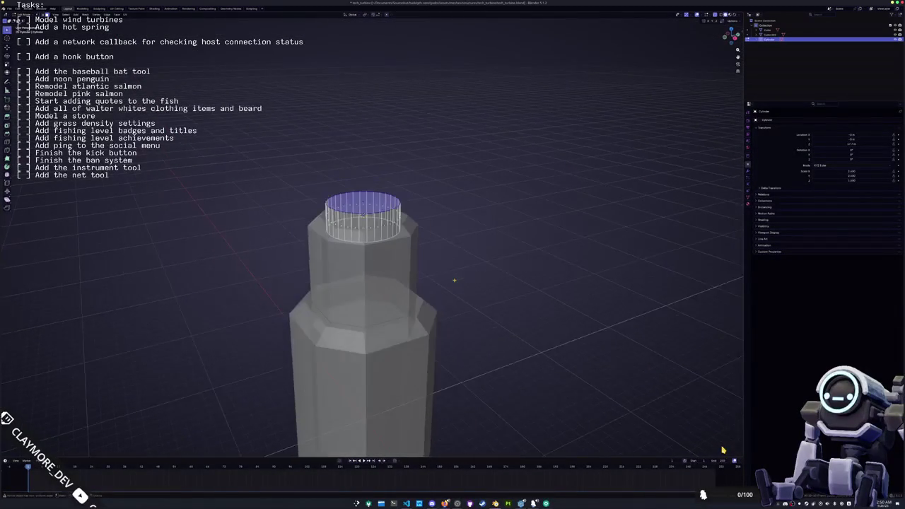
{"action": "scroll", "coordinate": [723, 450], "scroll_direction": "down", "scroll_amount": 1}
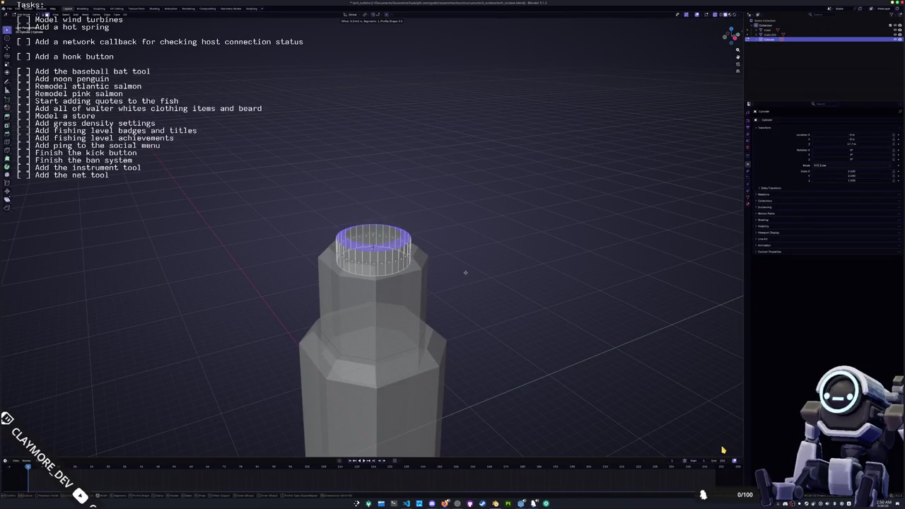
Apply the cylinder's scale and bevel its top face.
{"action": "key", "text": "Tab"}
{"action": "key", "text": "ctrl+a"}
{"action": "left_click", "coordinate": [468, 273]}
{"action": "key", "text": "Tab"}
{"action": "key", "text": "ctrl+b"}
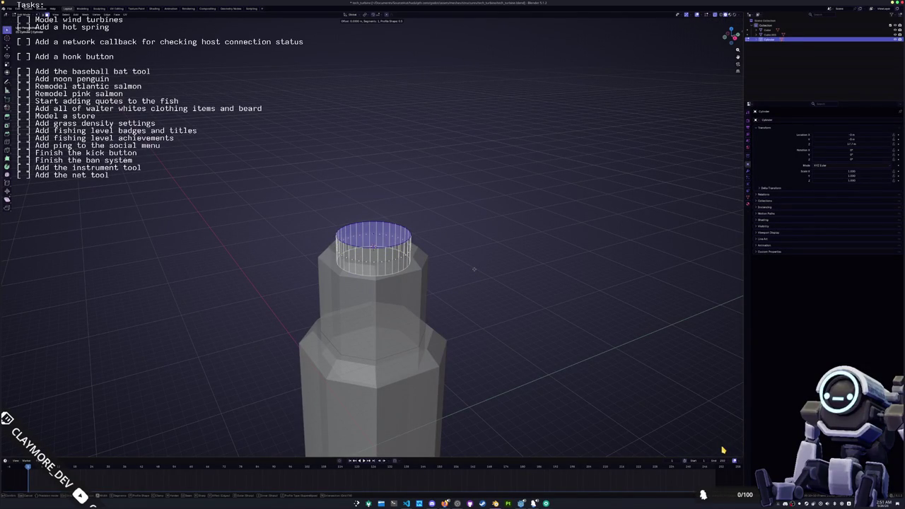
{"action": "left_click", "coordinate": [474, 268]}
Extrude the top face up into a raised disk, then duplicate the cylinder along Z.
{"action": "mouse_move", "coordinate": [474, 269]}
{"action": "middle_mouse_down"}
{"action": "mouse_move", "coordinate": [455, 256]}
{"action": "mouse_move", "coordinate": [444, 292]}
{"action": "middle_mouse_up"}
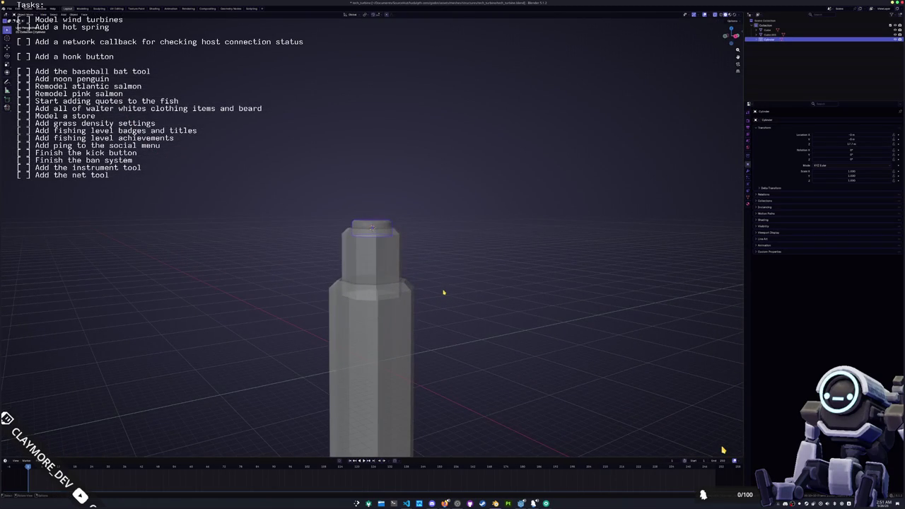
{"action": "key", "text": "KP_1"}
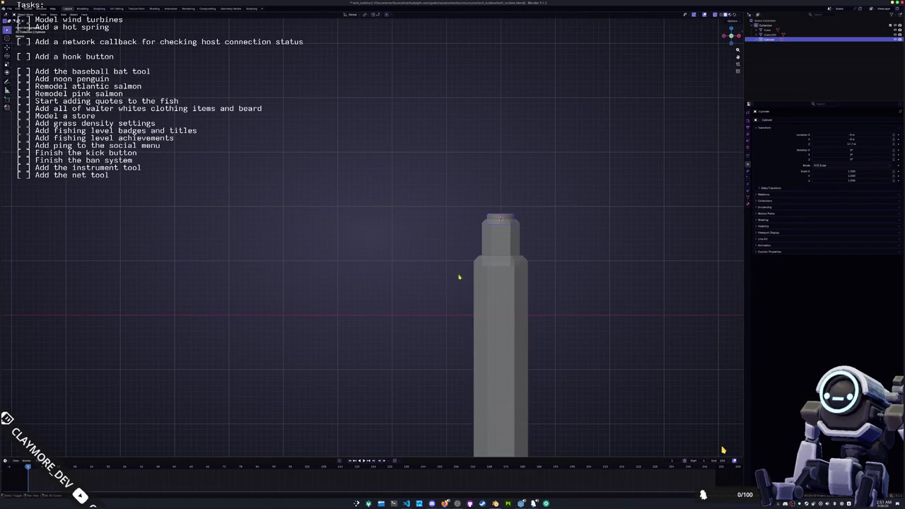
{"action": "middle_click_drag", "start_coordinate": [444, 292], "coordinate": [380, 299]}
{"action": "key", "text": "KP_1"}
{"action": "scroll", "coordinate": [425, 283], "scroll_direction": "up", "scroll_amount": 3}
{"action": "key", "text": "Tab"}
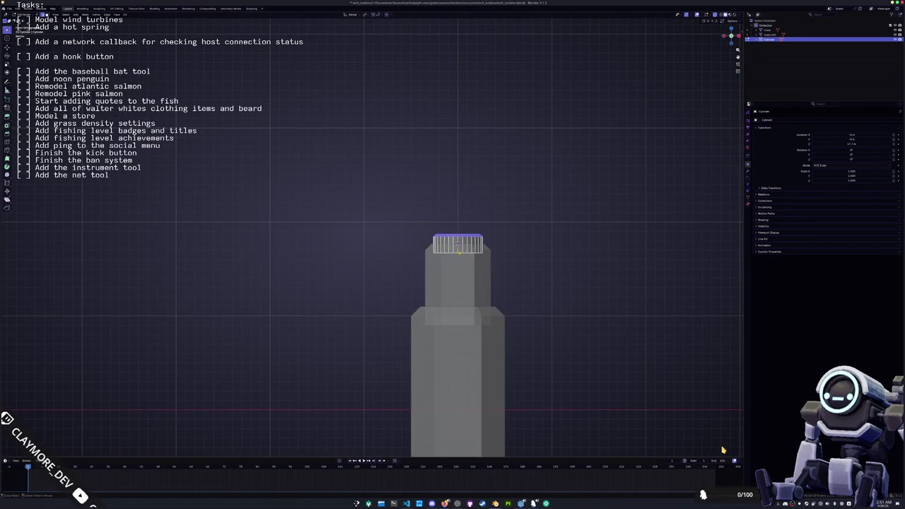
{"action": "scroll", "coordinate": [457, 242], "scroll_direction": "up", "scroll_amount": 2}
{"action": "key", "text": "e"}
{"action": "mouse_move", "coordinate": [457, 242]}
{"action": "middle_mouse_down", "text": "shift"}
{"action": "mouse_move", "coordinate": [466, 269]}
{"action": "mouse_move", "coordinate": [390, 305]}
{"action": "middle_mouse_up", "text": "shift"}
{"action": "left_click", "coordinate": [467, 269]}
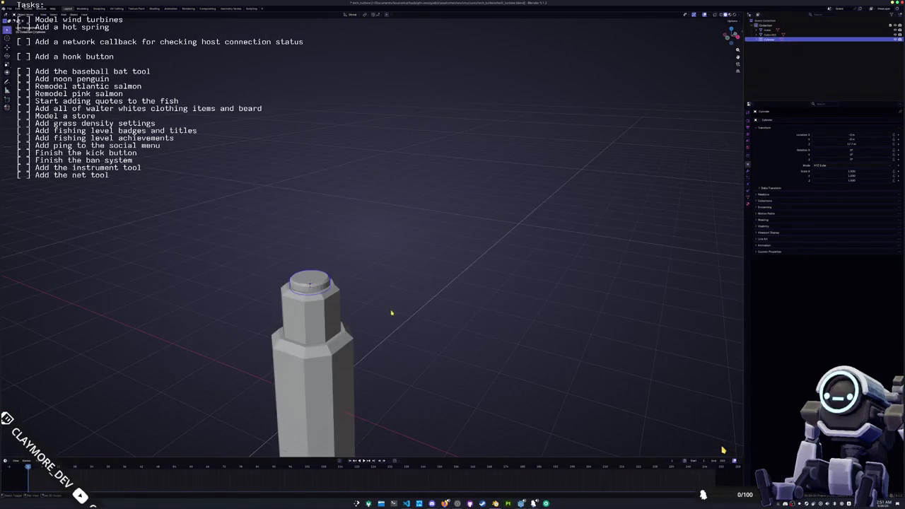
{"action": "key", "text": "shift+d"}
{"action": "key", "text": "z"}
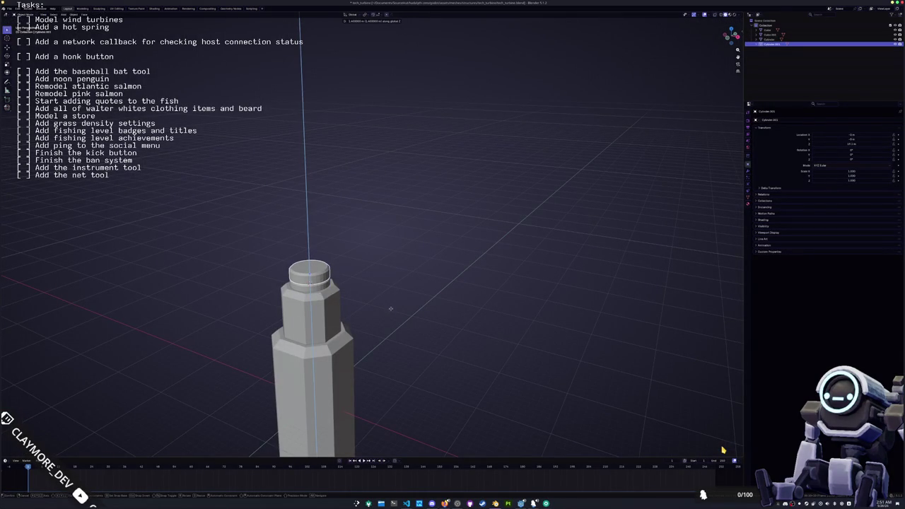
Place the copy above the cap and stretch it much taller along Z.
{"action": "left_click", "coordinate": [391, 311]}
{"action": "middle_click_drag", "start_coordinate": [391, 311], "coordinate": [346, 288]}
{"action": "key", "text": "KP_1"}
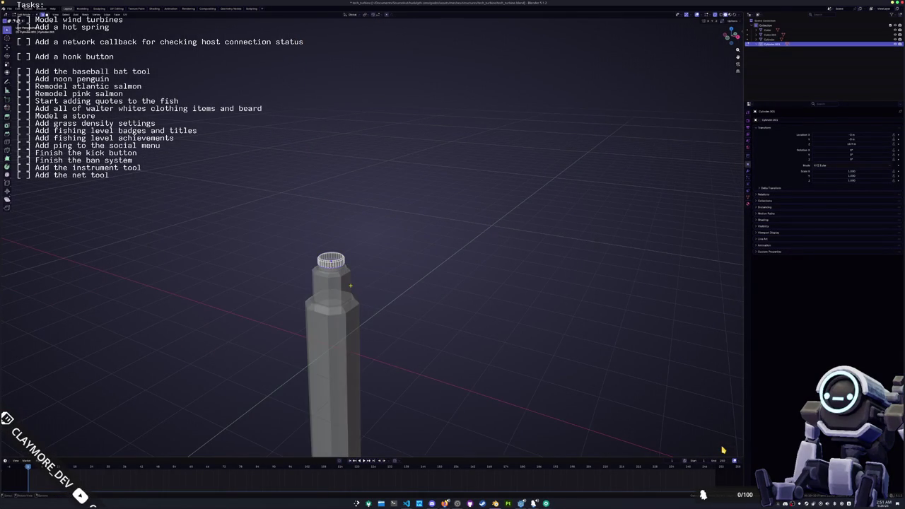
{"action": "scroll", "coordinate": [723, 449], "scroll_direction": "up", "scroll_amount": 2}
{"action": "key", "text": "s"}
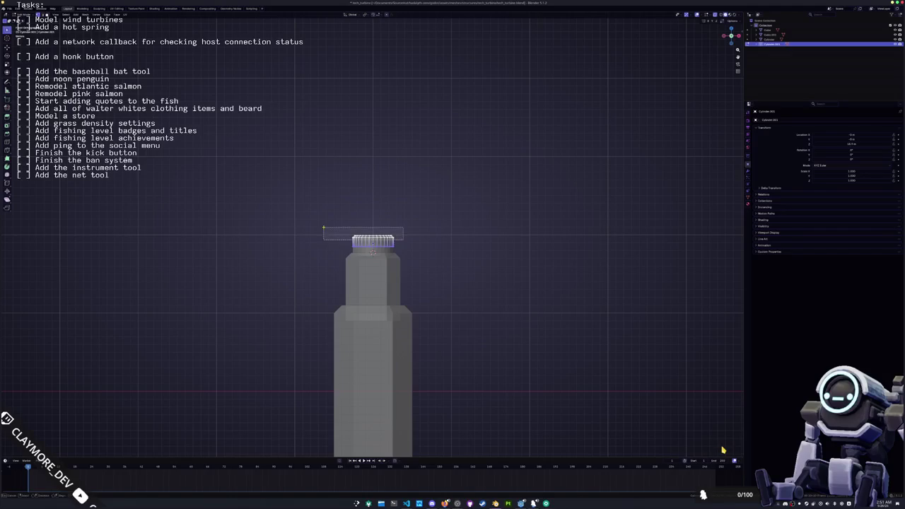
{"action": "scroll", "coordinate": [414, 289], "scroll_direction": "down", "scroll_amount": 2}
{"action": "key", "text": "z"}
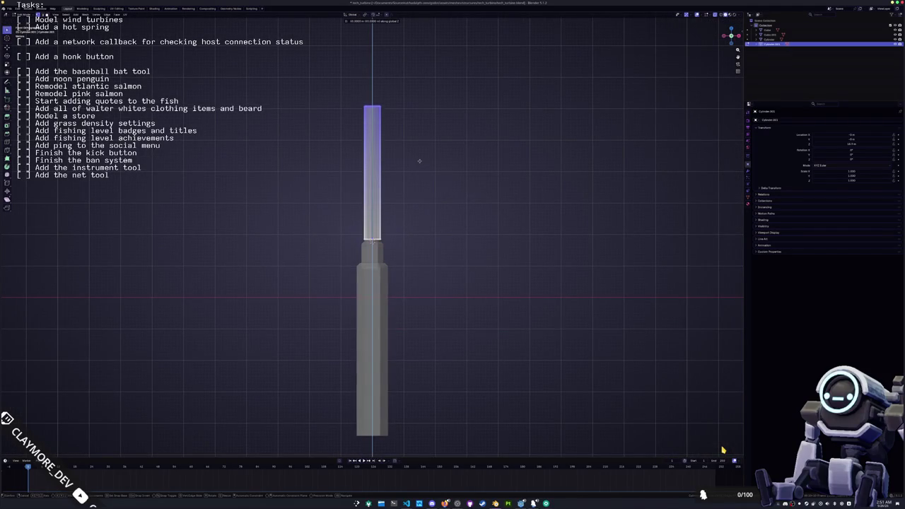
{"action": "left_click", "coordinate": [419, 161]}
Thin the tall cylinder while keeping its height, and seat the mast on the cap.
{"action": "key", "text": "s"}
{"action": "key", "text": "shift+z"}
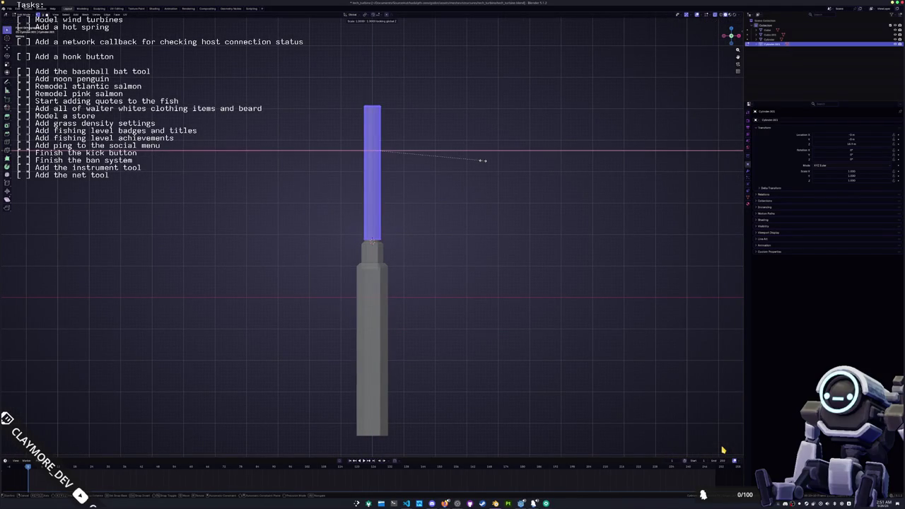
{"action": "left_click", "coordinate": [450, 165]}
{"action": "scroll", "coordinate": [450, 164], "scroll_direction": "up", "scroll_amount": 3}
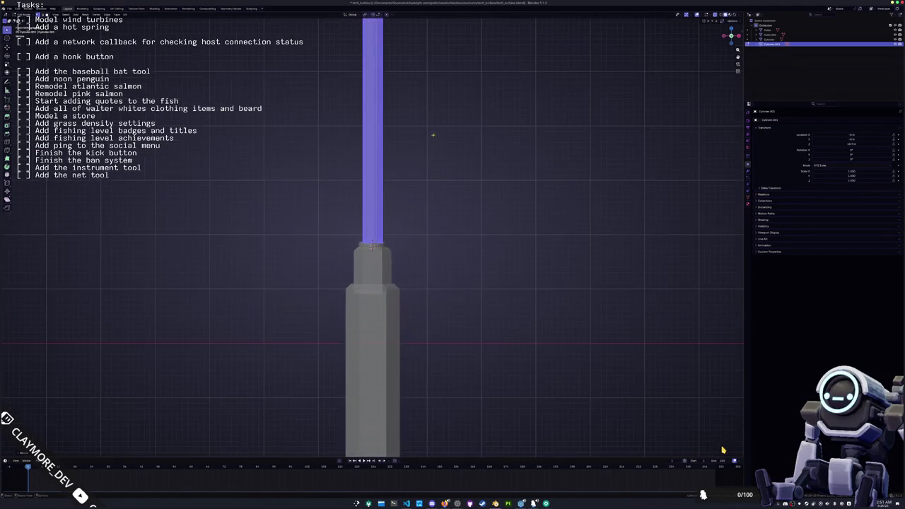
{"action": "mouse_move", "coordinate": [424, 131]}
{"action": "middle_mouse_down"}
{"action": "mouse_move", "coordinate": [372, 156]}
{"action": "mouse_move", "coordinate": [403, 170]}
{"action": "middle_mouse_up"}
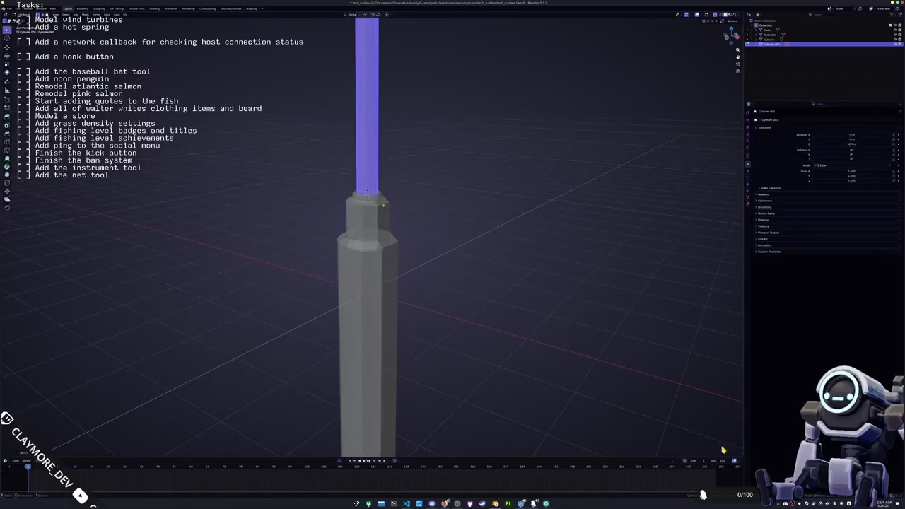
{"action": "scroll", "coordinate": [403, 170], "scroll_direction": "up", "scroll_amount": 2}
{"action": "key", "text": "g"}
{"action": "key", "text": "z"}
{"action": "left_click", "coordinate": [433, 182]}
Inspect the finished mast from several angles and save tech_turbine.blend.
{"action": "middle_click_drag", "start_coordinate": [433, 182], "coordinate": [415, 206]}
{"action": "scroll", "coordinate": [415, 205], "scroll_direction": "down", "scroll_amount": 3}
{"action": "mouse_move", "coordinate": [400, 158]}
{"action": "middle_mouse_down"}
{"action": "mouse_move", "coordinate": [392, 116]}
{"action": "mouse_move", "coordinate": [380, 127]}
{"action": "middle_mouse_up"}
{"action": "key", "text": "Tab"}
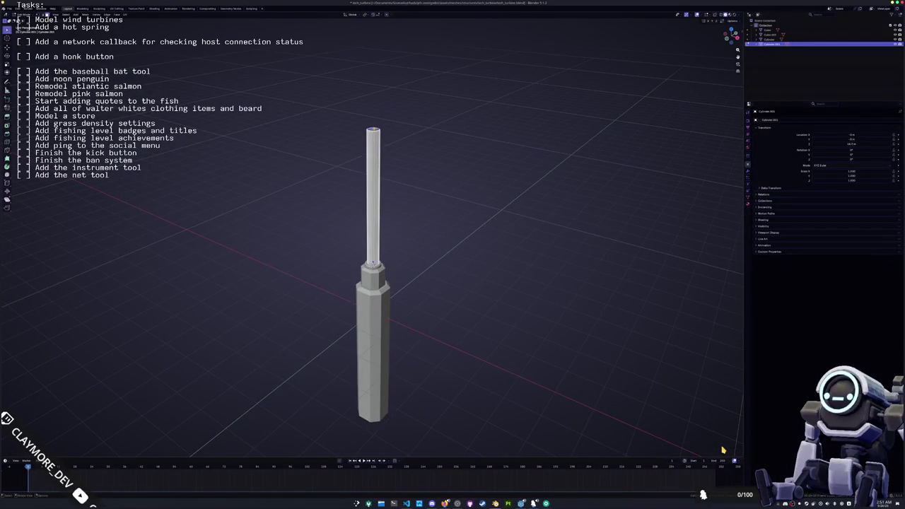
{"action": "key", "text": "Tab"}
{"action": "scroll", "coordinate": [444, 134], "scroll_direction": "up", "scroll_amount": 3}
{"action": "mouse_move", "coordinate": [444, 133]}
{"action": "middle_mouse_down"}
{"action": "mouse_move", "coordinate": [424, 138]}
{"action": "mouse_move", "coordinate": [429, 200]}
{"action": "middle_mouse_up"}
{"action": "key", "text": "ctrl+s"}
{"action": "scroll", "coordinate": [424, 138], "scroll_direction": "down", "scroll_amount": 3}
{"action": "scroll", "coordinate": [418, 142], "scroll_direction": "up", "scroll_amount": 3}
{"action": "key", "text": "Tab"}
{"action": "key", "text": "Tab"}
{"action": "key", "text": "KP_1"}
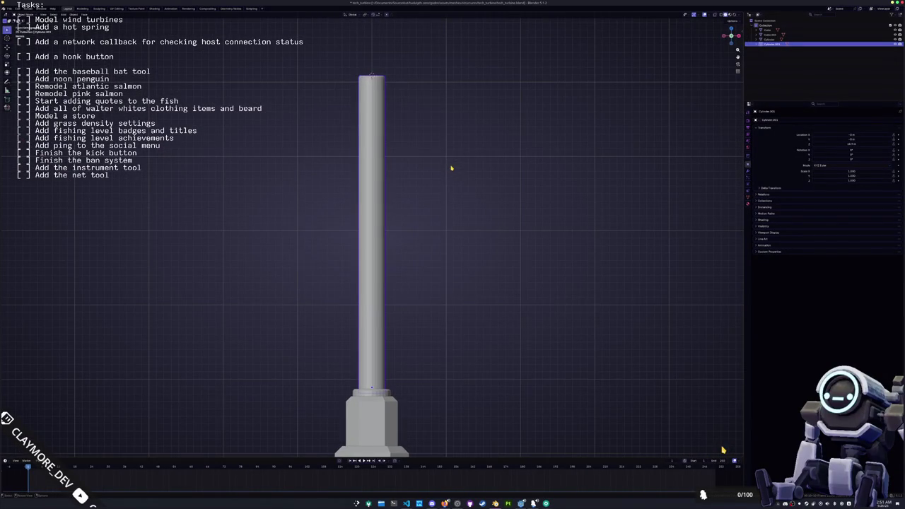